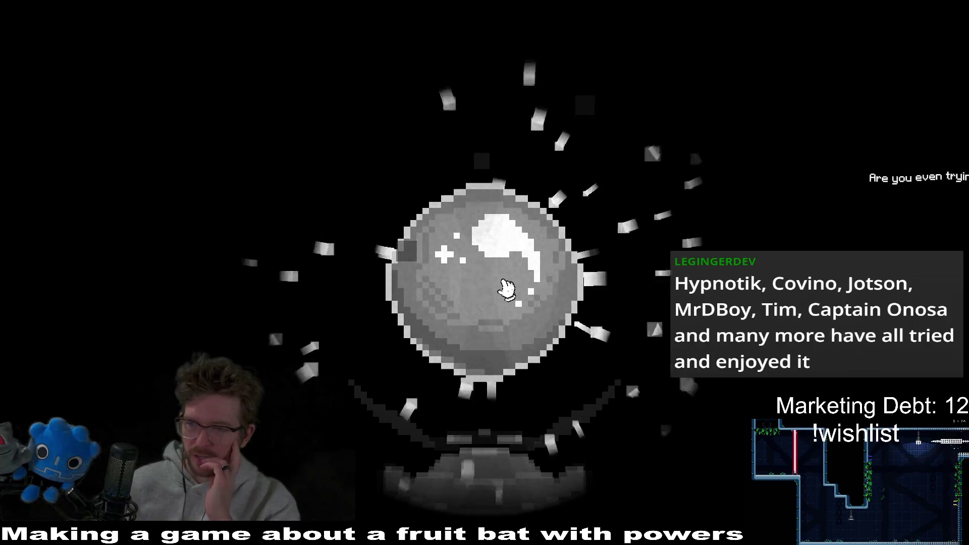
# Crack the grey orb until it shatters and the trapped creature is freed.
pyautogui.click(514, 278)
pyautogui.click(517, 274)
pyautogui.click(516, 275)
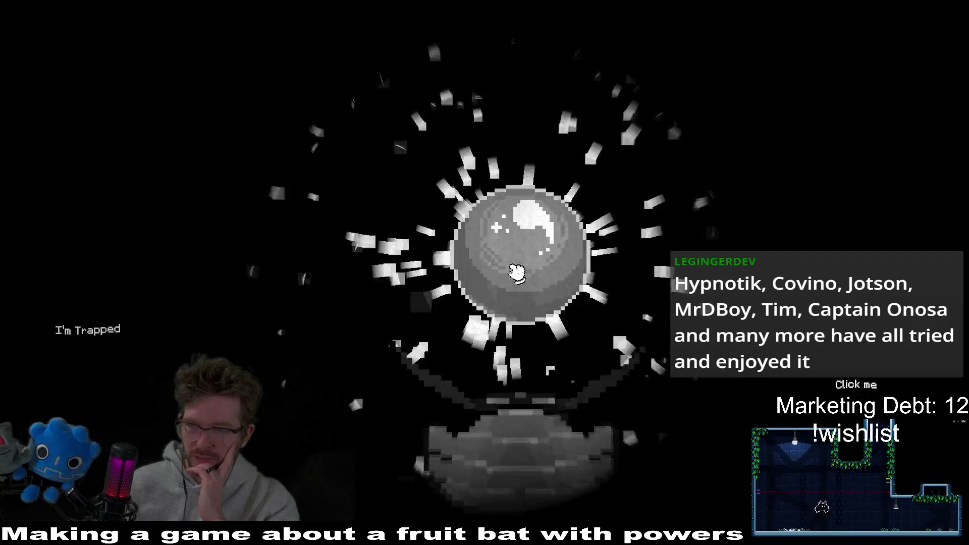
pyautogui.click(516, 272)
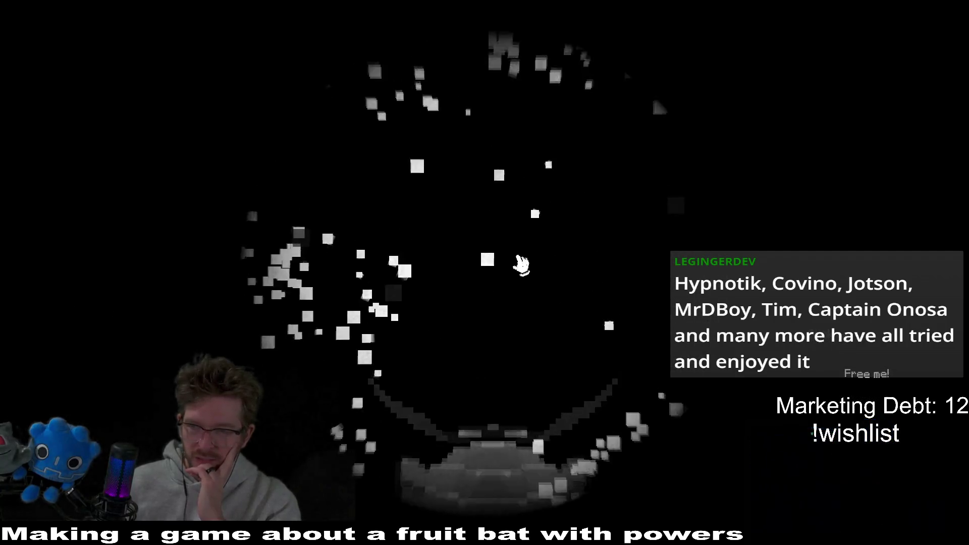
pyautogui.click(525, 263)
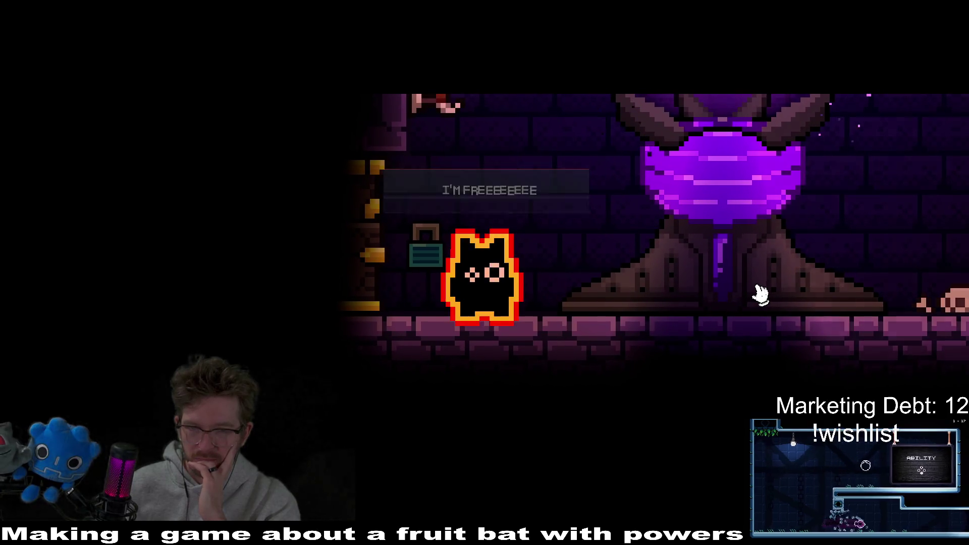
# Advance through all of the freed creature's dialogue lines until the orb room loads.
pyautogui.press('space')
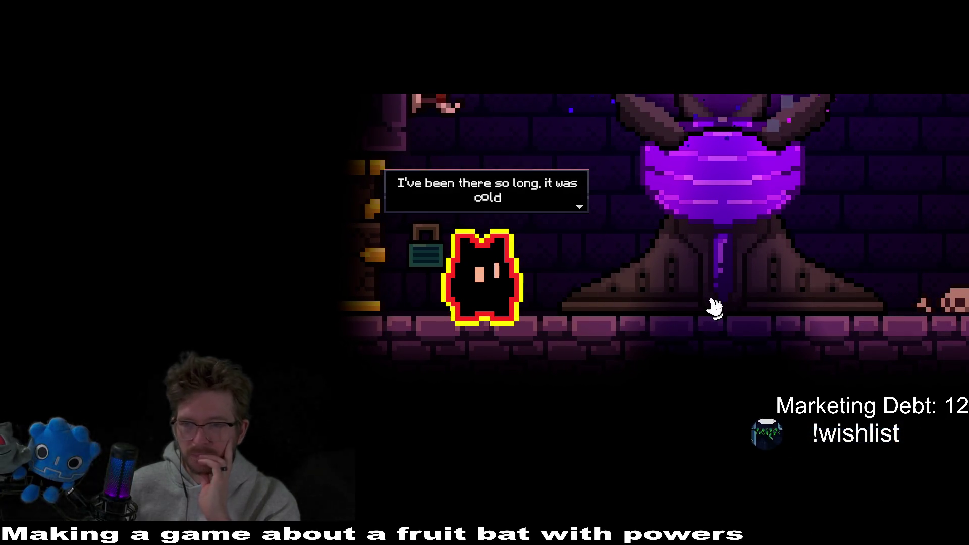
pyautogui.press('space')
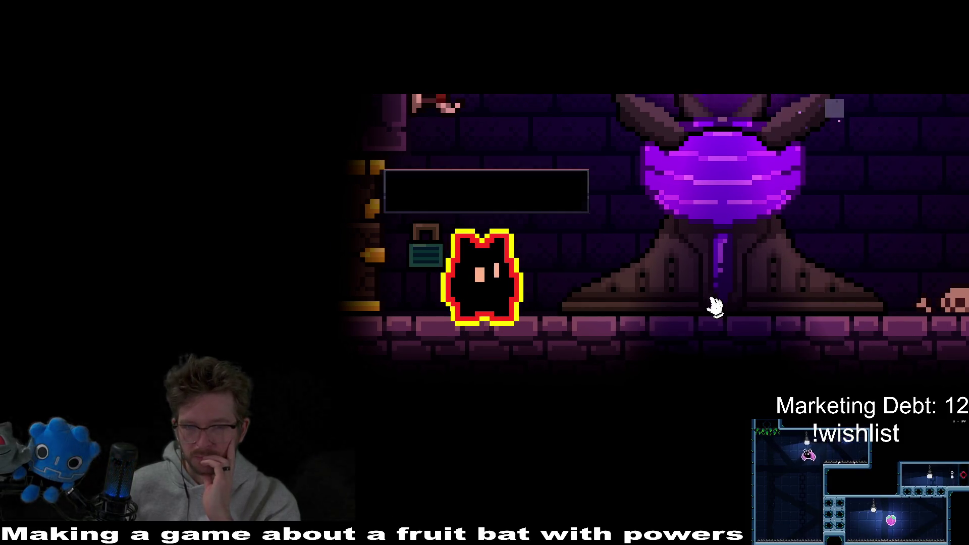
pyautogui.press('space')
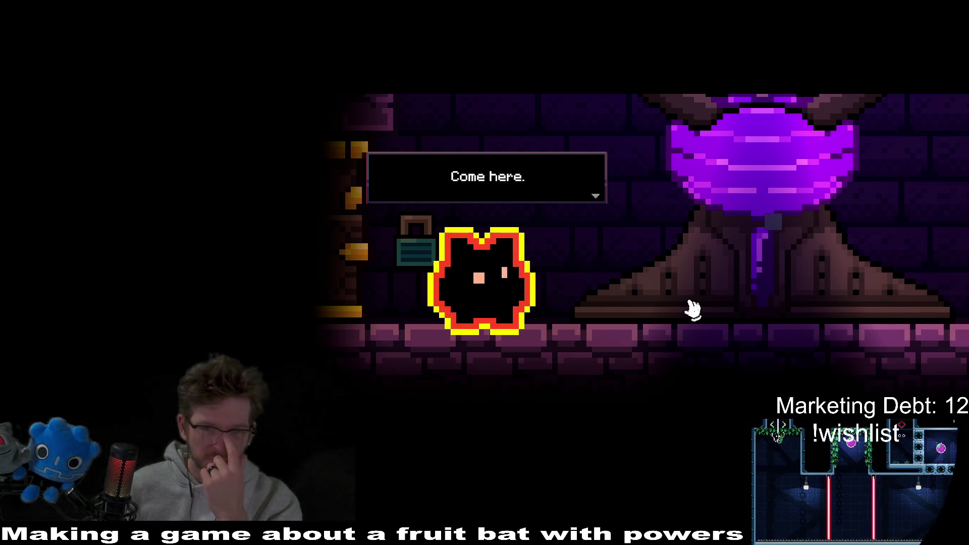
pyautogui.press('space')
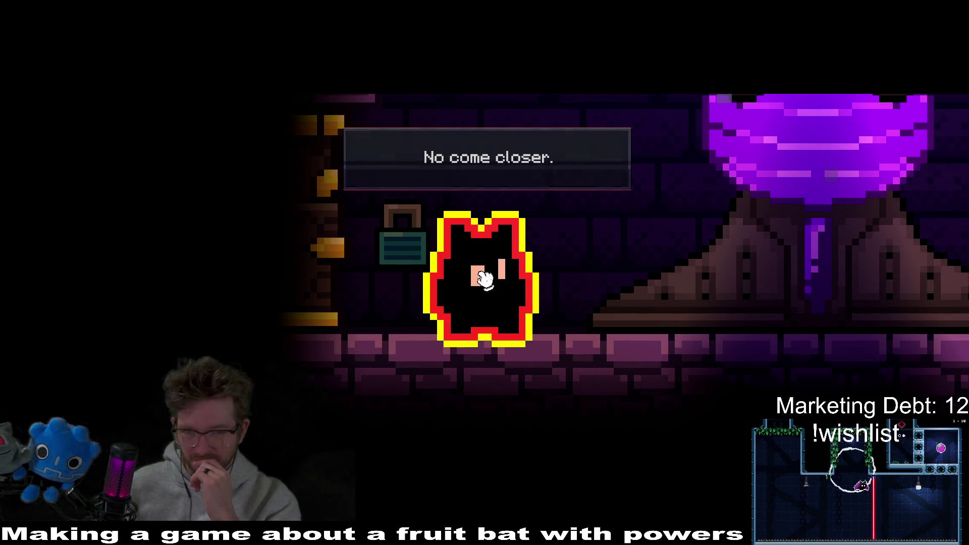
pyautogui.press('space')
pyautogui.press('space')
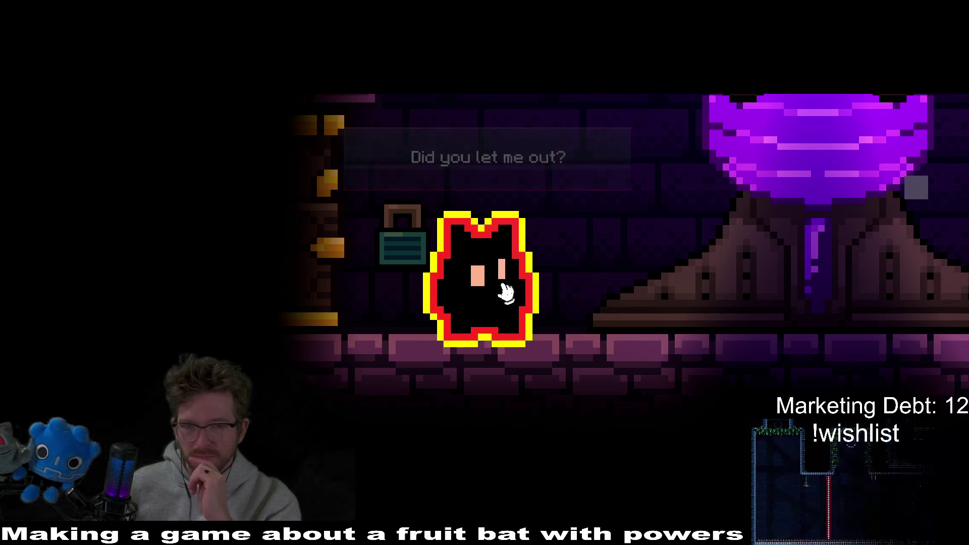
pyautogui.press('space')
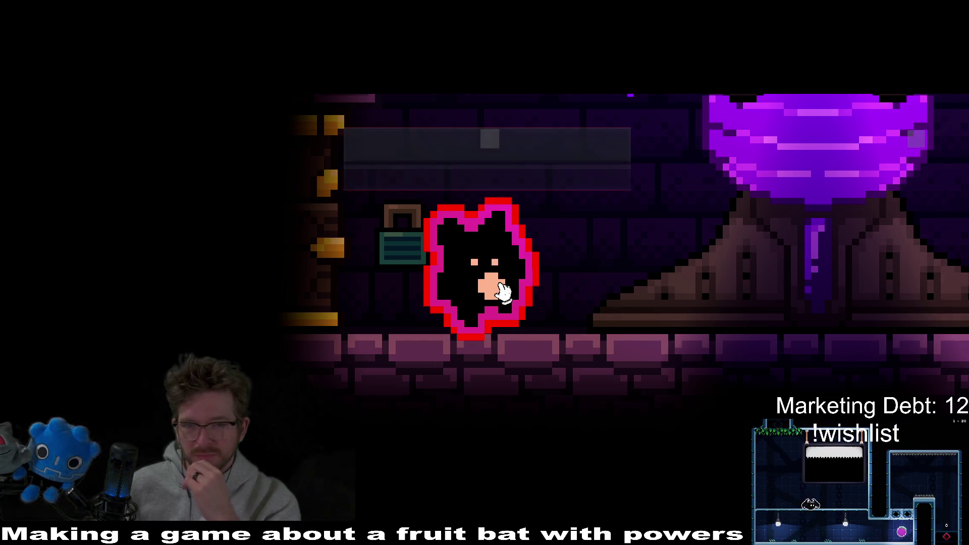
pyautogui.press('space')
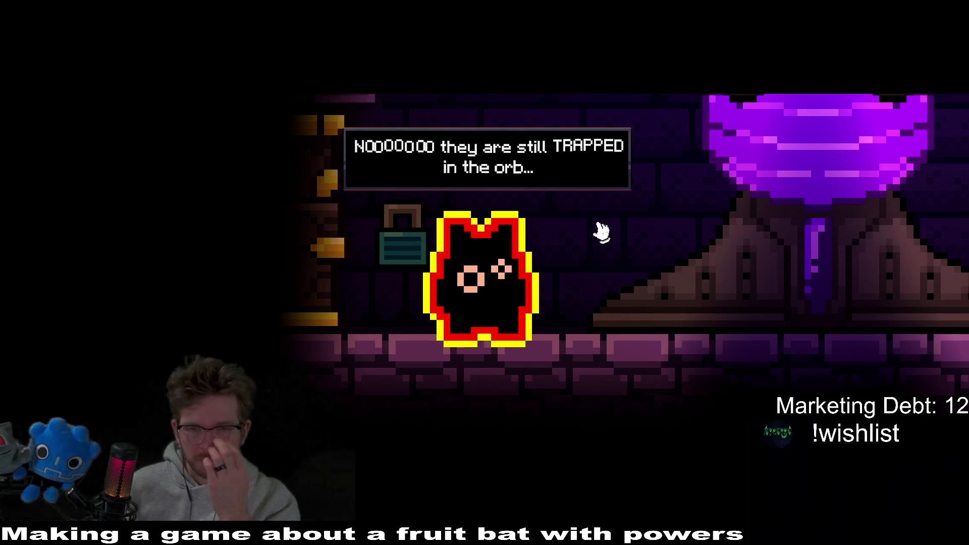
pyautogui.press('space')
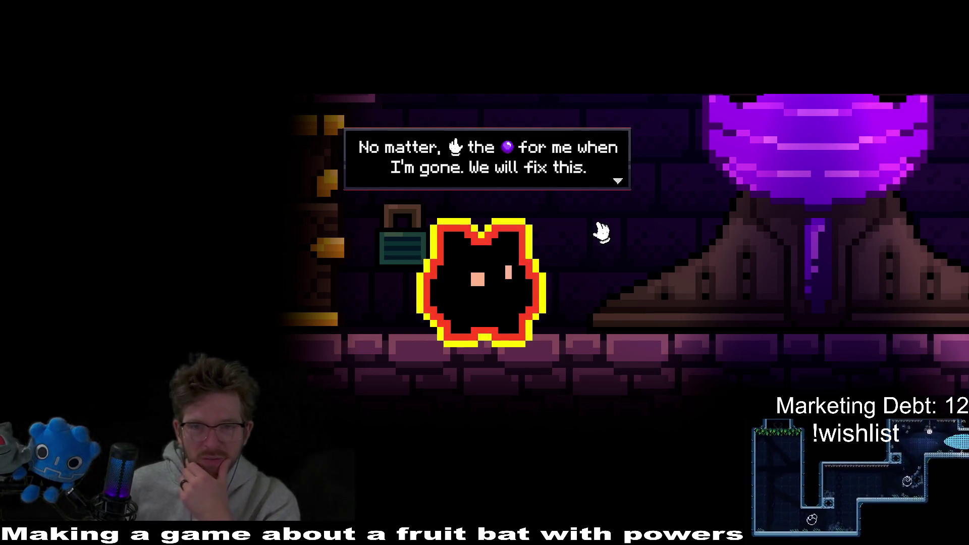
pyautogui.press('space')
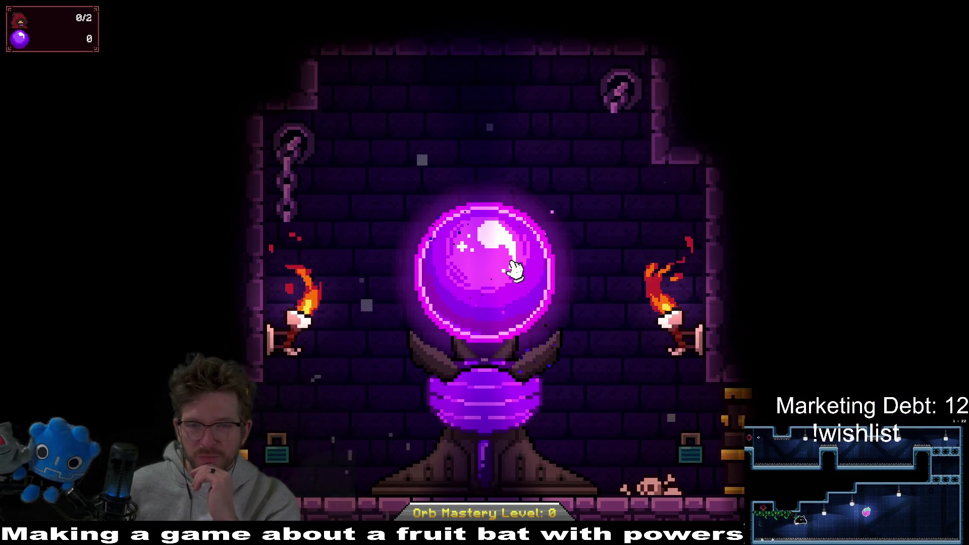
# Gather devotion from the purple orb until the count reaches 72.
pyautogui.click(496, 286)
pyautogui.click(496, 286)
pyautogui.click(495, 285)
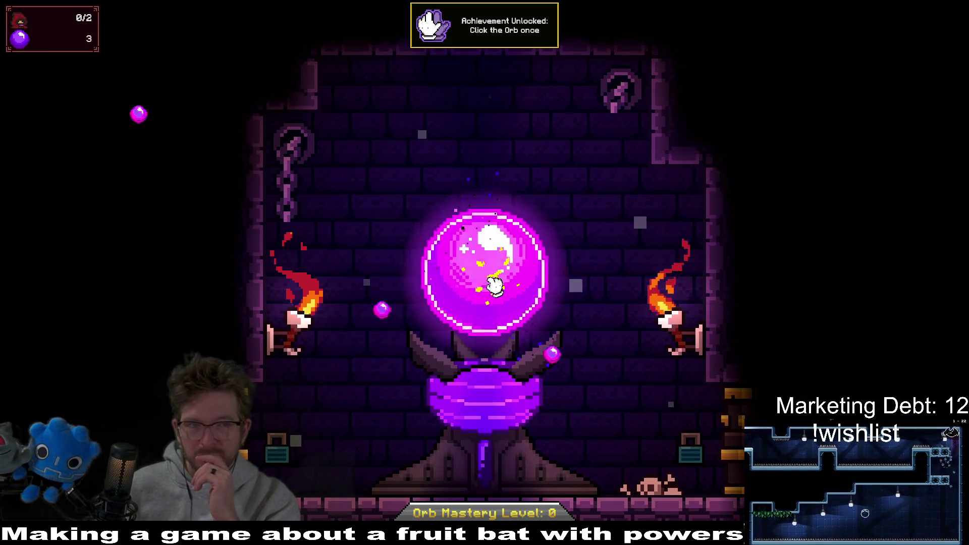
pyautogui.click(493, 286)
pyautogui.click(493, 286)
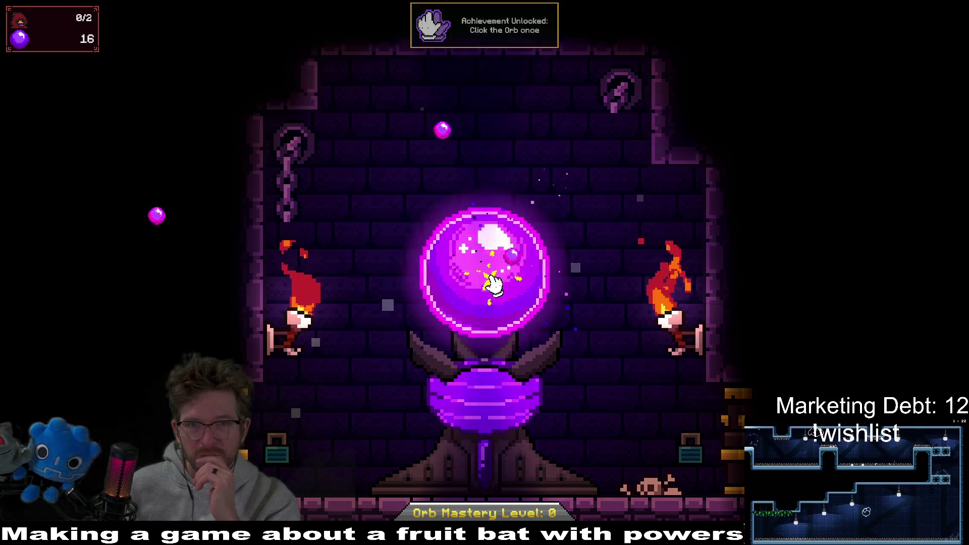
pyautogui.click(494, 285)
pyautogui.click(495, 286)
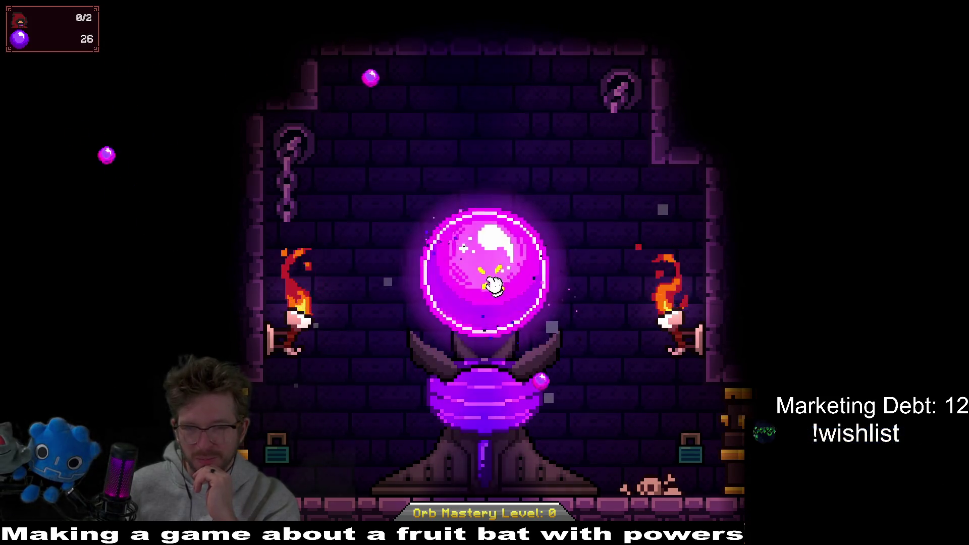
pyautogui.click(494, 286)
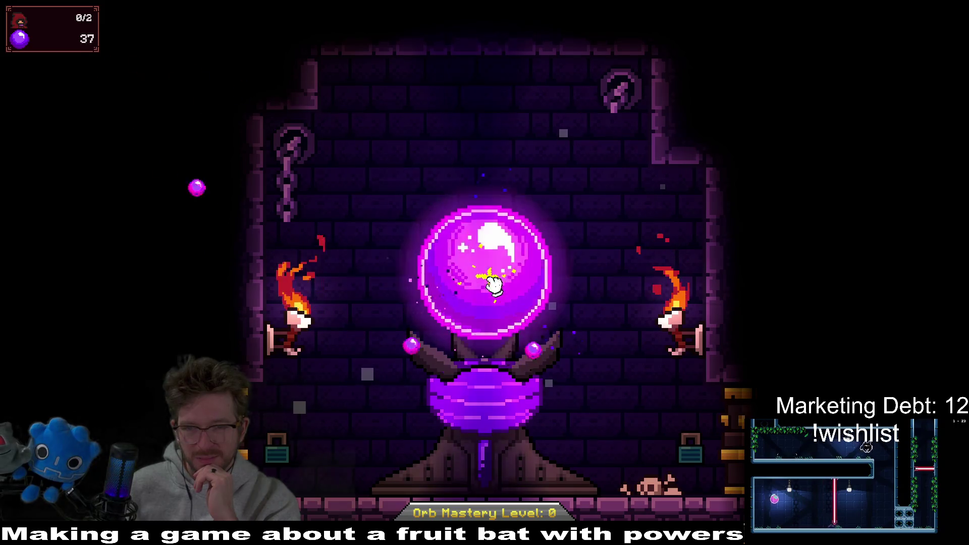
pyautogui.click(494, 285)
pyautogui.click(494, 285)
pyautogui.click(507, 304)
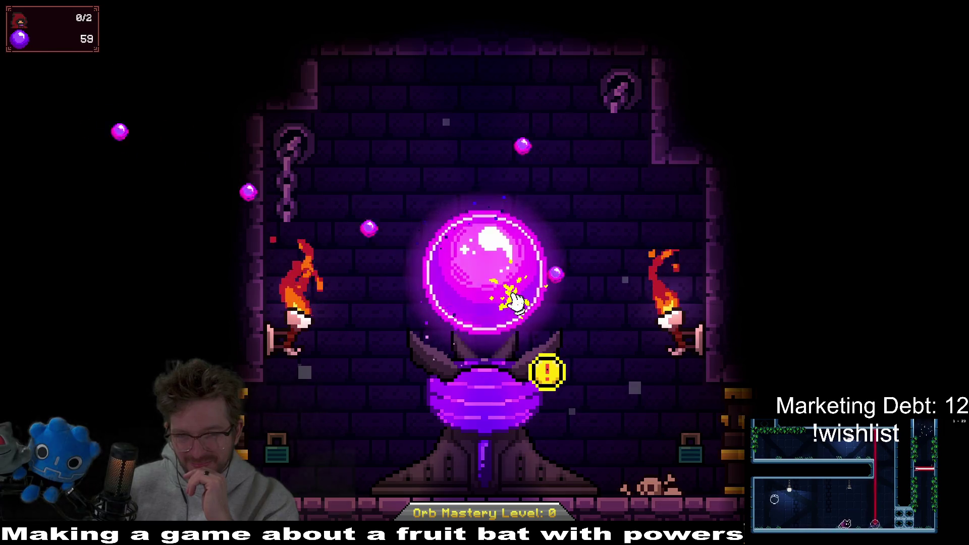
pyautogui.click(530, 297)
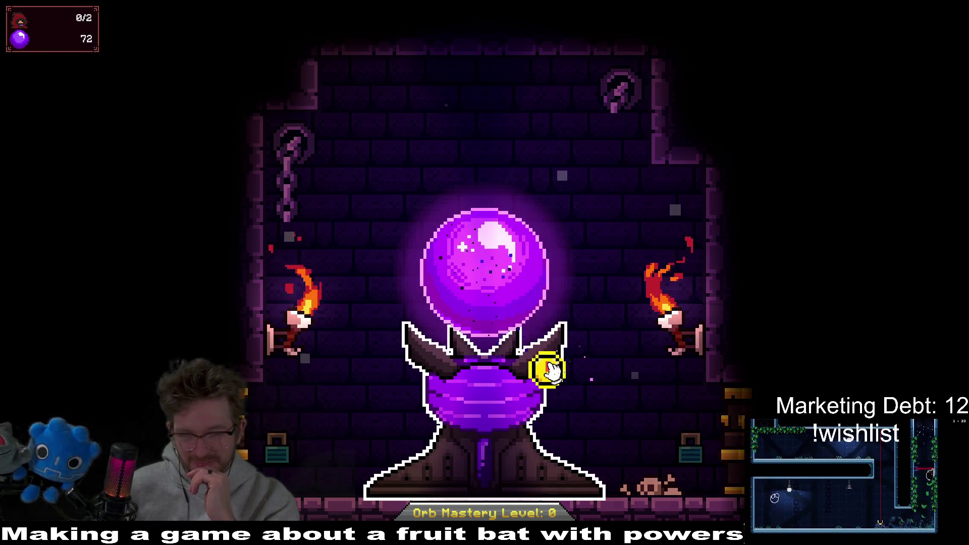
# Bring up the altar's upgrade panel from the coin on the altar.
pyautogui.click(551, 370)
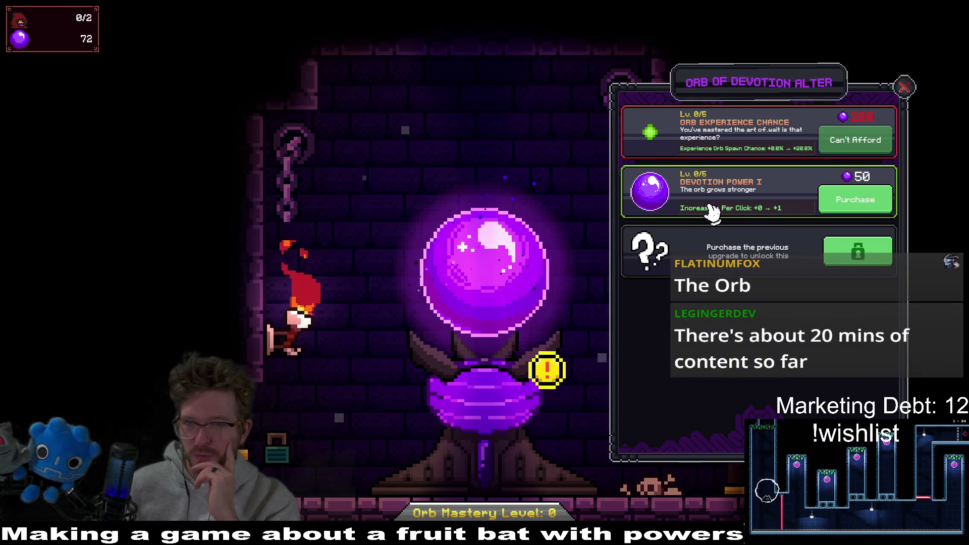
# Buy Devotion Power I and gather devotion with the stronger clicks.
pyautogui.click(864, 200)
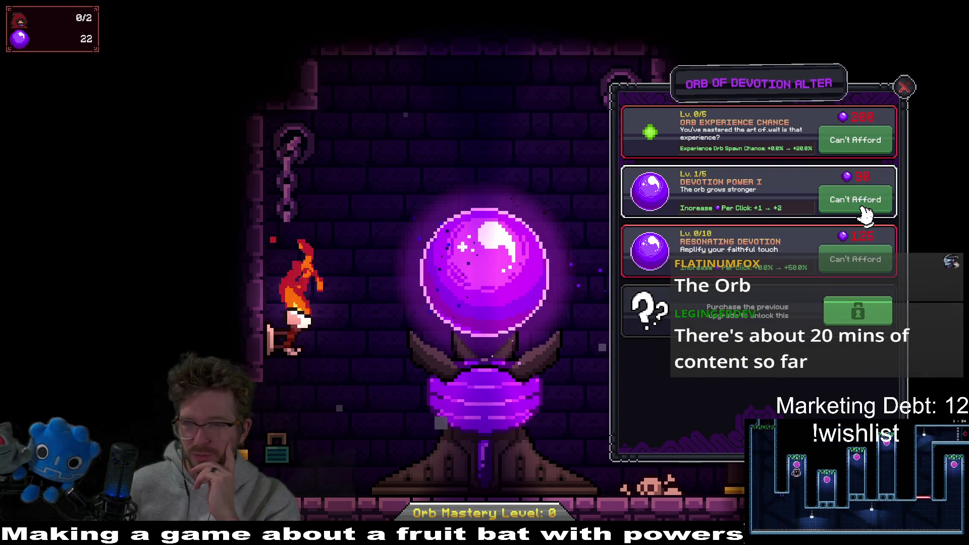
pyautogui.click(476, 276)
pyautogui.click(462, 277)
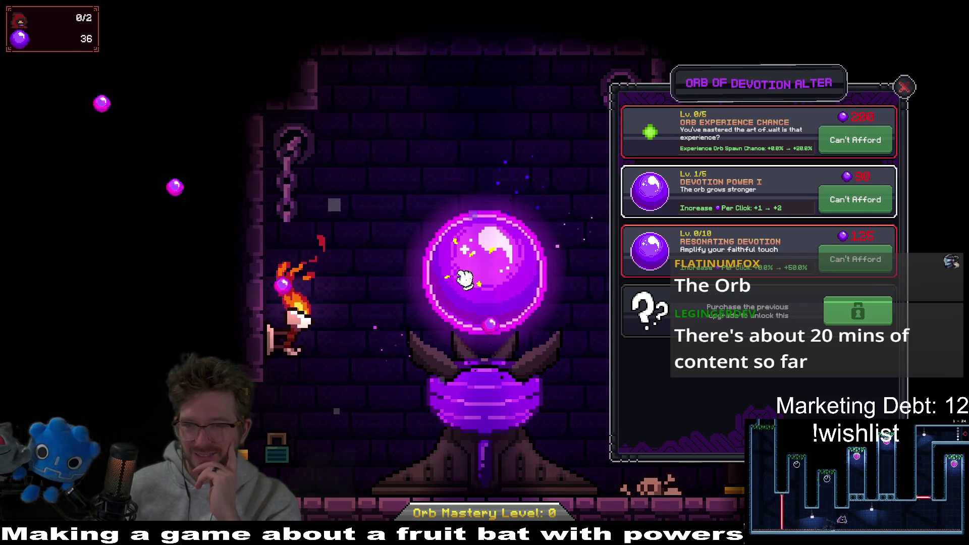
pyautogui.click(450, 277)
pyautogui.click(447, 278)
pyautogui.click(448, 279)
pyautogui.click(446, 276)
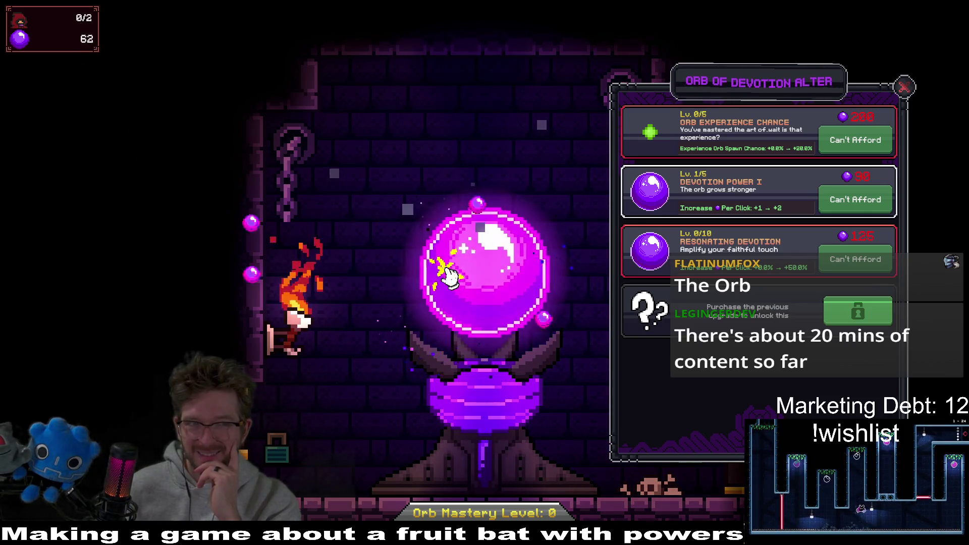
pyautogui.click(436, 278)
pyautogui.click(432, 278)
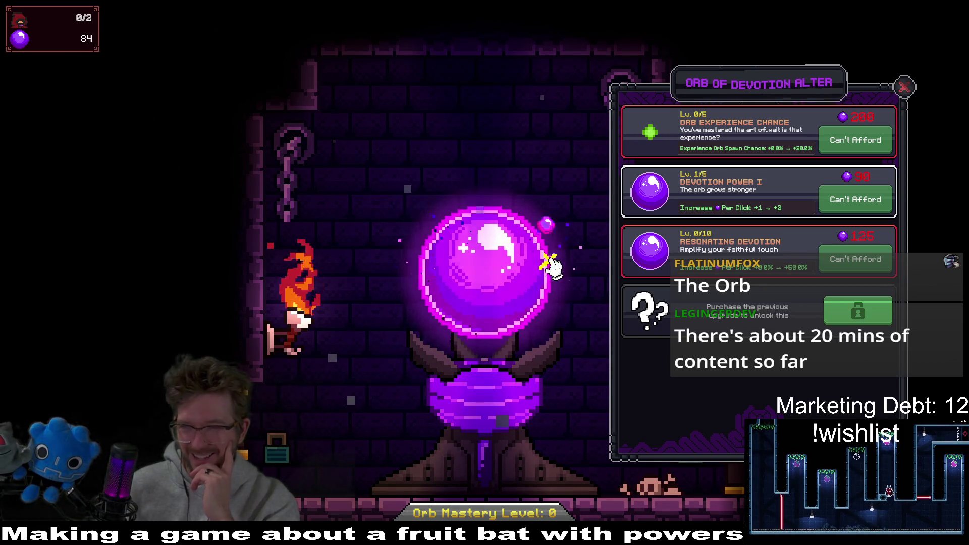
# Push devotion past 100 and buy Resonating Devotion level 1.
pyautogui.click(549, 269)
pyautogui.click(538, 271)
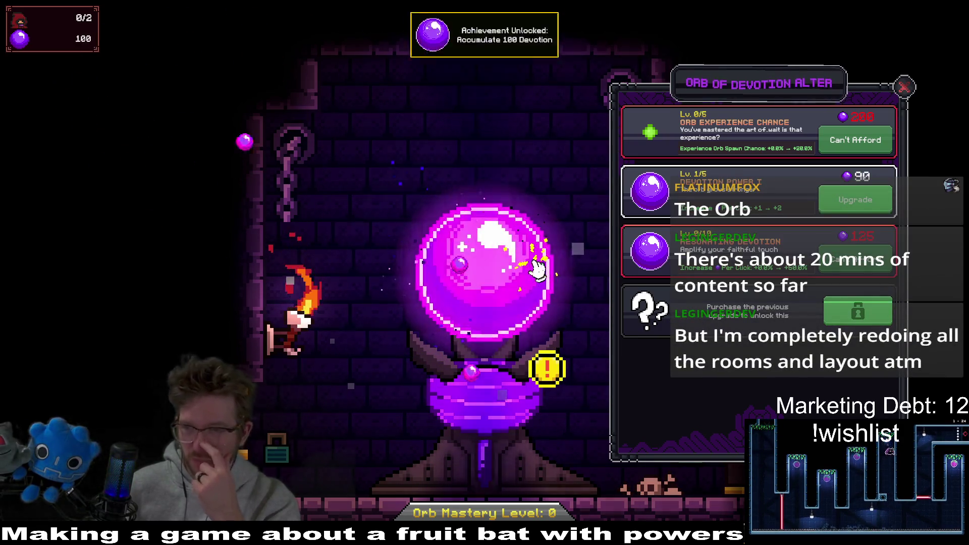
pyautogui.click(538, 269)
pyautogui.click(538, 271)
pyautogui.click(536, 270)
pyautogui.click(530, 274)
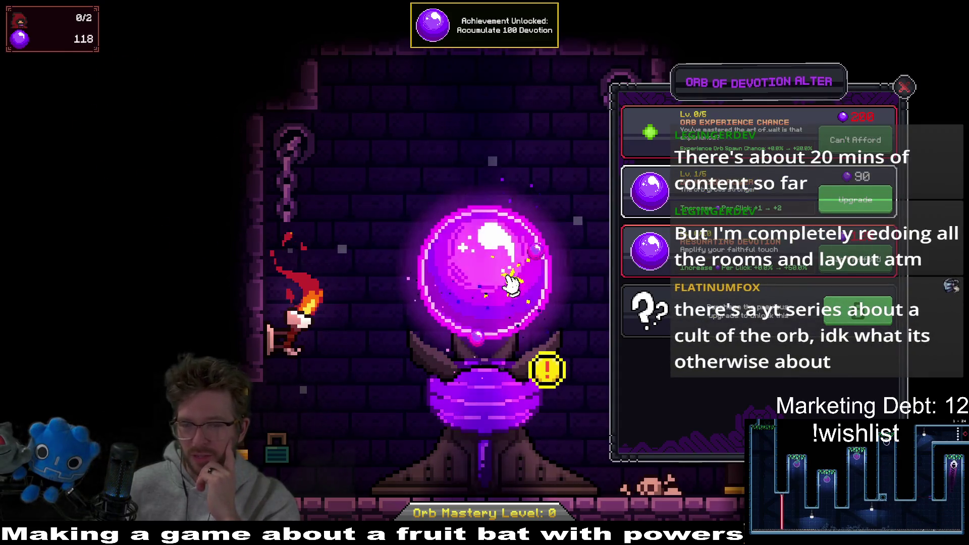
pyautogui.click(509, 284)
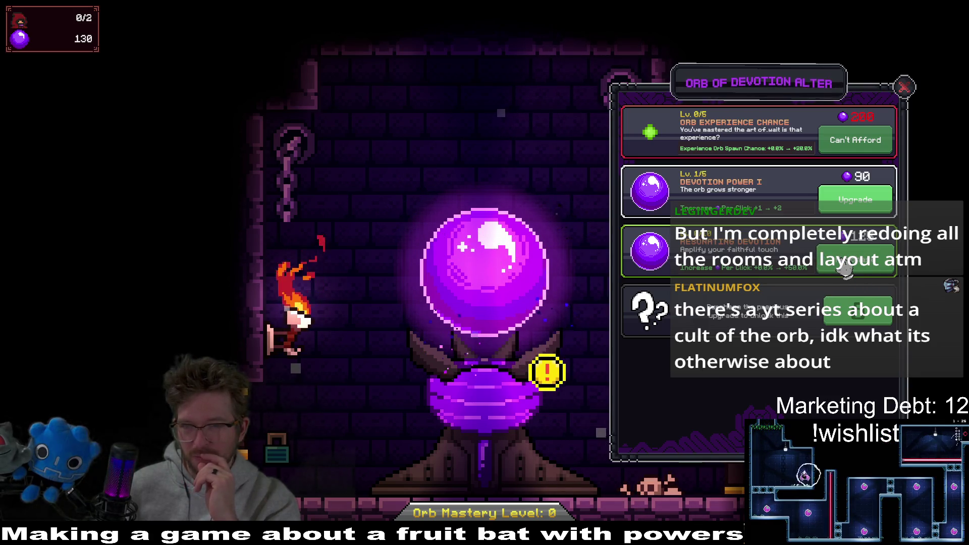
pyautogui.click(870, 261)
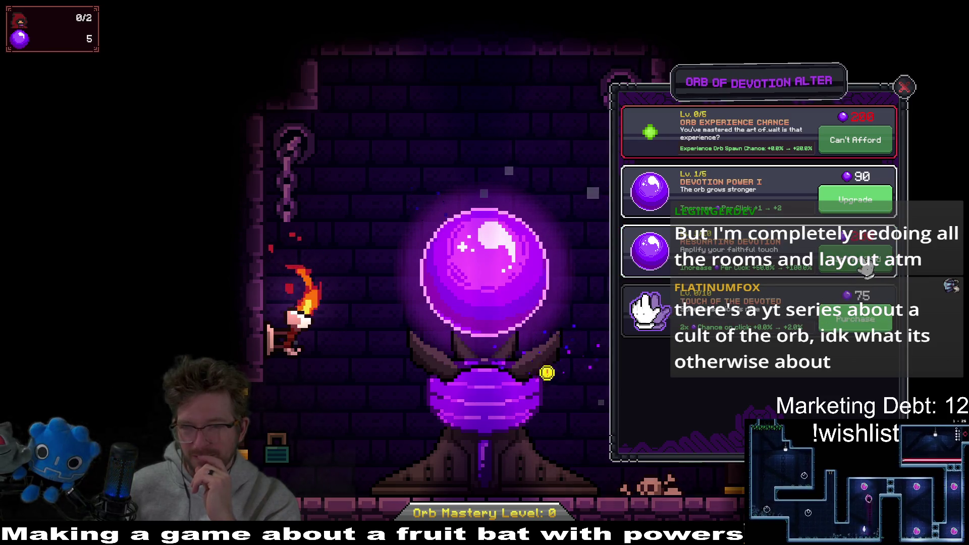
# Rebuild devotion from the orb toward the next upgrades.
pyautogui.click(475, 282)
pyautogui.click(474, 283)
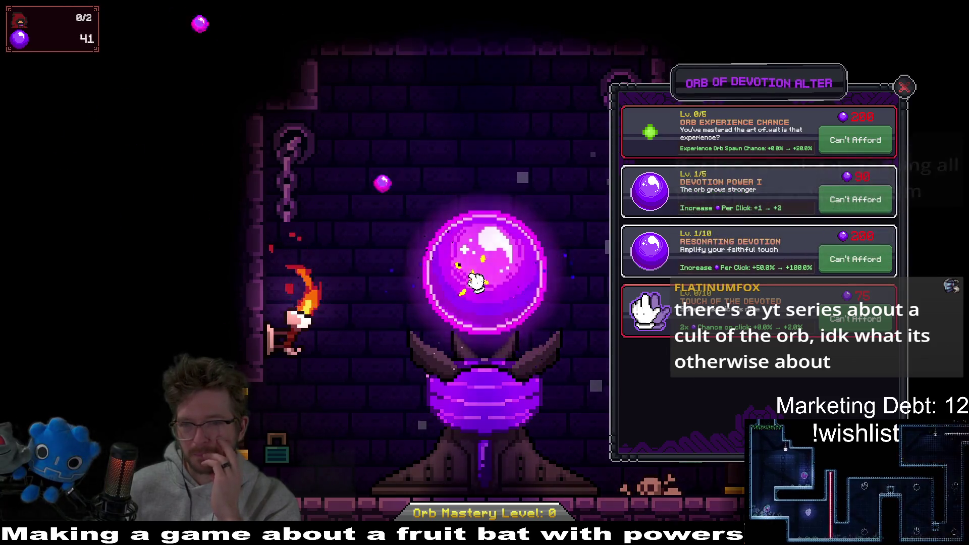
pyautogui.click(475, 282)
pyautogui.click(478, 280)
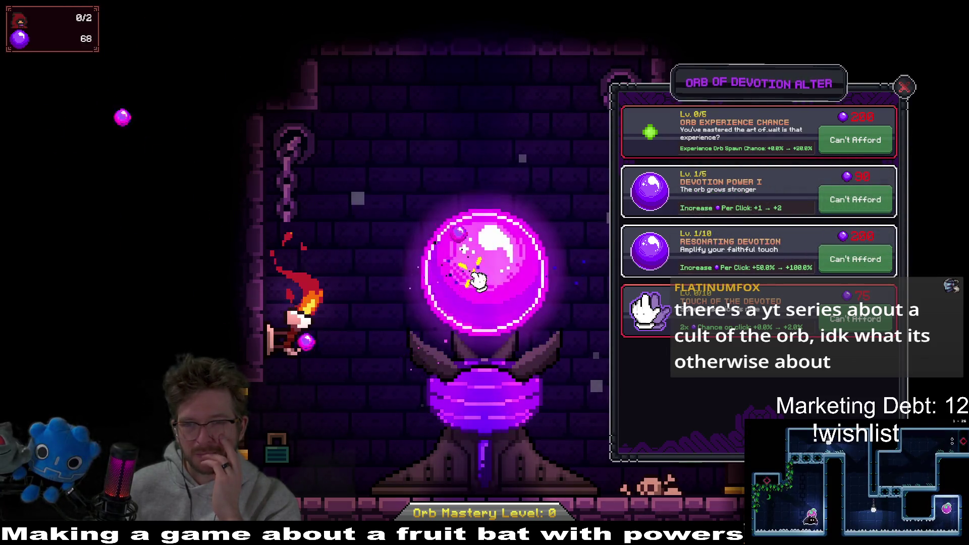
pyautogui.click(477, 279)
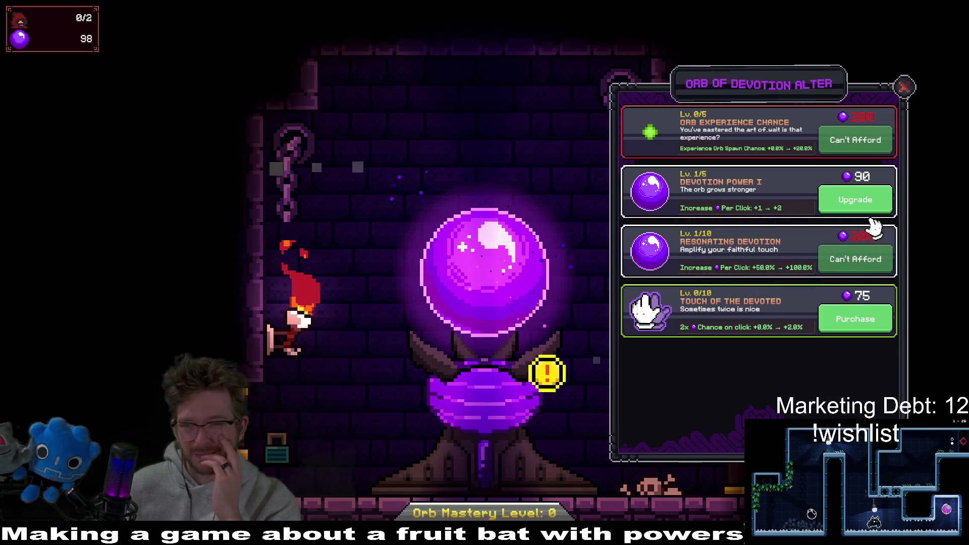
# Upgrade Devotion Power I to level 2 and buy Touch of the Devoted.
pyautogui.click(877, 199)
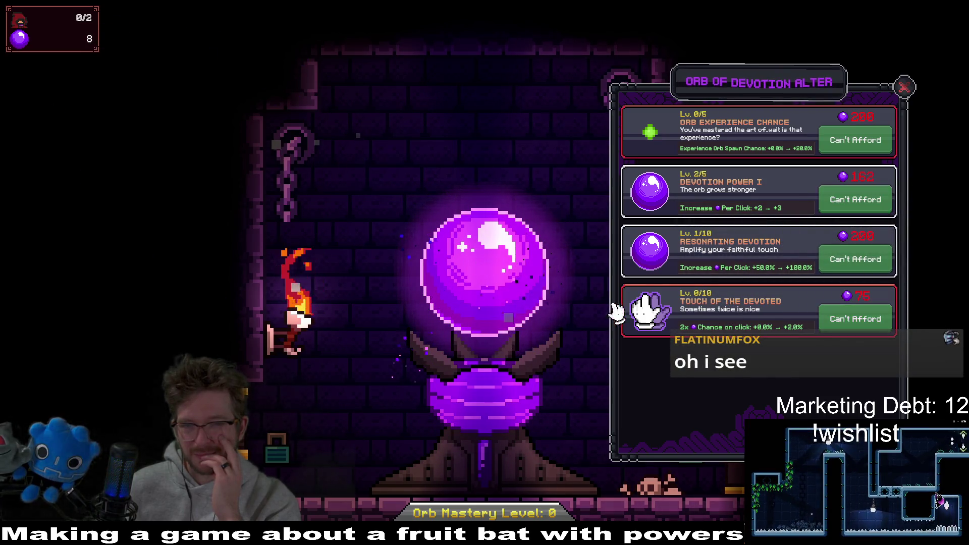
pyautogui.click(517, 300)
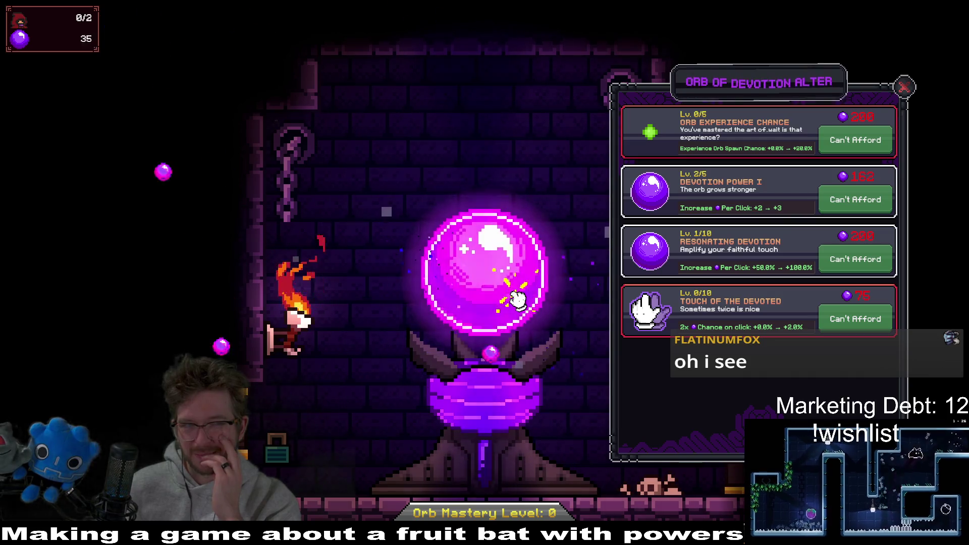
pyautogui.click(516, 299)
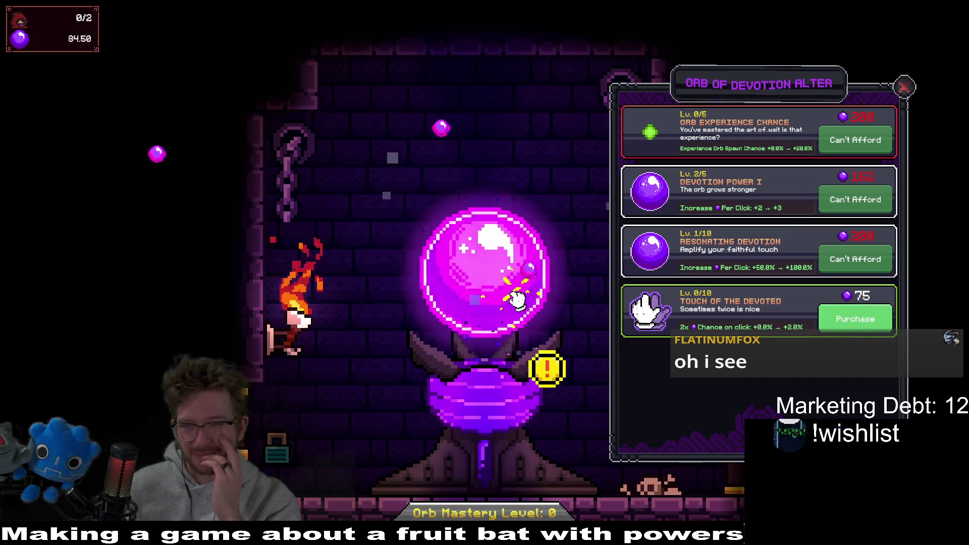
pyautogui.click(517, 300)
pyautogui.click(860, 326)
# Earn enough orbs to buy the Orb Experience Chance upgrade.
pyautogui.click(523, 295)
pyautogui.click(523, 290)
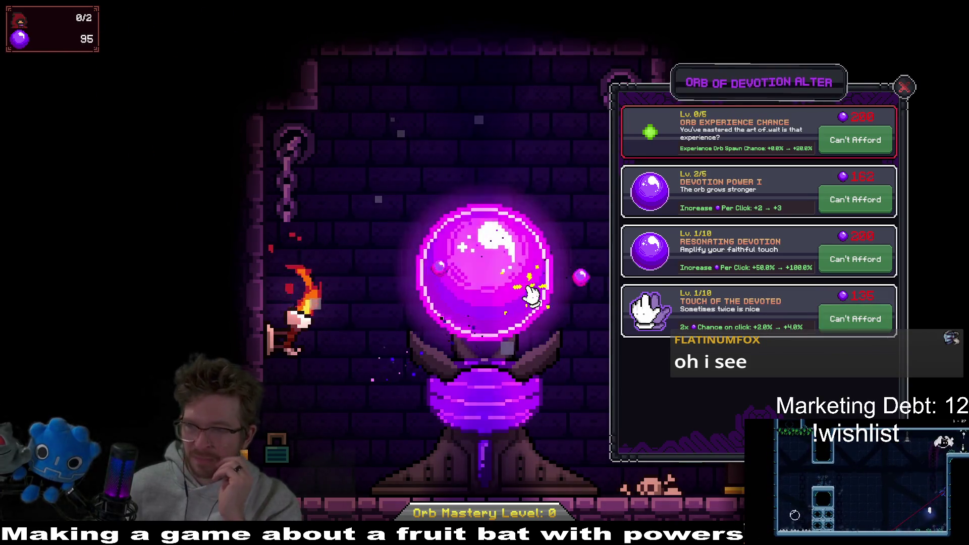
pyautogui.click(534, 295)
pyautogui.click(539, 292)
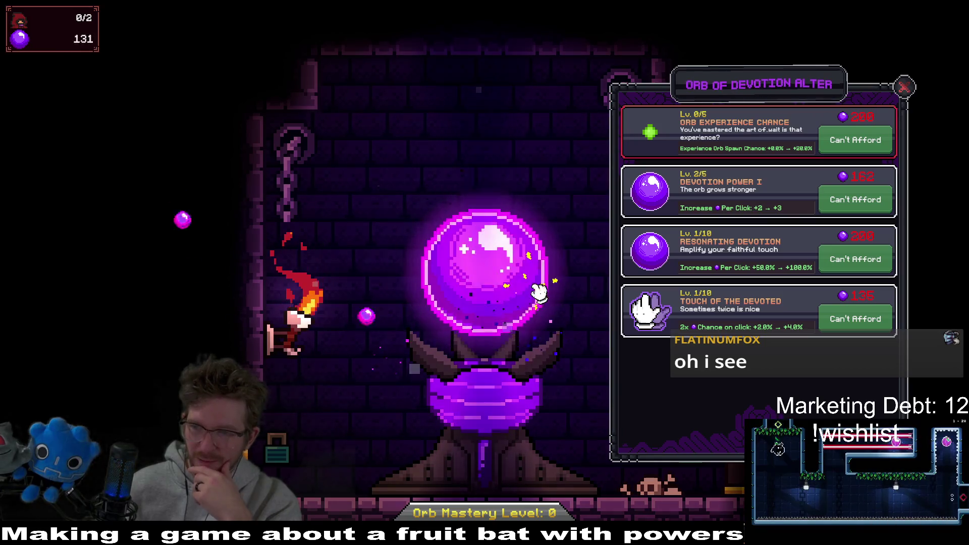
pyautogui.click(538, 288)
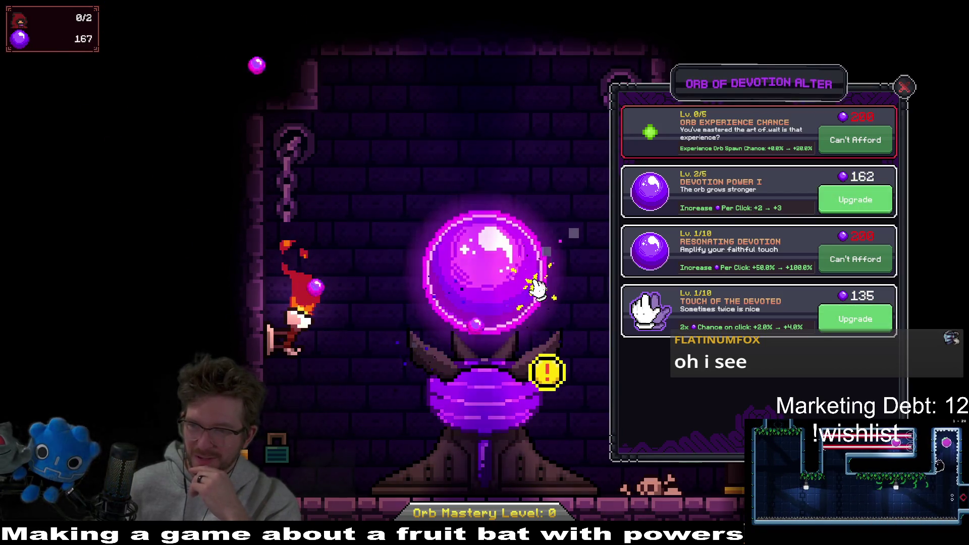
pyautogui.click(540, 289)
pyautogui.click(539, 286)
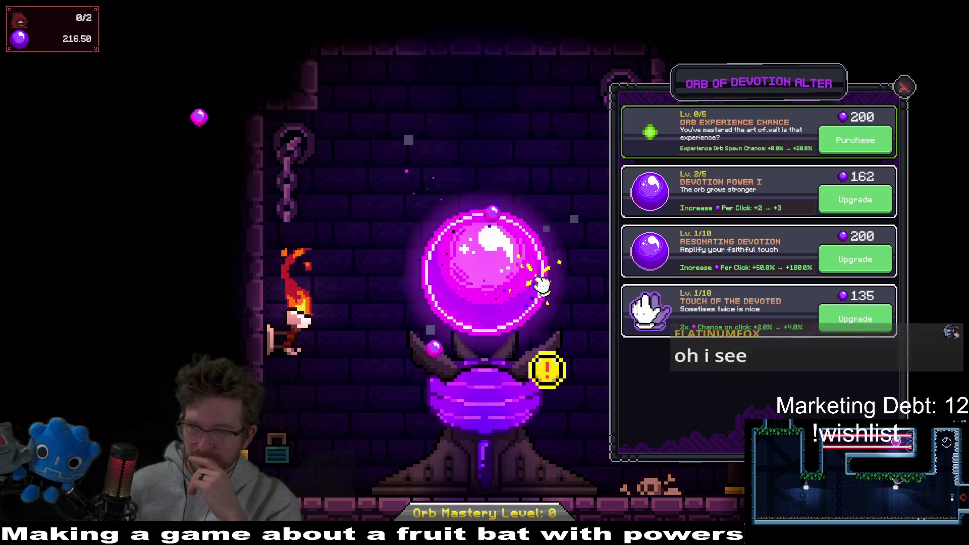
pyautogui.click(540, 286)
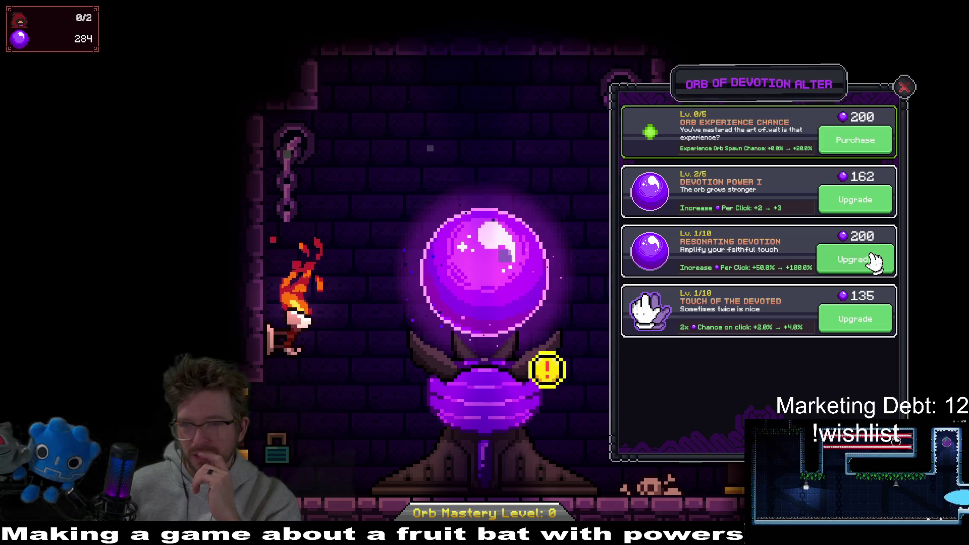
pyautogui.click(859, 152)
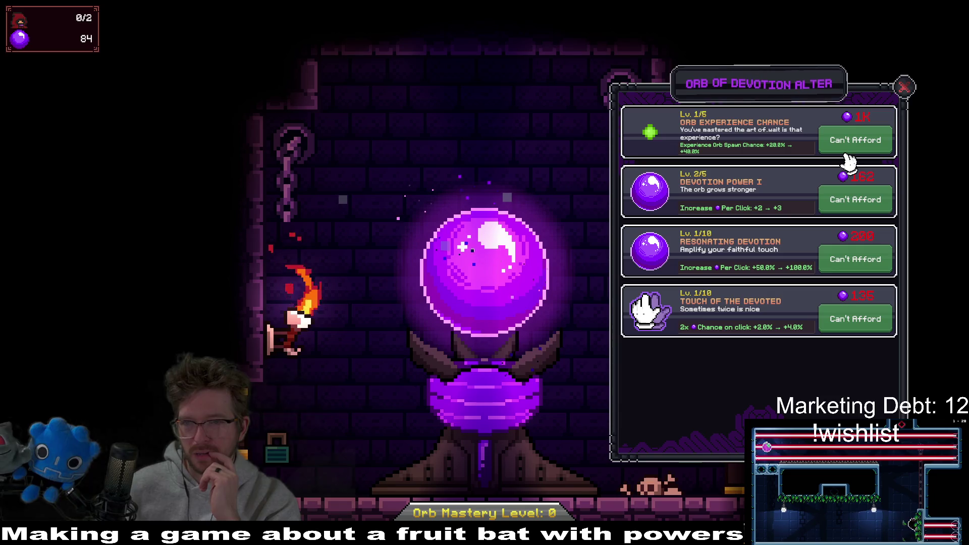
pyautogui.click(458, 303)
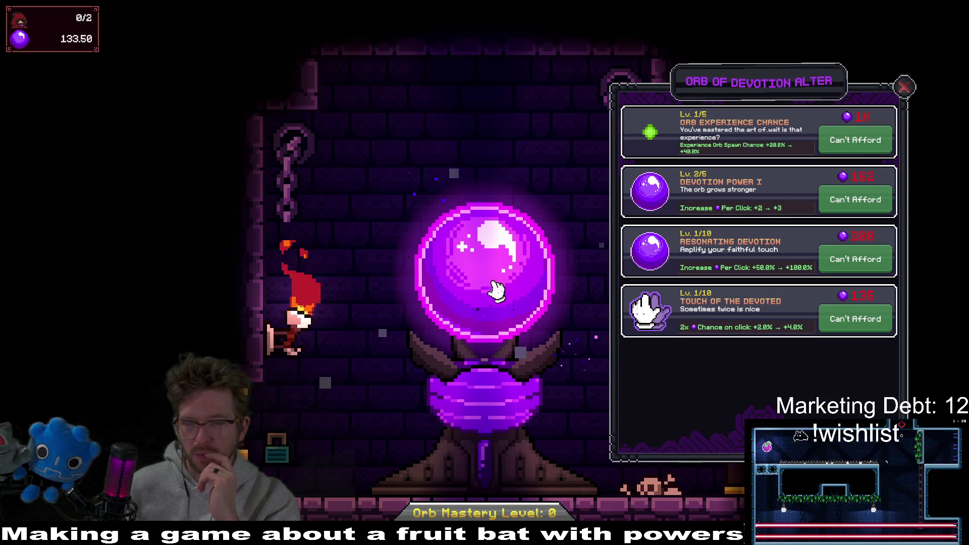
# Upgrade Devotion Power I to level 3, then earn orbs and raise Resonating Devotion to level 2.
pyautogui.click(545, 369)
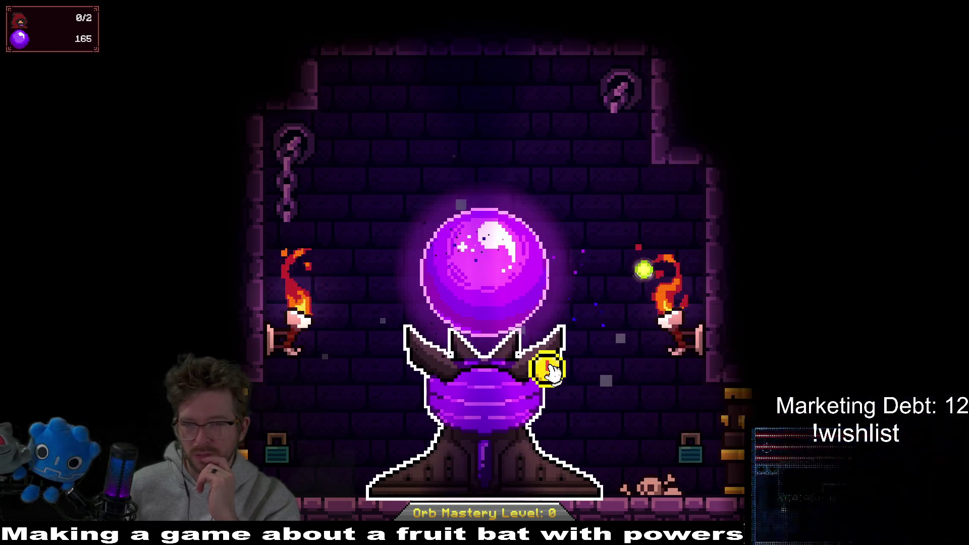
pyautogui.click(559, 369)
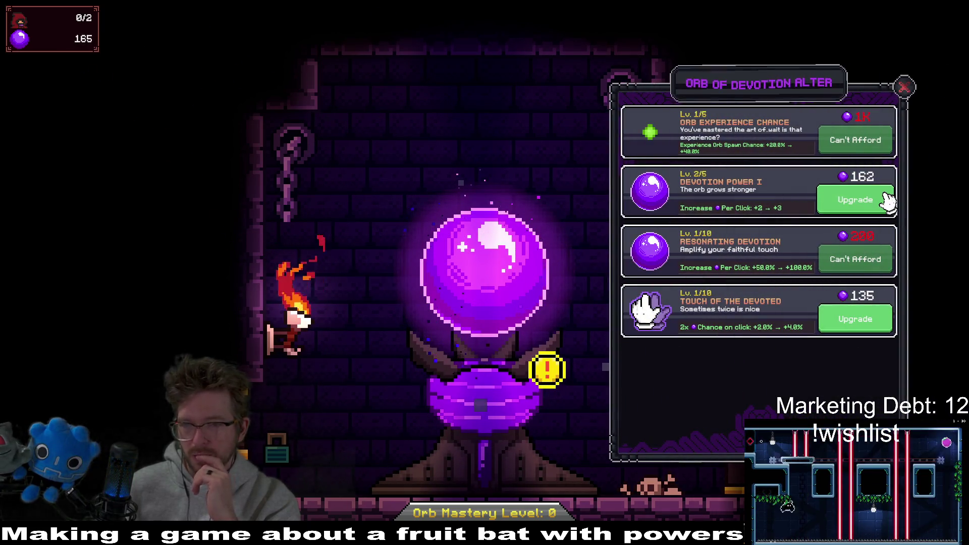
pyautogui.click(886, 203)
pyautogui.click(496, 286)
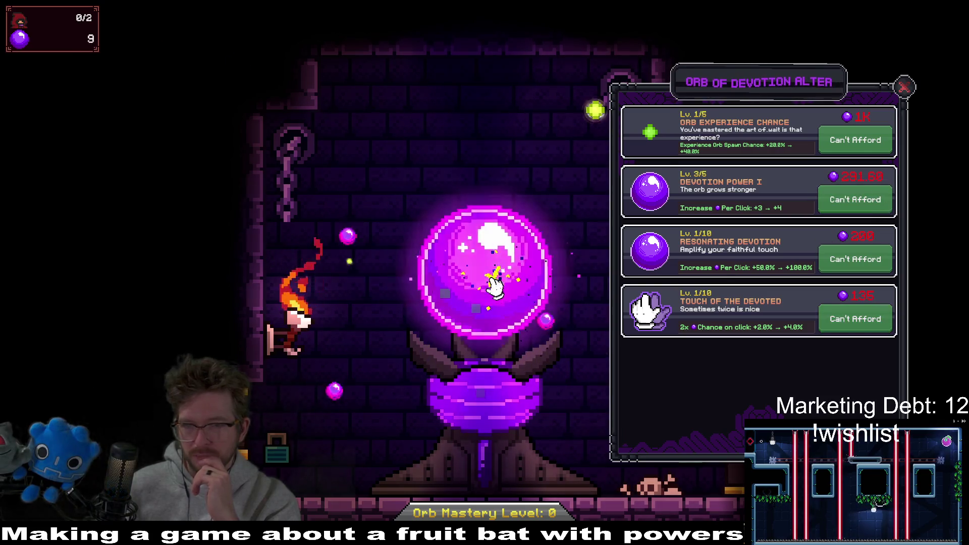
pyautogui.click(497, 288)
pyautogui.click(497, 287)
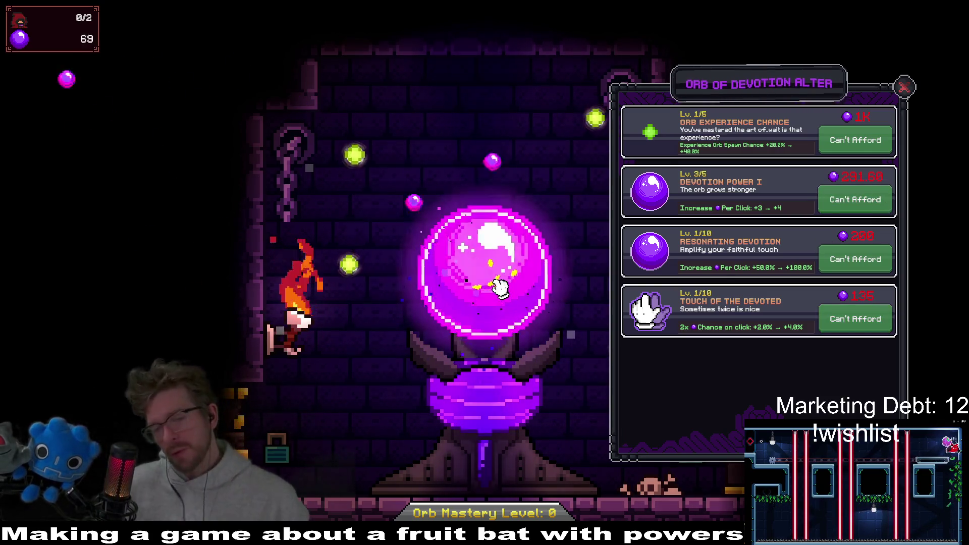
pyautogui.click(498, 285)
pyautogui.click(499, 282)
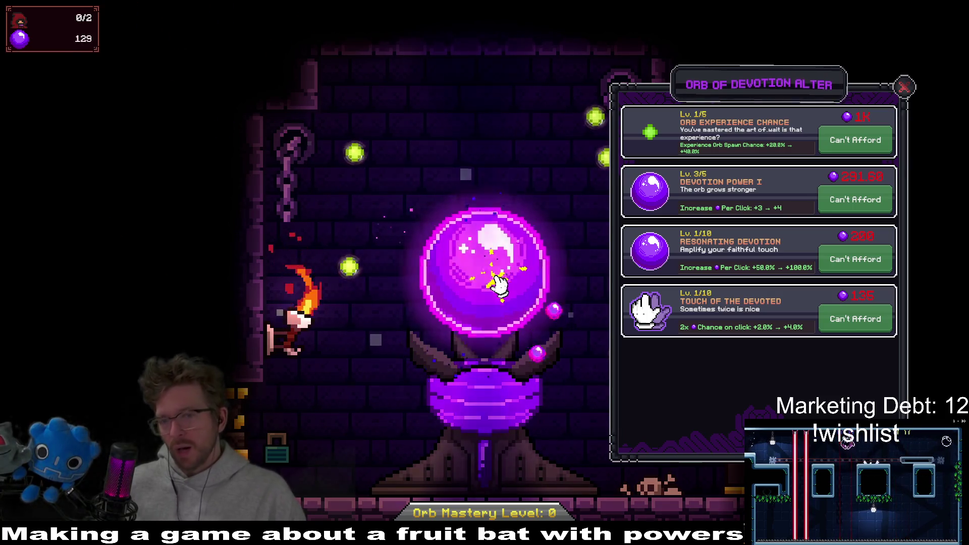
pyautogui.click(502, 281)
pyautogui.click(505, 282)
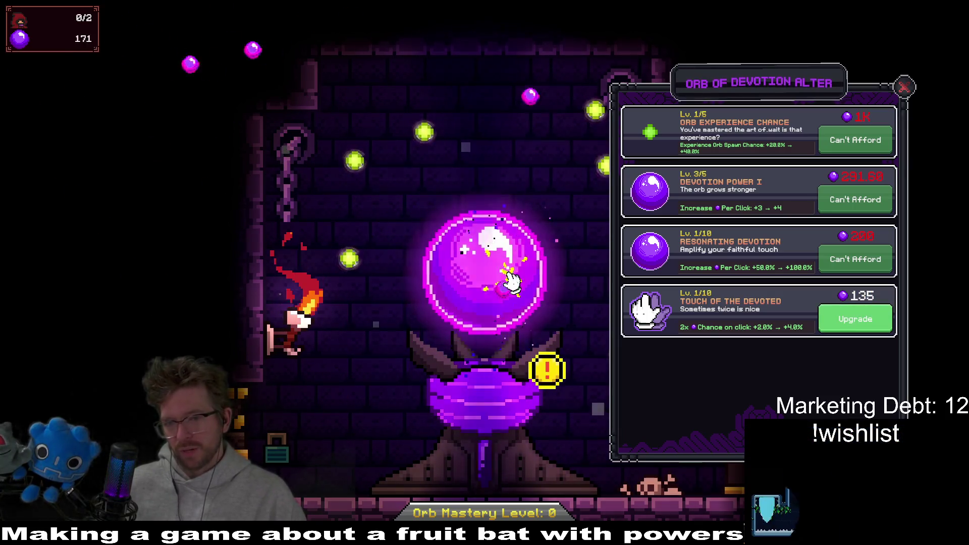
pyautogui.click(501, 286)
pyautogui.click(500, 285)
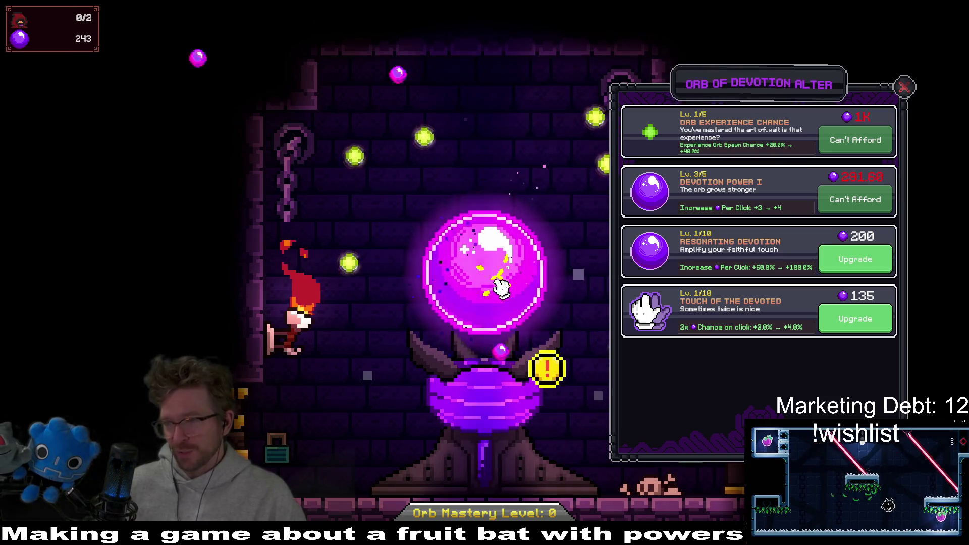
pyautogui.click(499, 282)
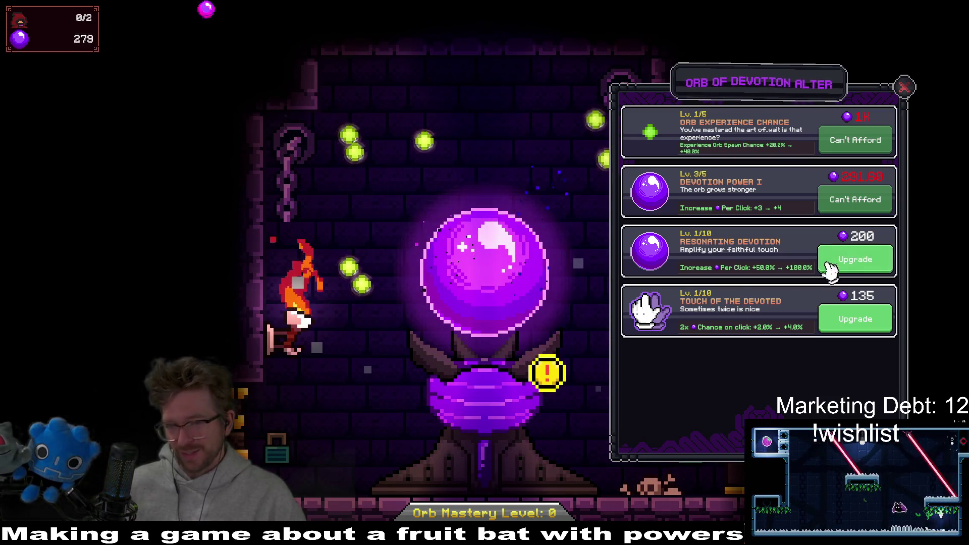
pyautogui.click(860, 261)
# Earn more orbs and upgrade Touch of the Devoted to levels 2 and 3.
pyautogui.click(472, 287)
pyautogui.click(488, 280)
pyautogui.click(486, 280)
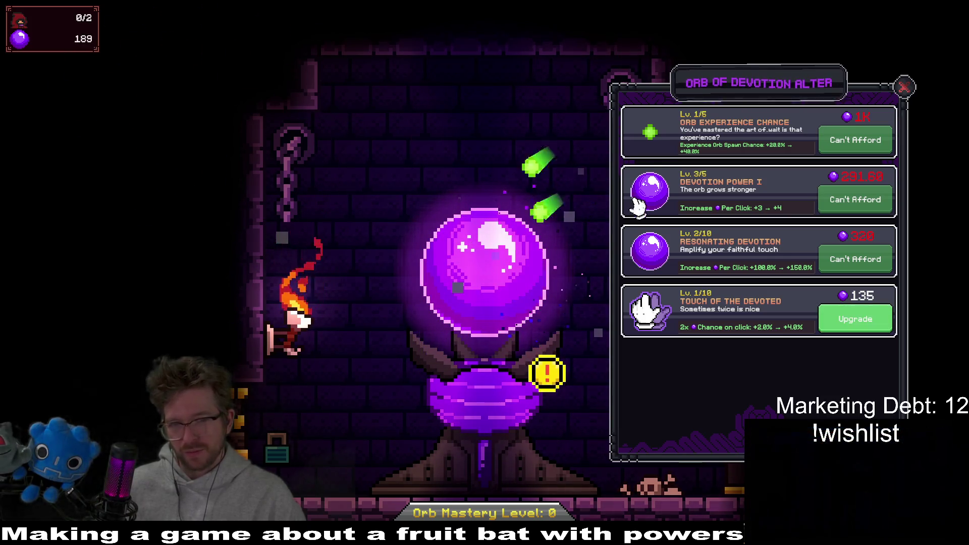
pyautogui.click(530, 292)
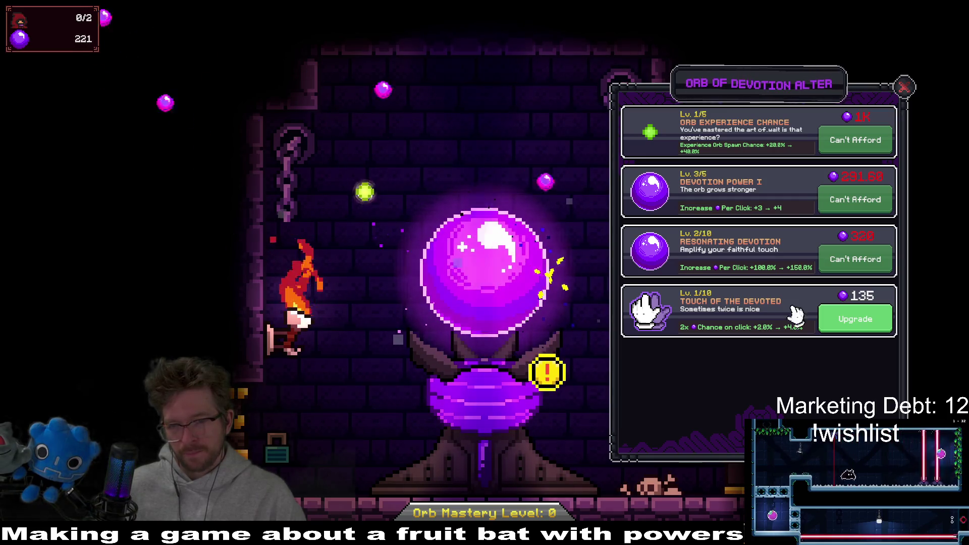
pyautogui.click(854, 319)
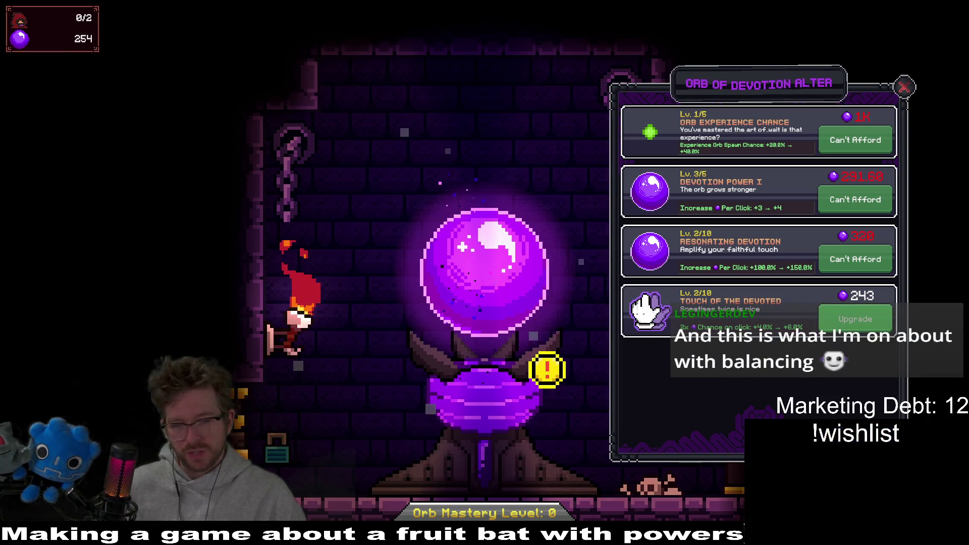
pyautogui.click(869, 322)
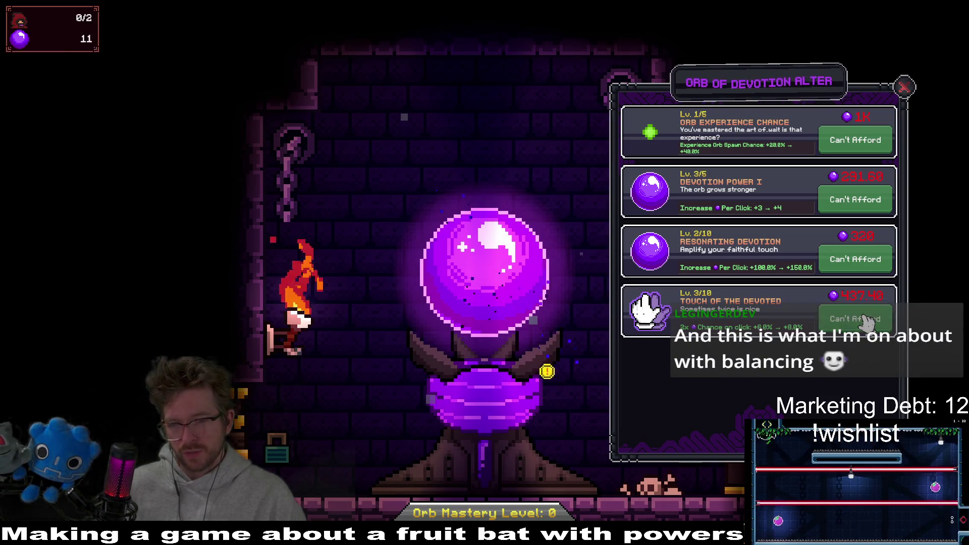
# Gather devotion and a green experience orb, then upgrade Devotion Power I to level 4.
pyautogui.click(468, 246)
pyautogui.click(468, 246)
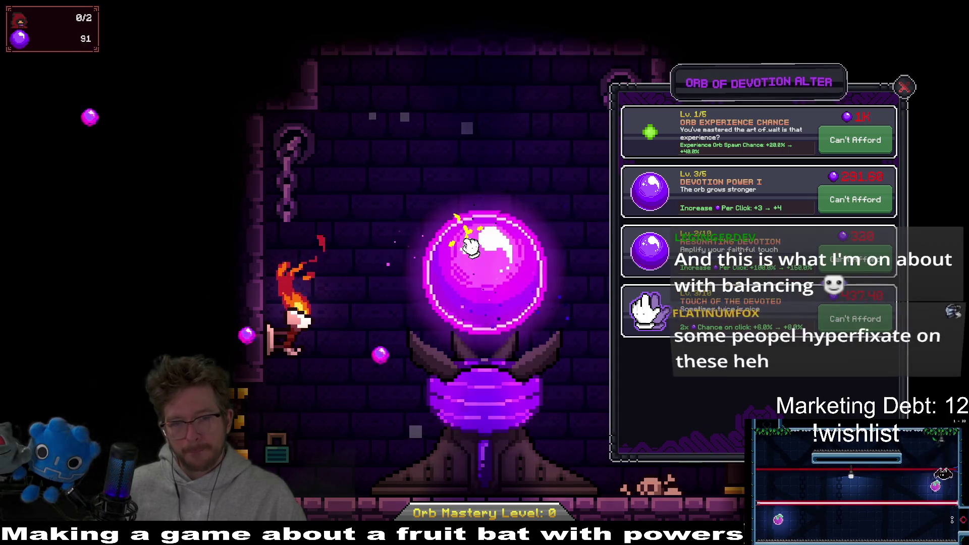
pyautogui.click(428, 118)
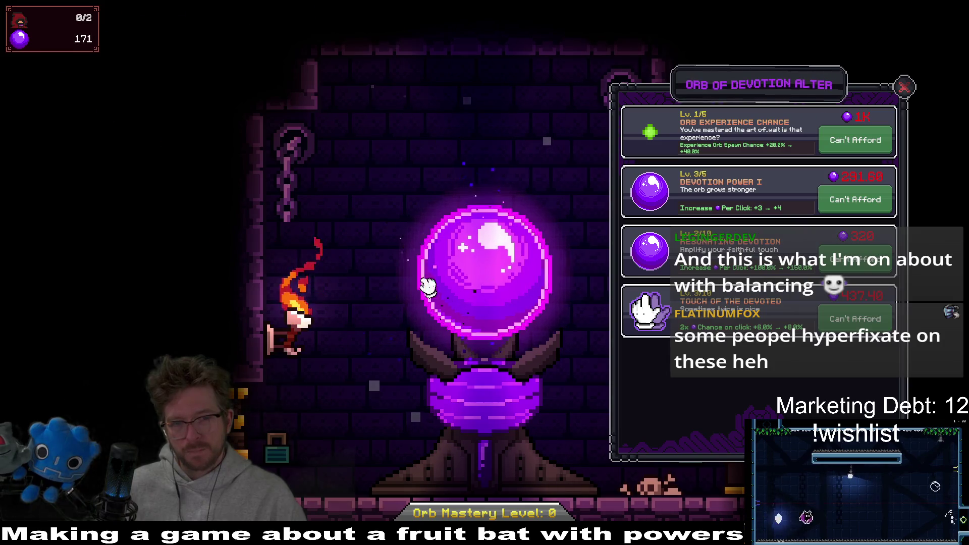
pyautogui.click(489, 277)
pyautogui.click(493, 280)
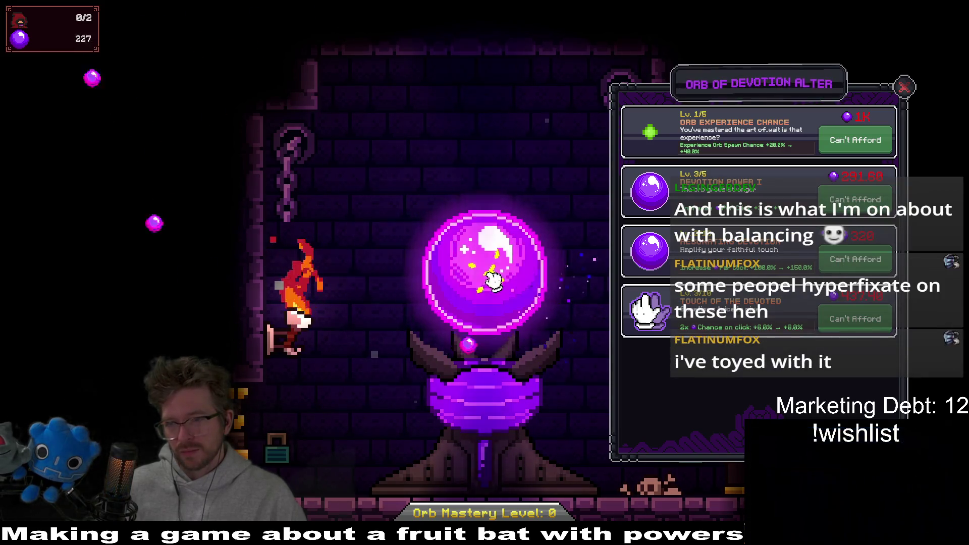
pyautogui.click(493, 279)
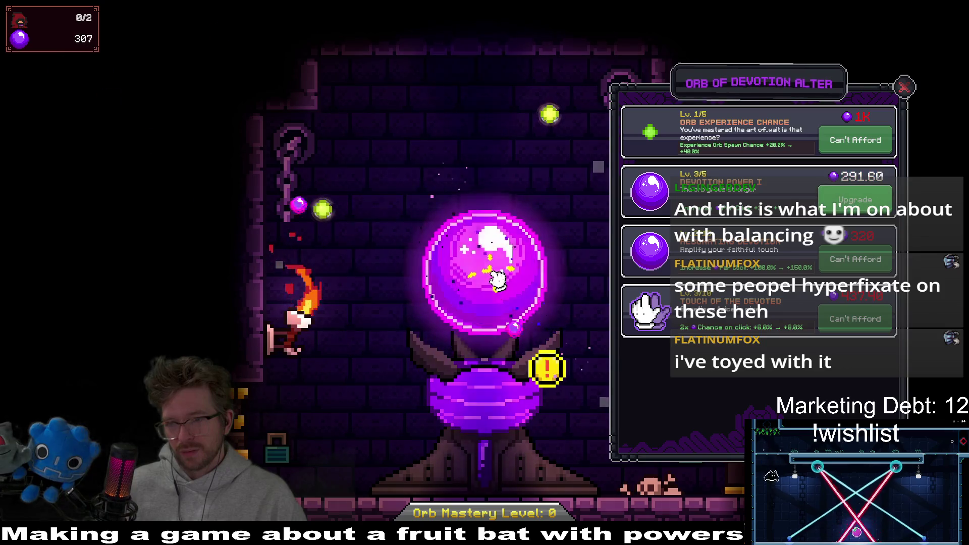
pyautogui.click(496, 278)
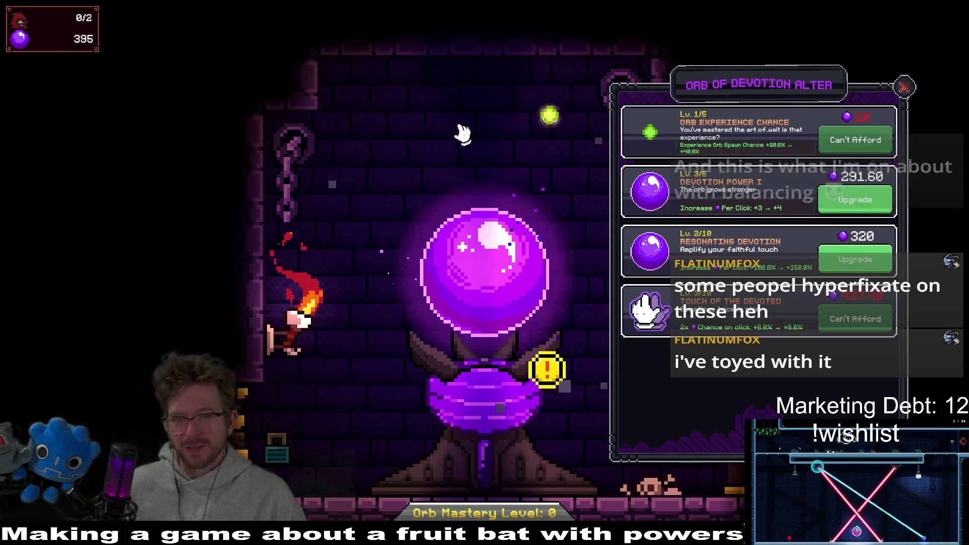
pyautogui.click(513, 297)
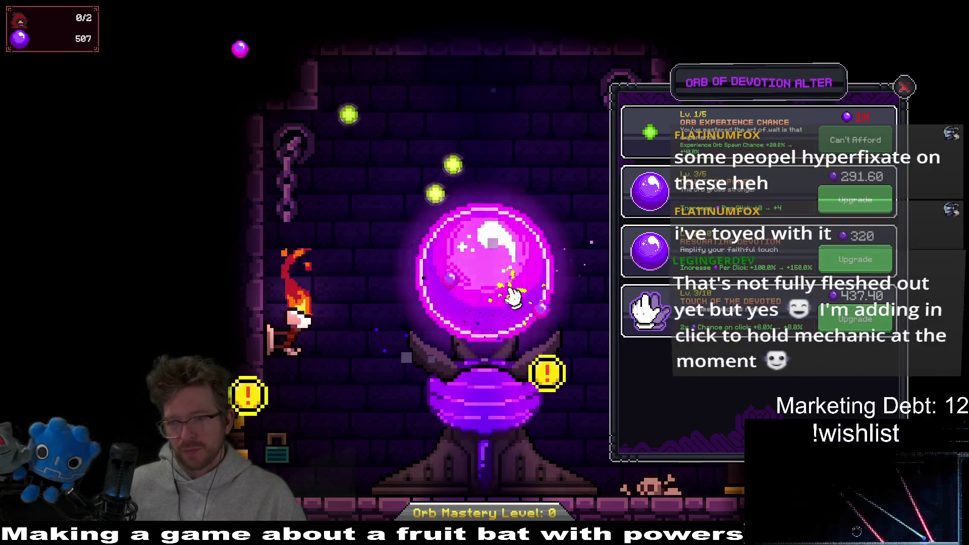
pyautogui.click(864, 212)
# Earn more devotion and upgrade Touch of the Devoted to level 4.
pyautogui.click(506, 244)
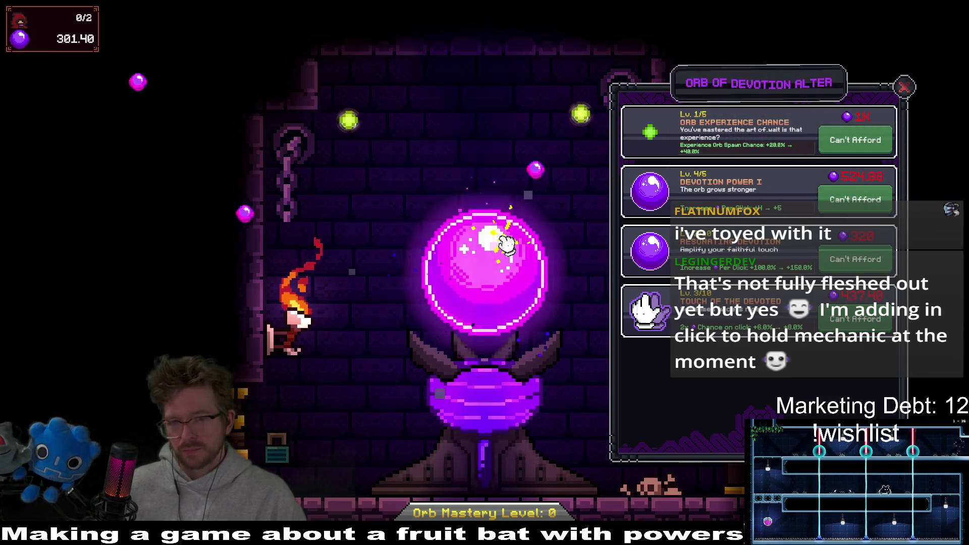
pyautogui.click(507, 243)
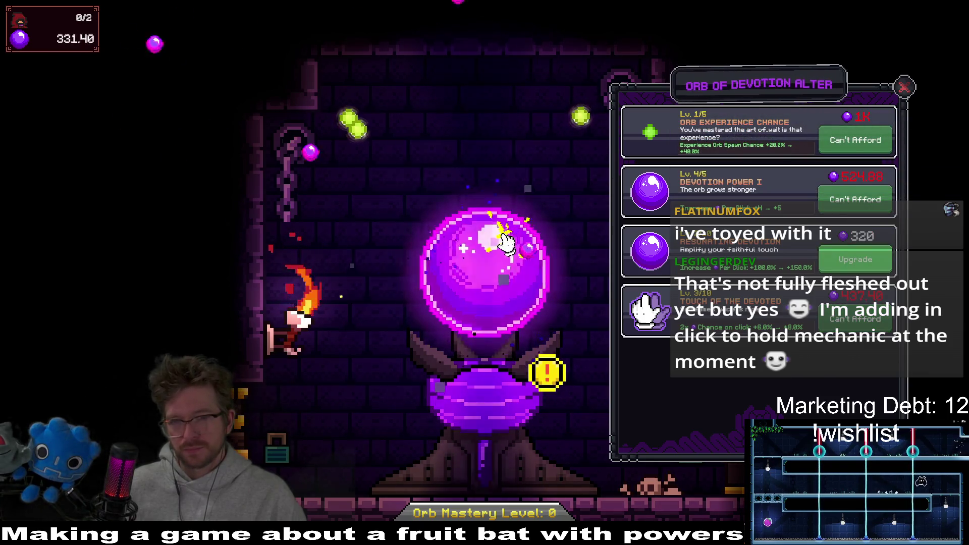
pyautogui.click(492, 272)
pyautogui.click(494, 273)
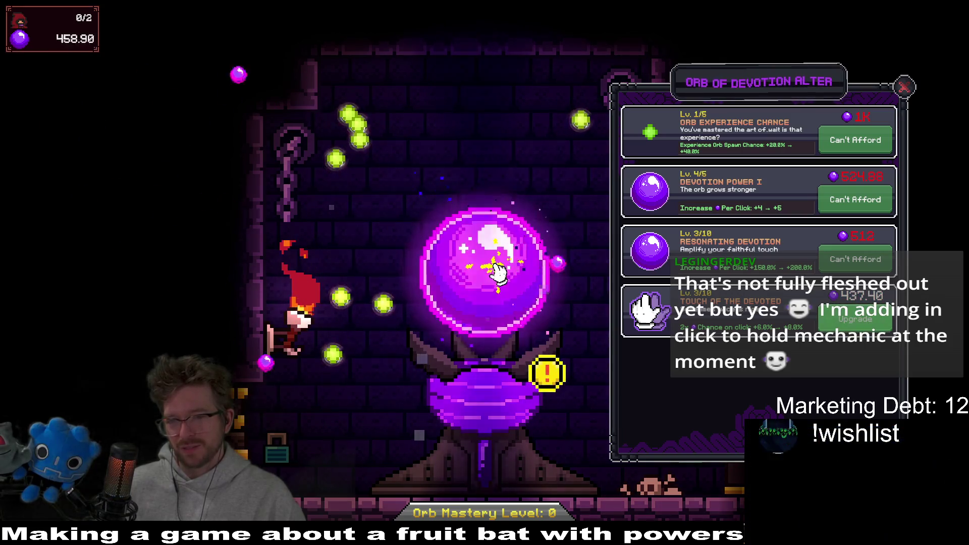
pyautogui.click(704, 314)
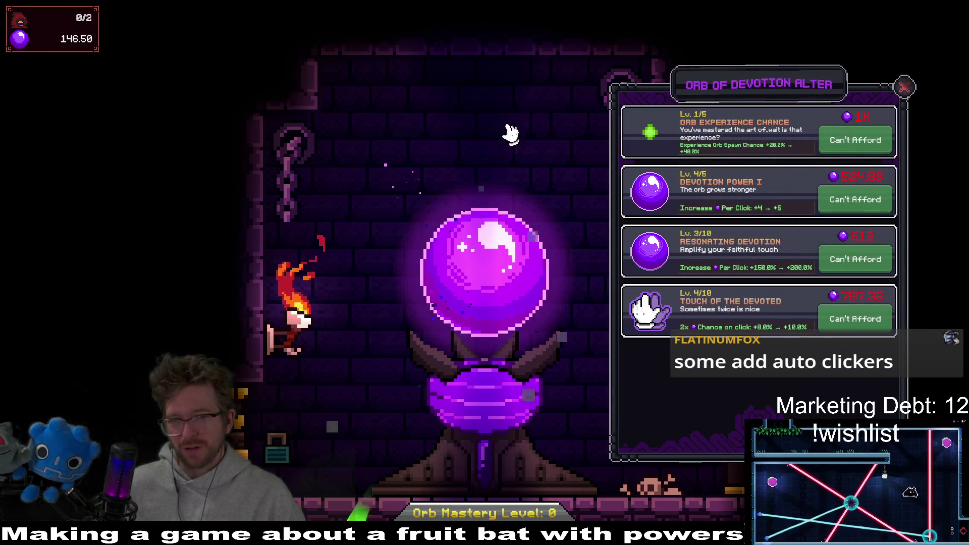
# Collect devotion and floating orbs, then buy the final Devotion Power I level to max it.
pyautogui.click(499, 250)
pyautogui.click(519, 398)
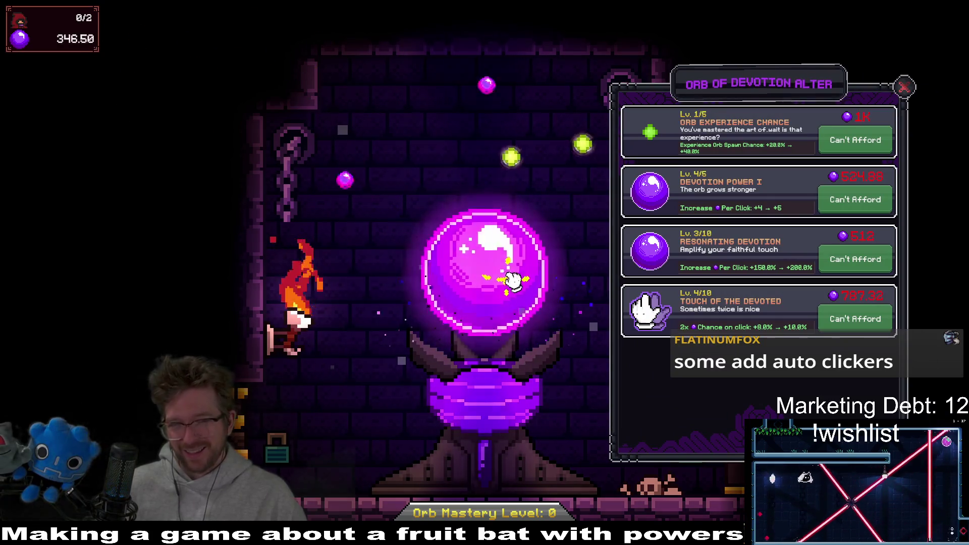
pyautogui.click(484, 298)
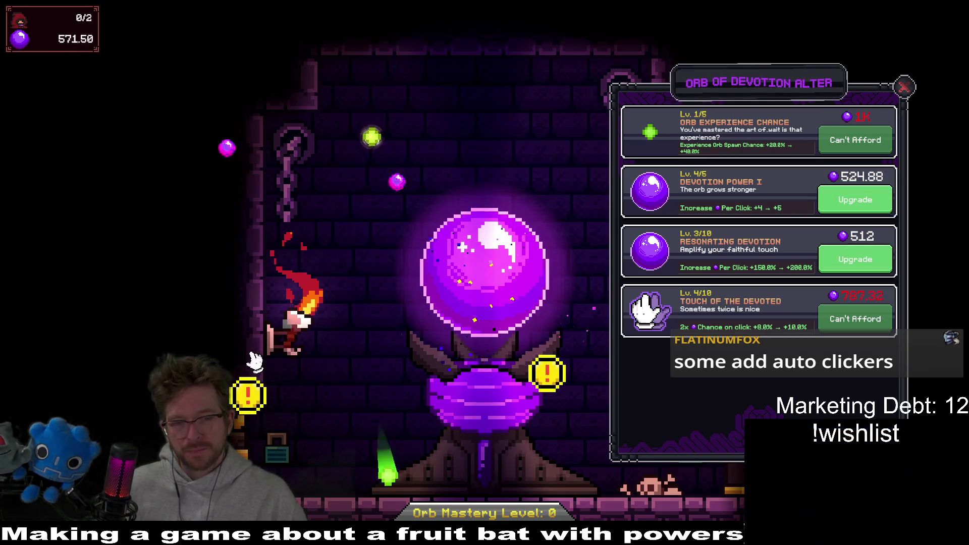
pyautogui.click(376, 134)
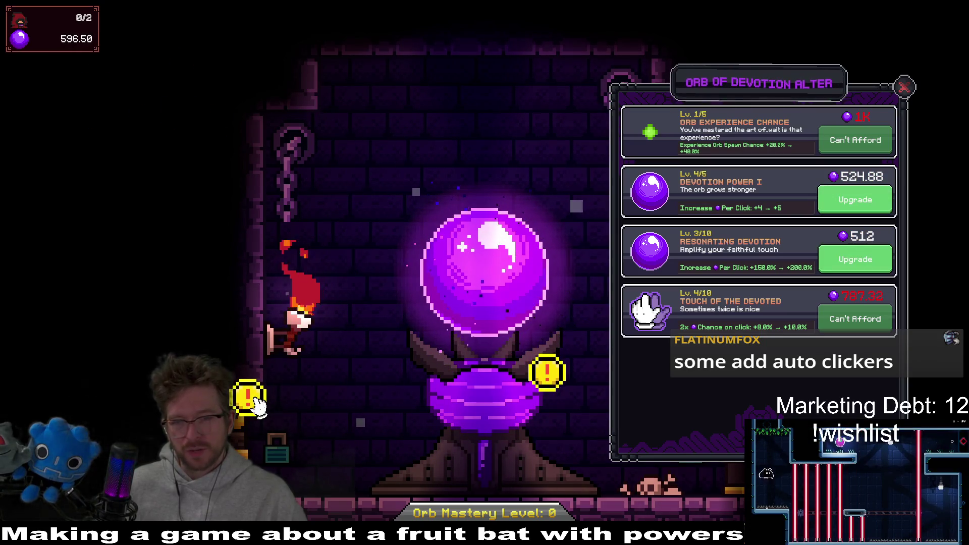
pyautogui.click(856, 192)
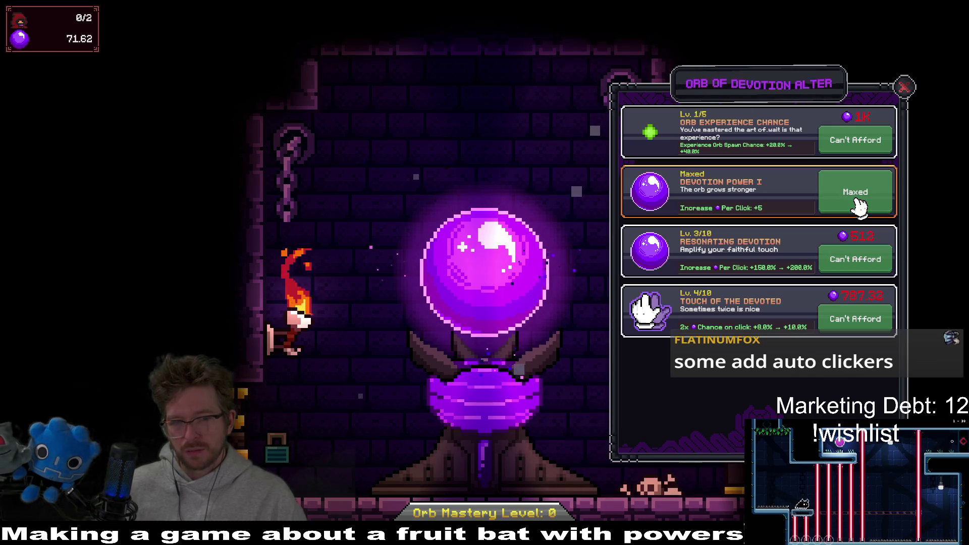
# Raise Resonating Devotion to level 4 and push devotion past 1K.
pyautogui.click(466, 286)
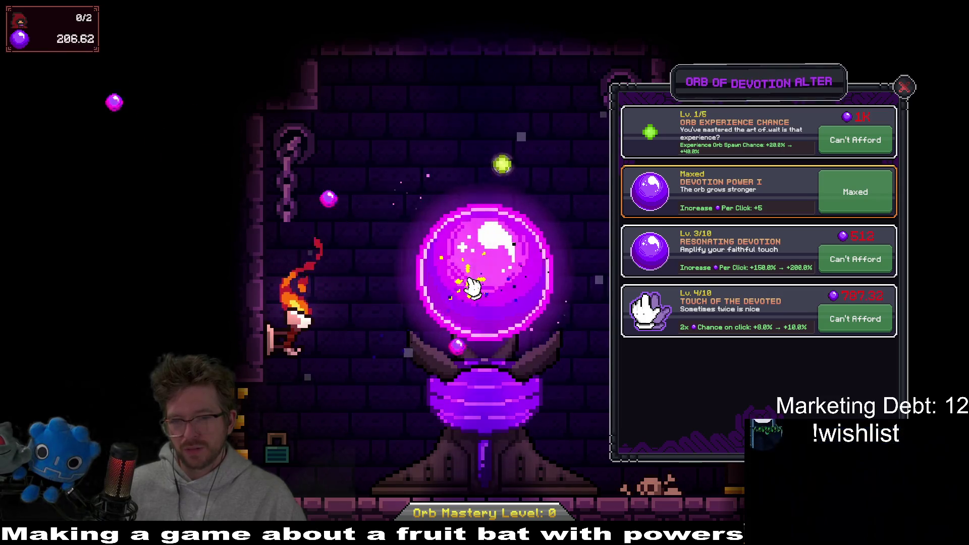
pyautogui.click(470, 287)
pyautogui.click(474, 288)
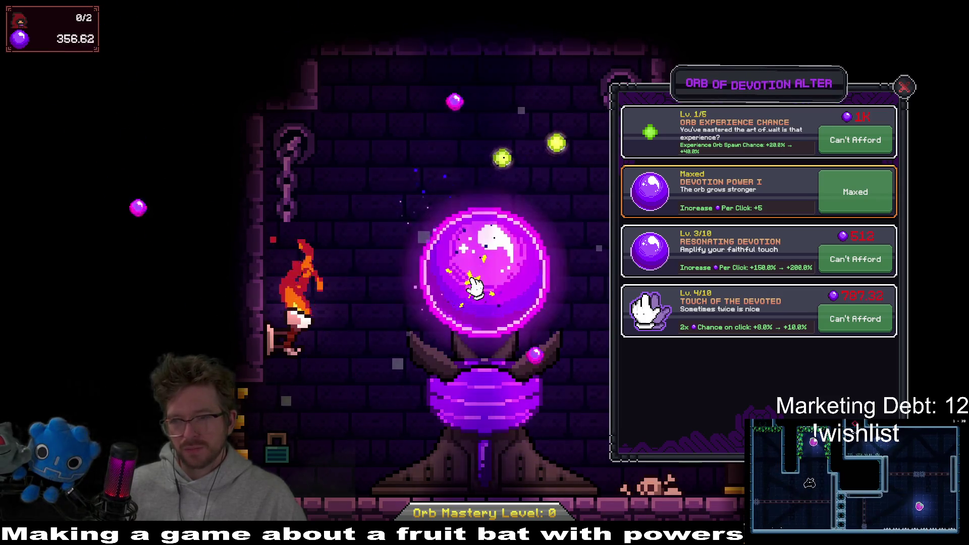
pyautogui.click(480, 287)
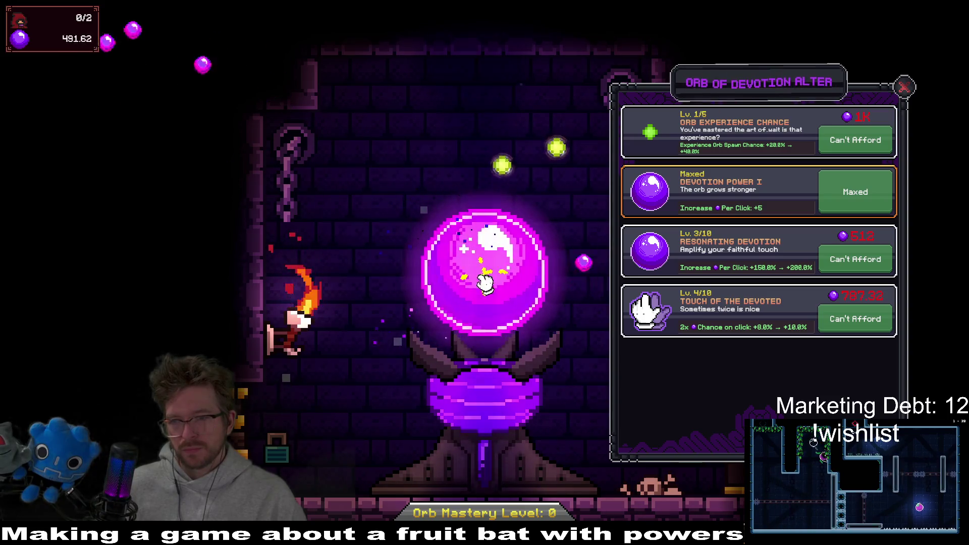
pyautogui.click(486, 284)
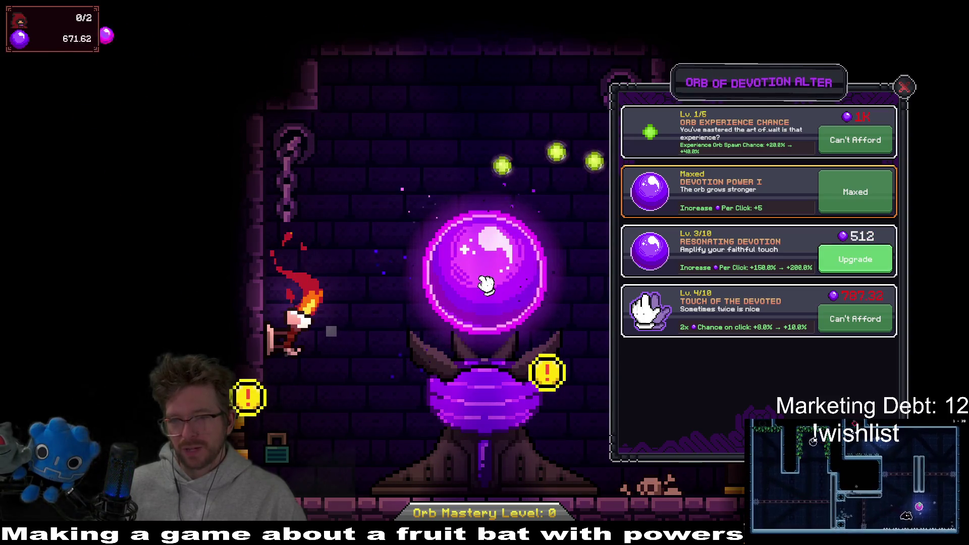
pyautogui.click(860, 260)
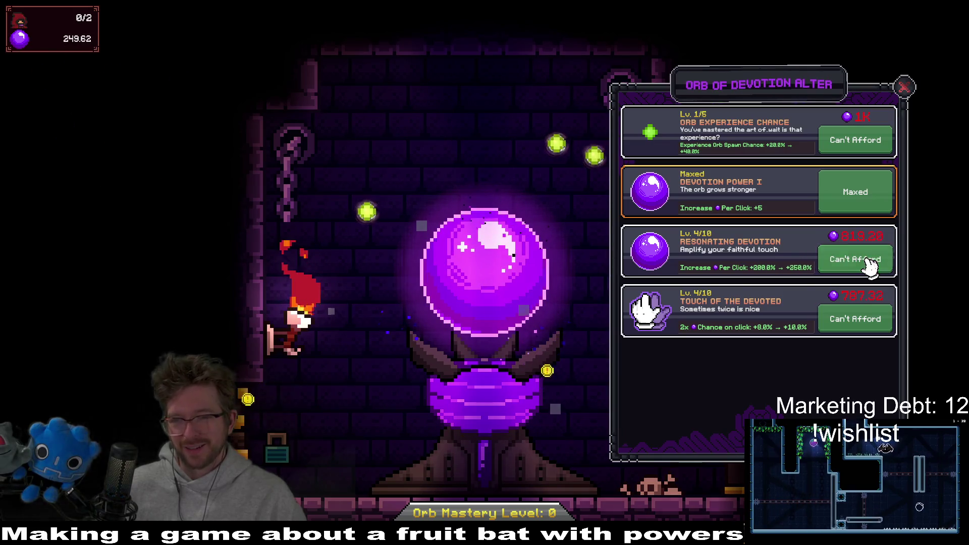
pyautogui.click(484, 257)
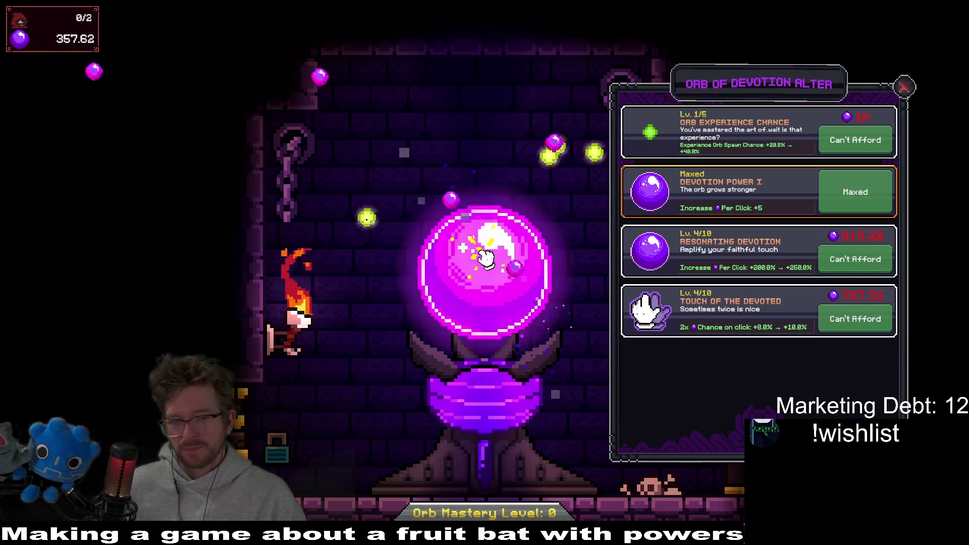
pyautogui.click(486, 257)
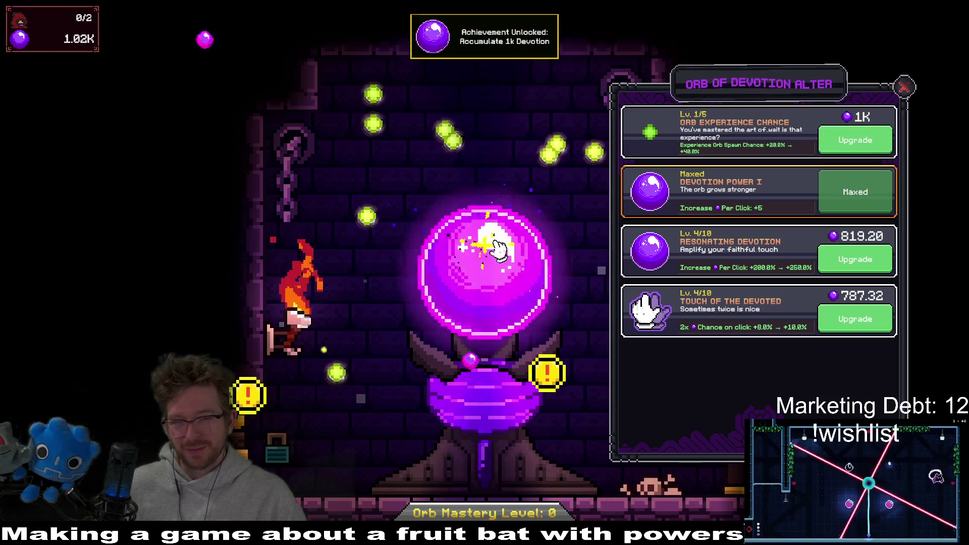
# Raise Resonating Devotion to level 5 and Orb Experience Chance to level 2, gathering devotion between.
pyautogui.click(855, 259)
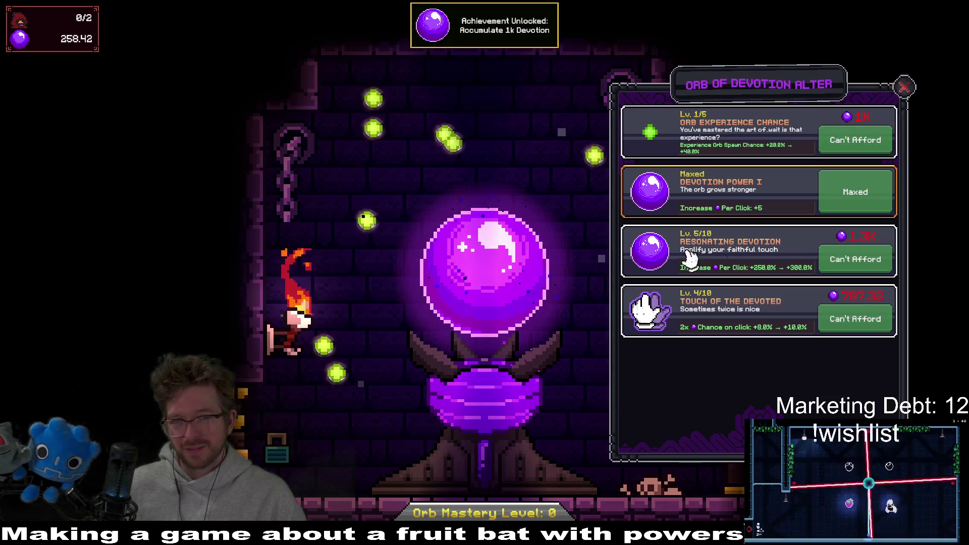
pyautogui.click(493, 255)
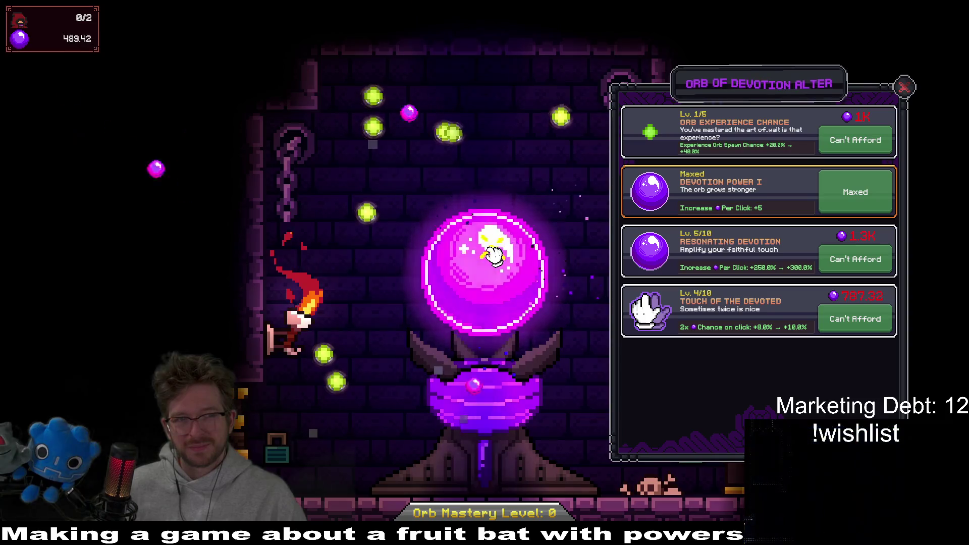
pyautogui.click(493, 253)
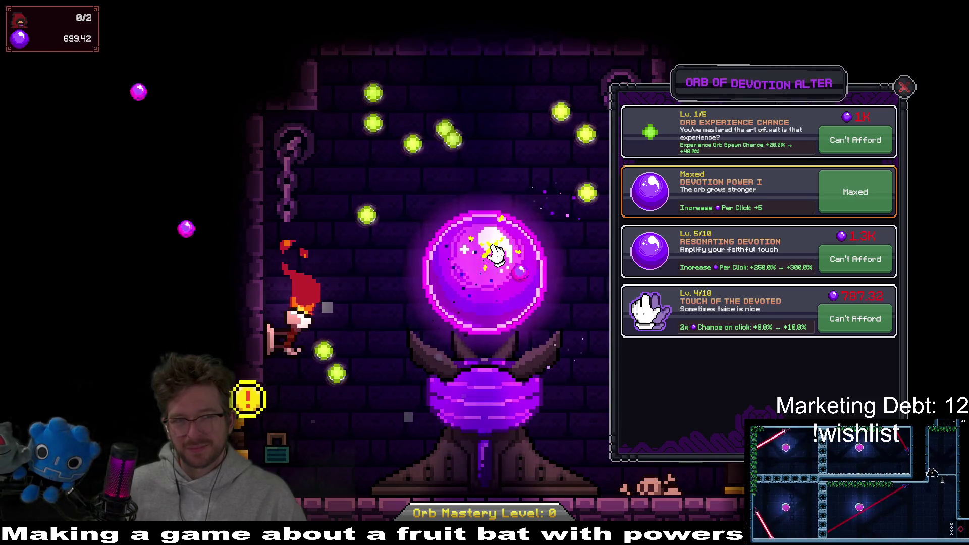
pyautogui.click(493, 254)
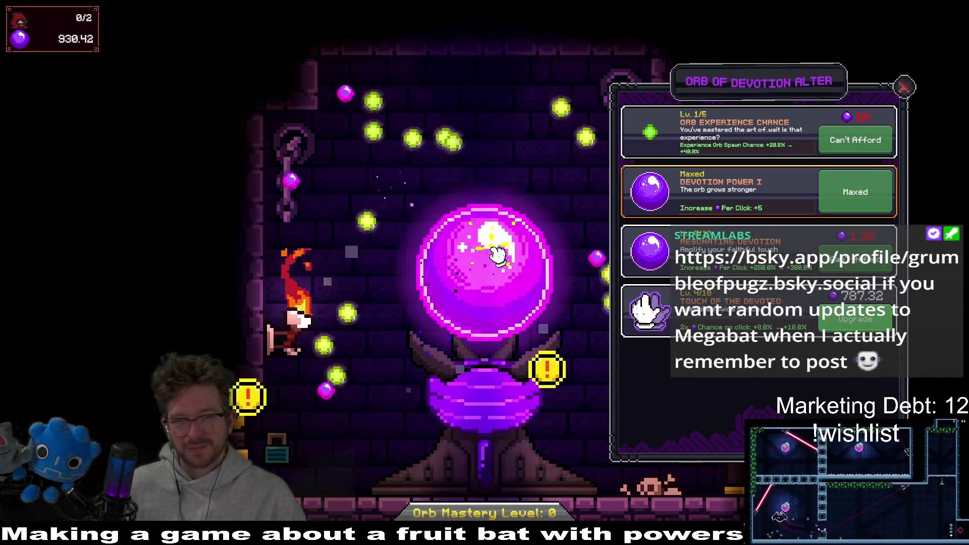
pyautogui.click(833, 141)
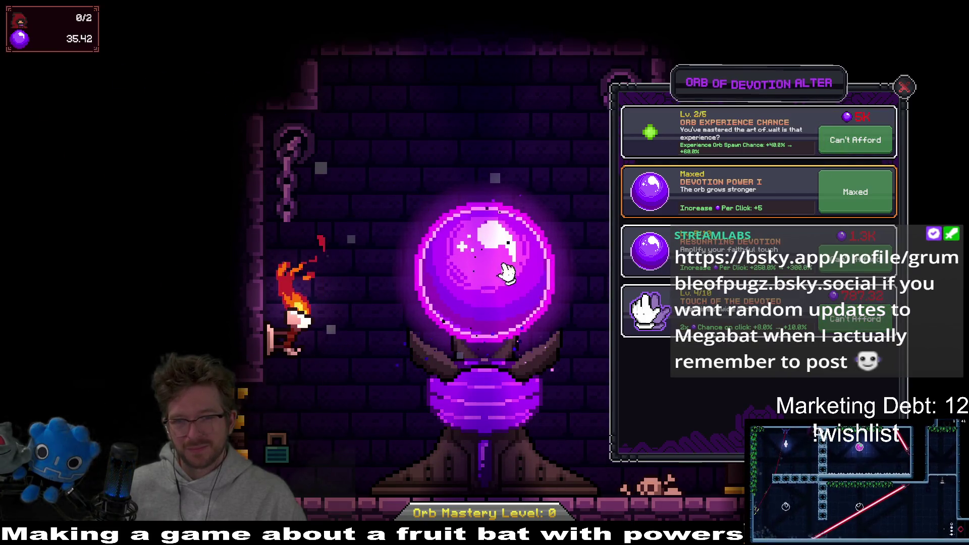
pyautogui.click(490, 273)
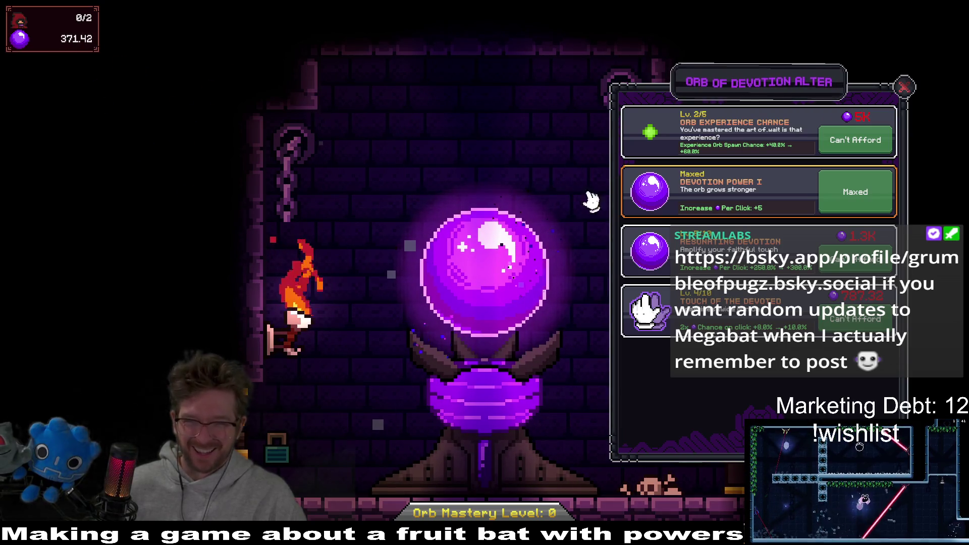
pyautogui.click(490, 279)
pyautogui.click(493, 275)
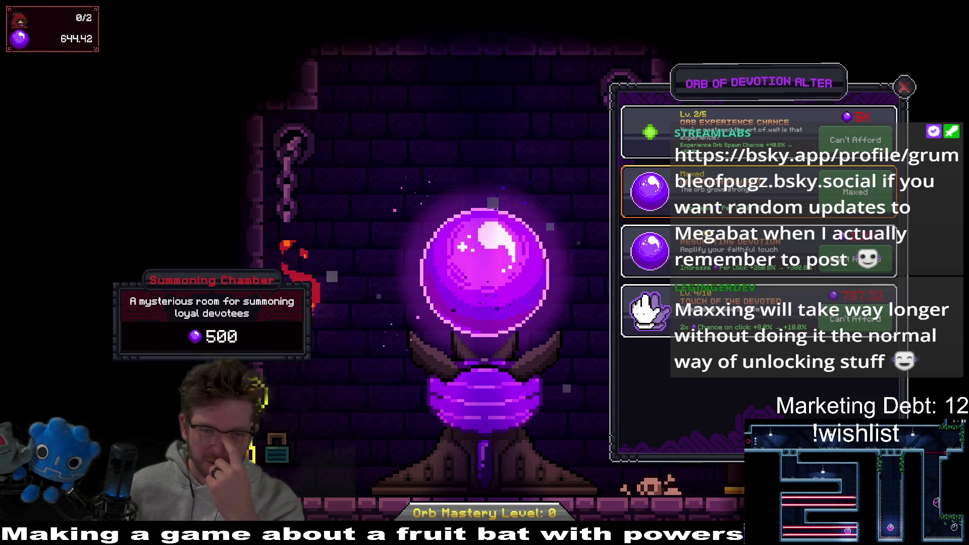
# Purchase the Summoning Chamber for 500 devotion and enter it to reach the Tome of Summoning.
pyautogui.click(379, 314)
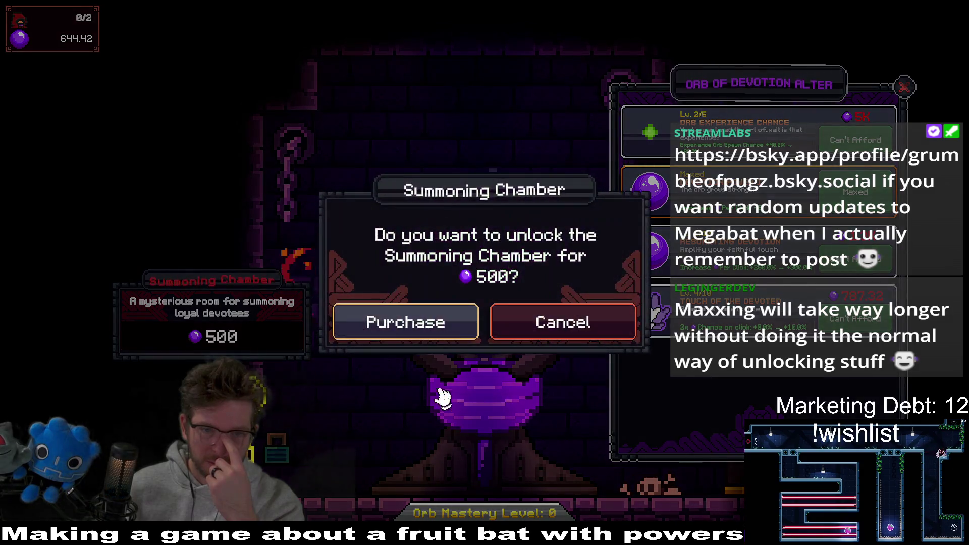
pyautogui.click(412, 327)
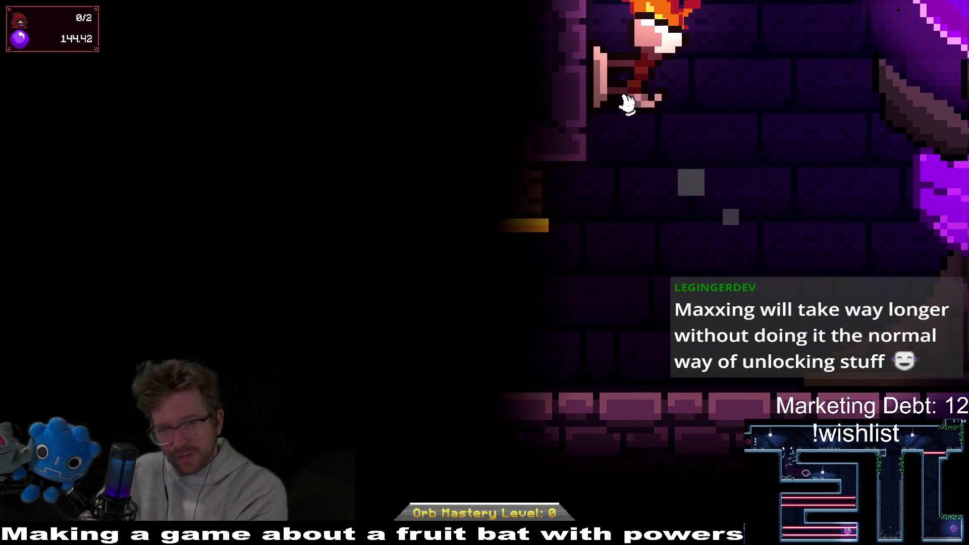
pyautogui.press('Right')
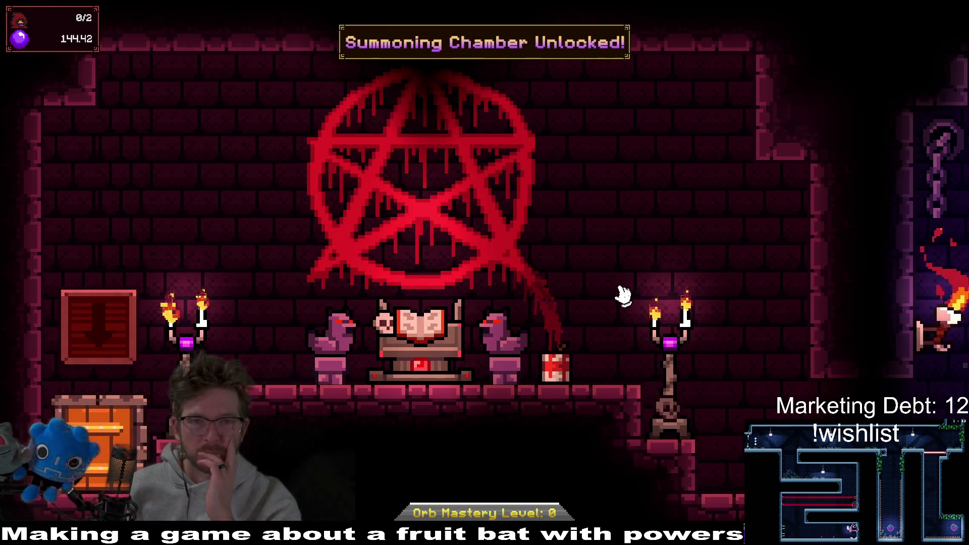
pyautogui.click(411, 346)
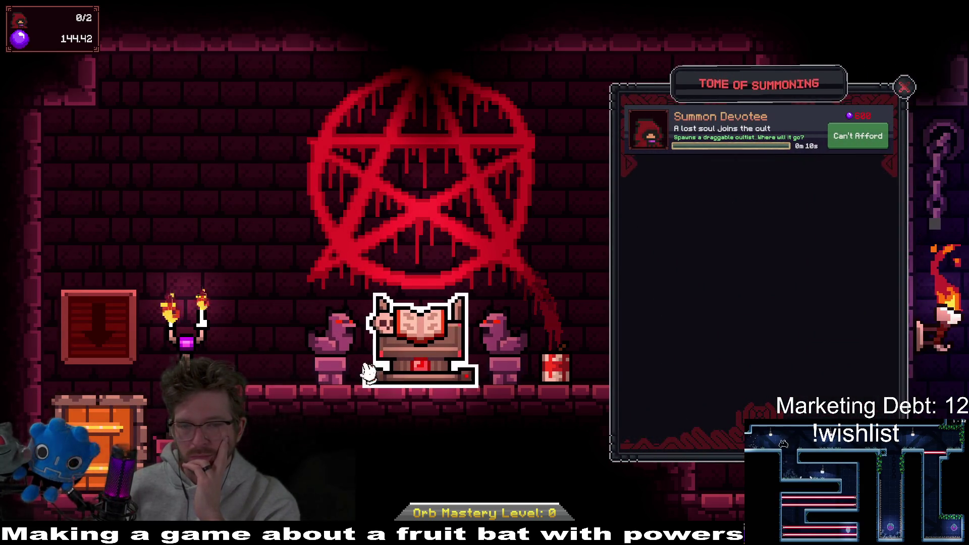
# Return to the orb room and gather devotion toward the 600 summon cost.
pyautogui.click(368, 371)
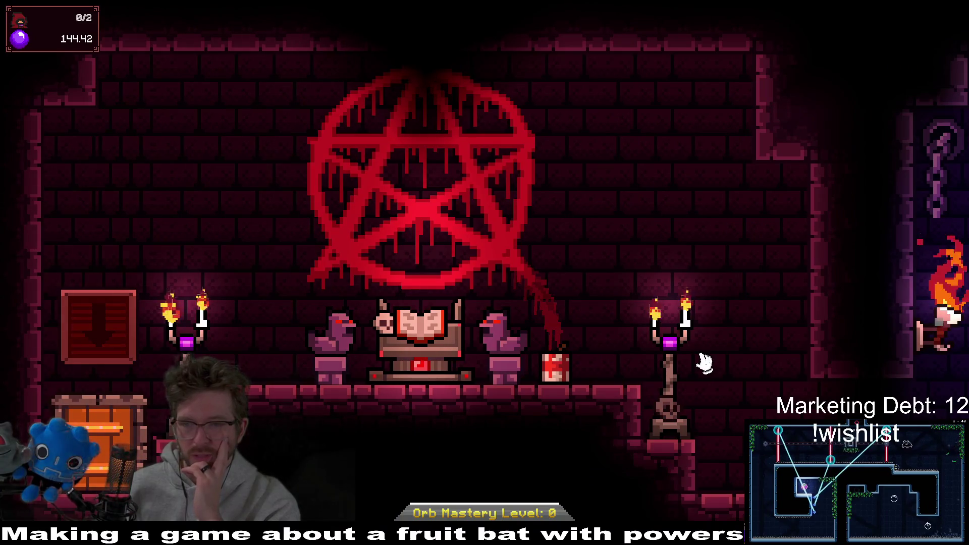
pyautogui.press('d')
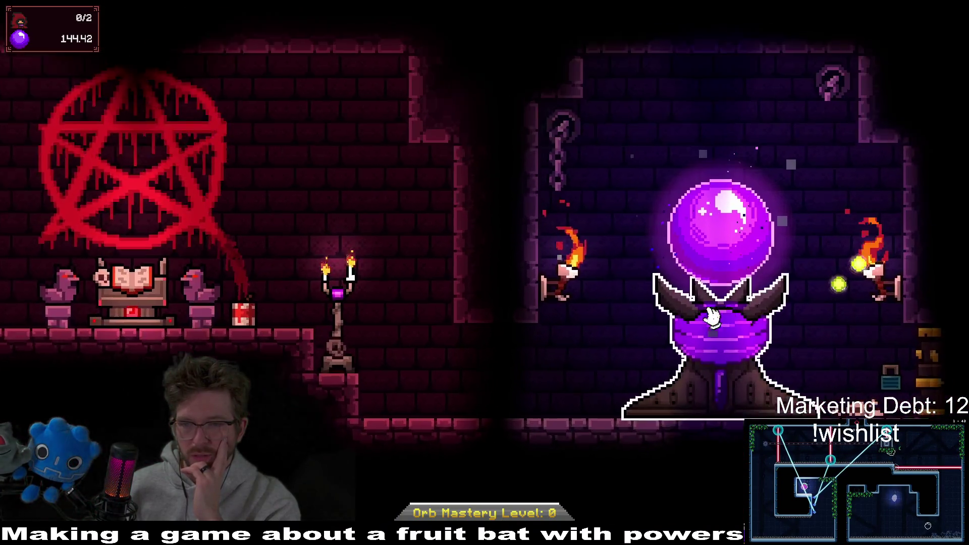
pyautogui.click(712, 317)
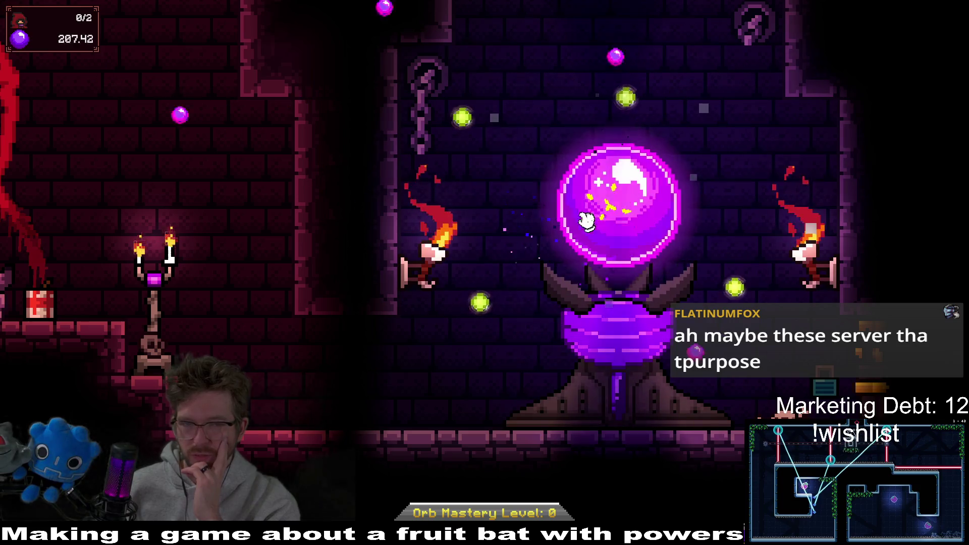
pyautogui.click(588, 220)
pyautogui.click(684, 223)
pyautogui.click(670, 225)
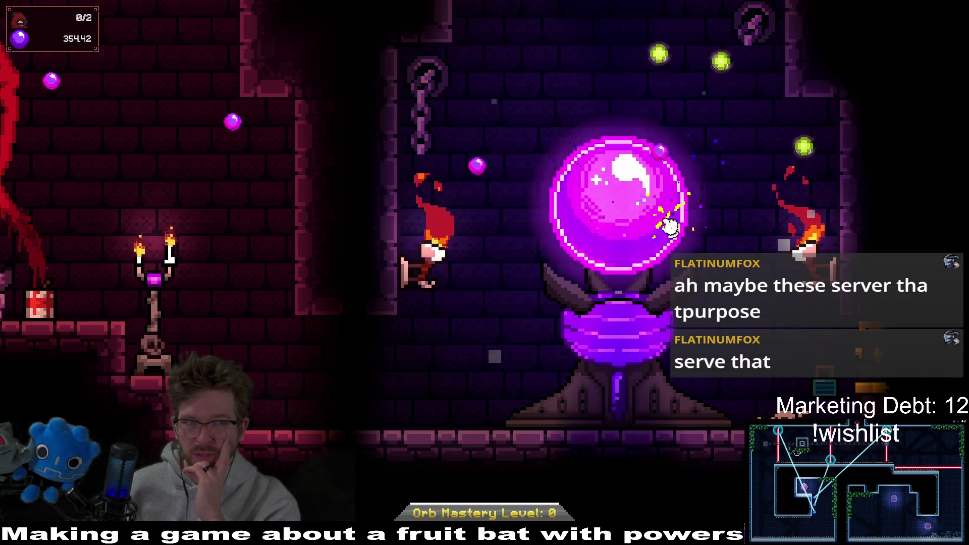
pyautogui.click(671, 225)
pyautogui.click(673, 226)
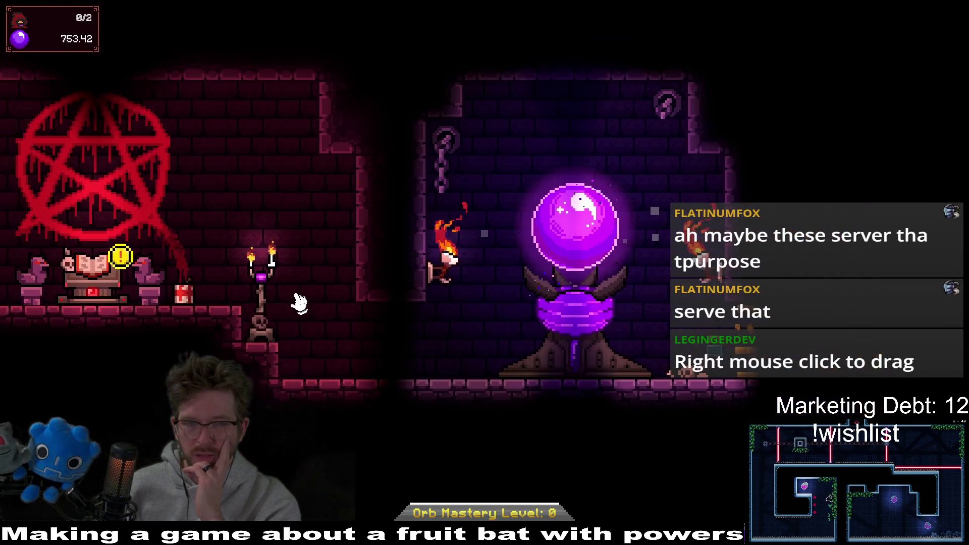
# Start a Summon Devotee ritual from the Tome of Summoning for 600 devotion.
pyautogui.click(129, 260)
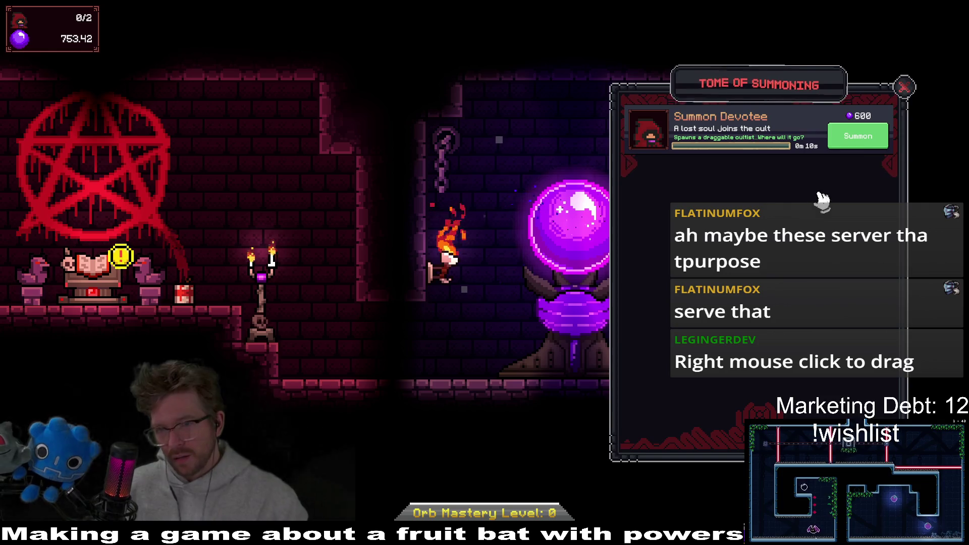
pyautogui.click(863, 139)
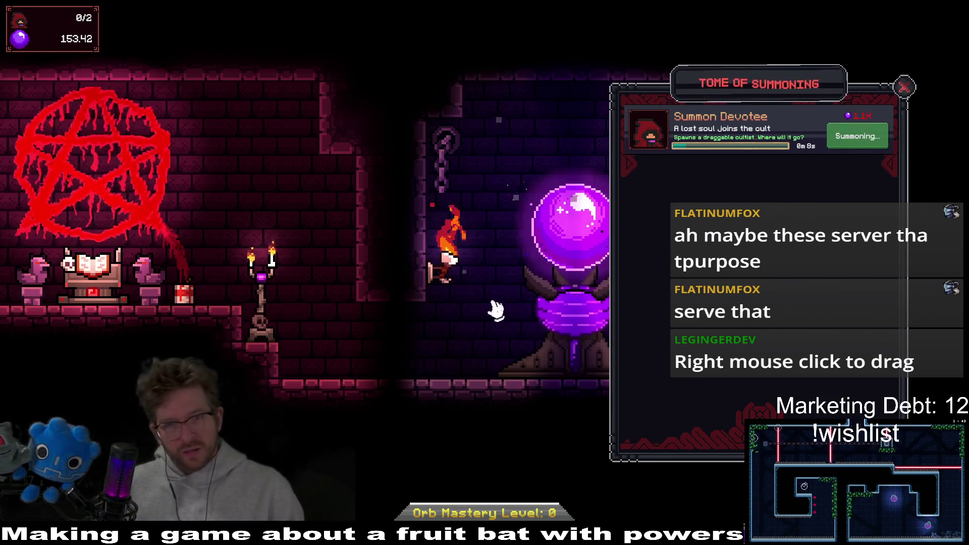
pyautogui.click(567, 363)
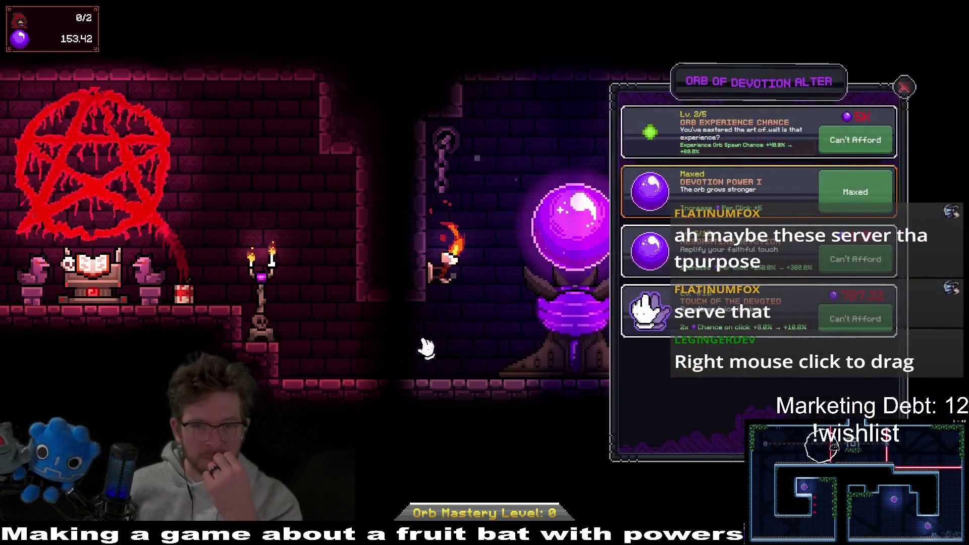
# Click the orb to raise devotion while the first devotee summon completes.
pyautogui.click(568, 220)
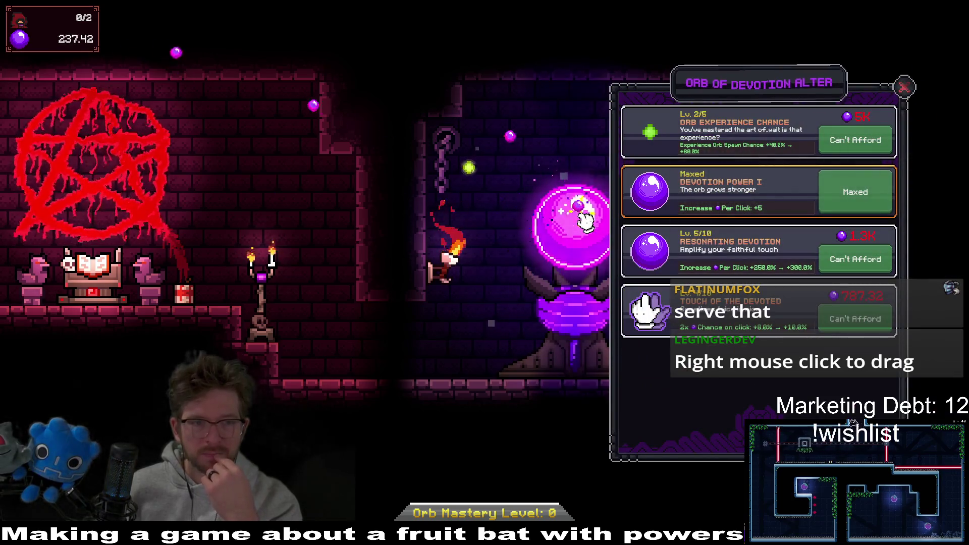
pyautogui.click(587, 219)
pyautogui.click(587, 220)
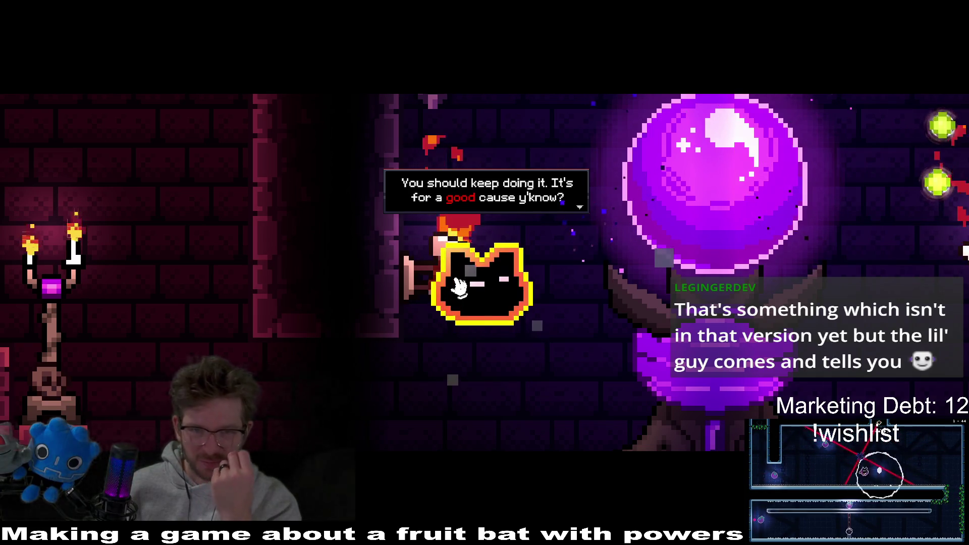
# Advance the cultist's relic dialogue to its end so the Devotion Mastery Tree appears.
pyautogui.click(459, 286)
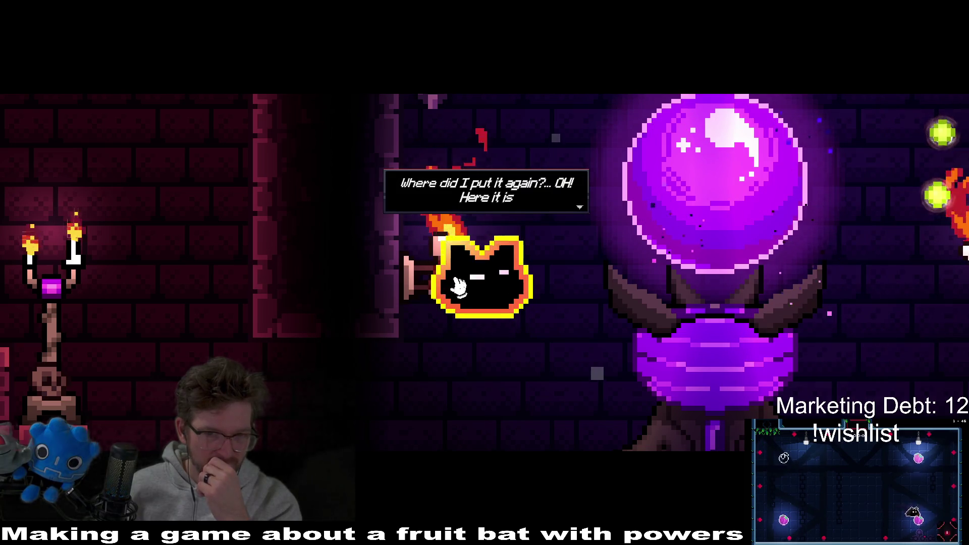
pyautogui.click(458, 286)
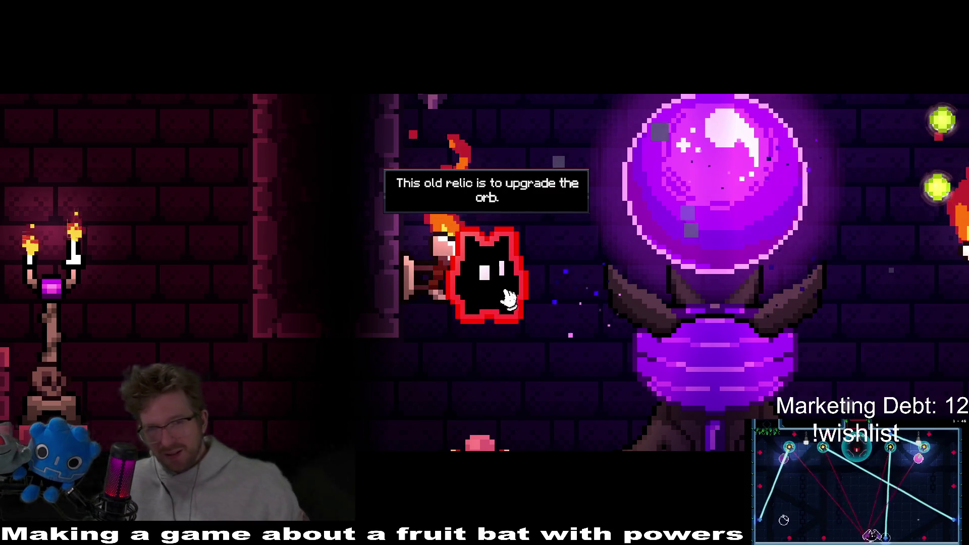
pyautogui.click(513, 284)
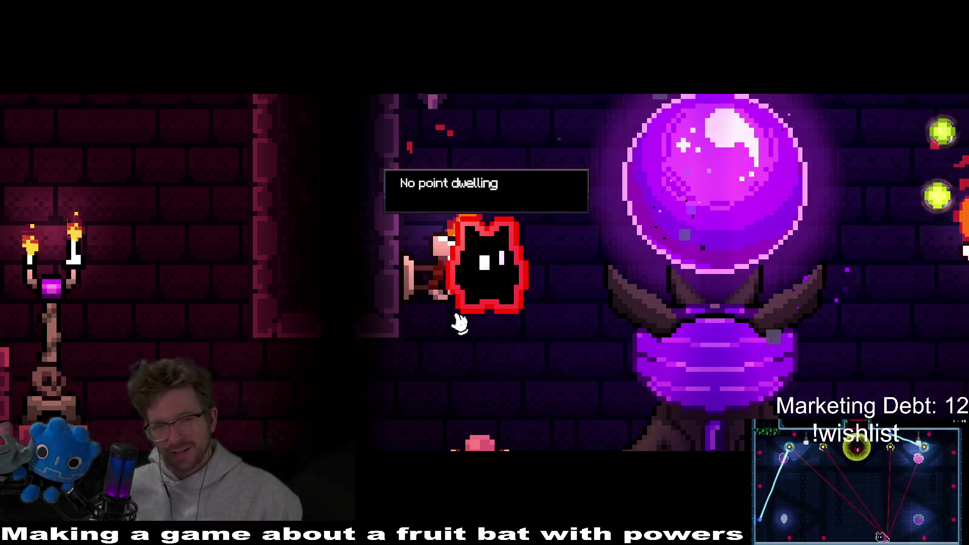
pyautogui.click(457, 322)
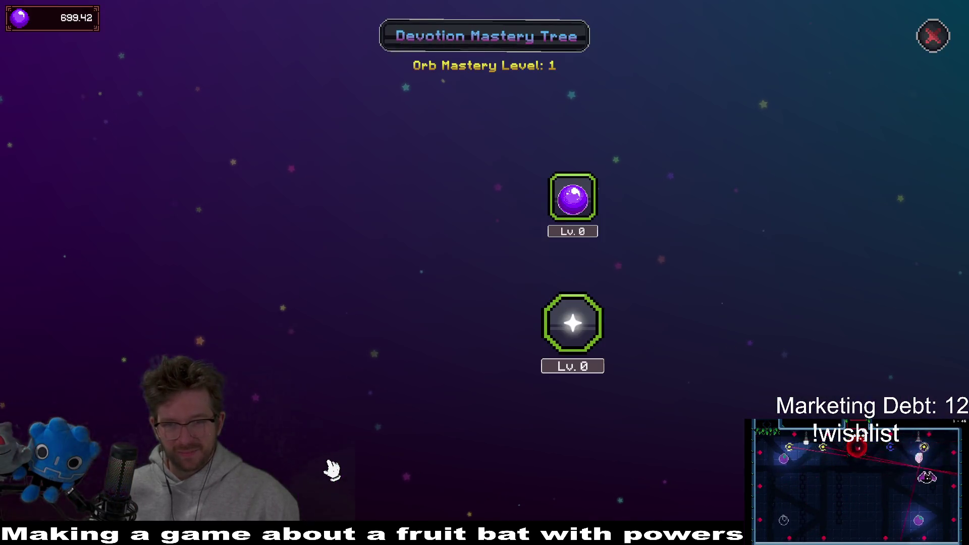
pyautogui.moveTo(573, 198)
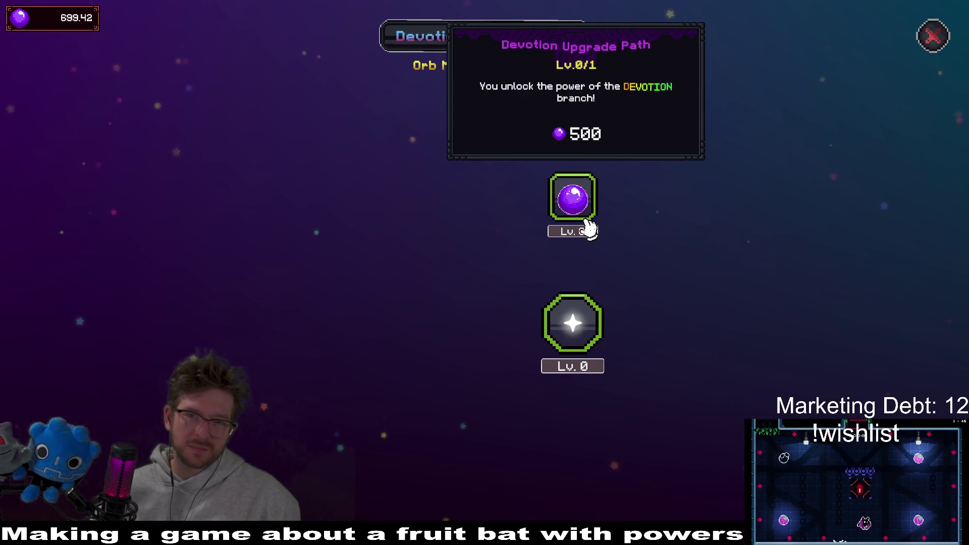
# Buy the Devotion Upgrade Path, Orb Multiplication, Experience Boost I, auto-clicking orb and other revealed nodes.
pyautogui.click(590, 230)
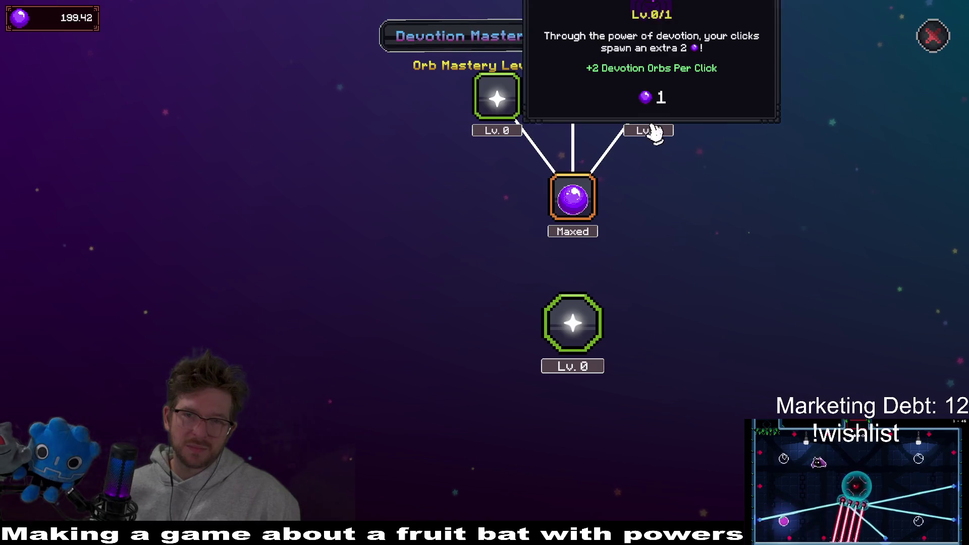
pyautogui.moveTo(599, 282)
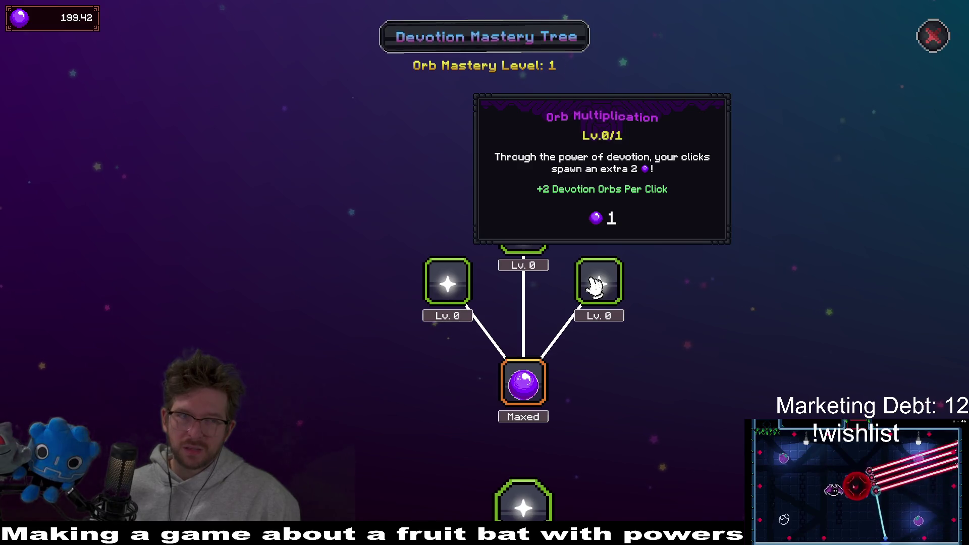
pyautogui.click(595, 287)
pyautogui.click(523, 243)
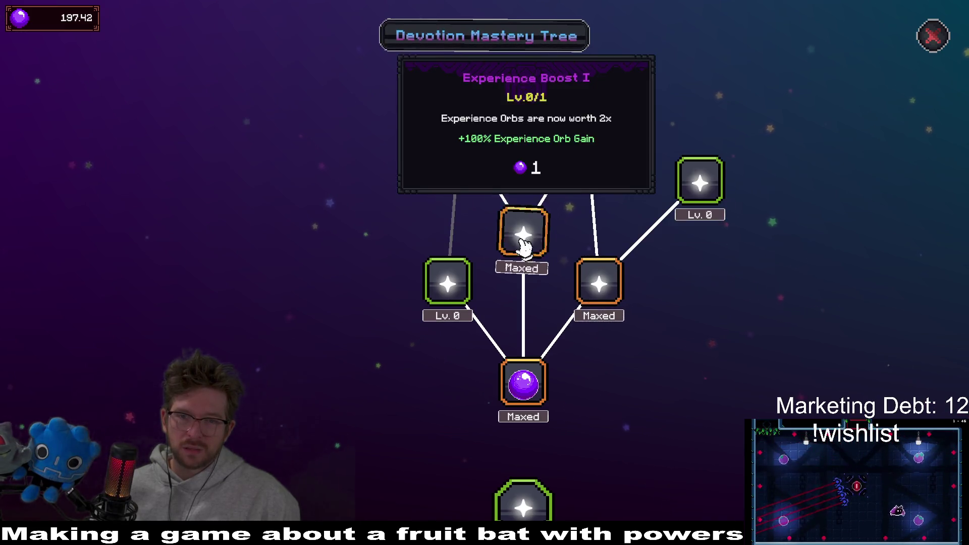
pyautogui.click(447, 288)
pyautogui.click(704, 189)
pyautogui.click(588, 140)
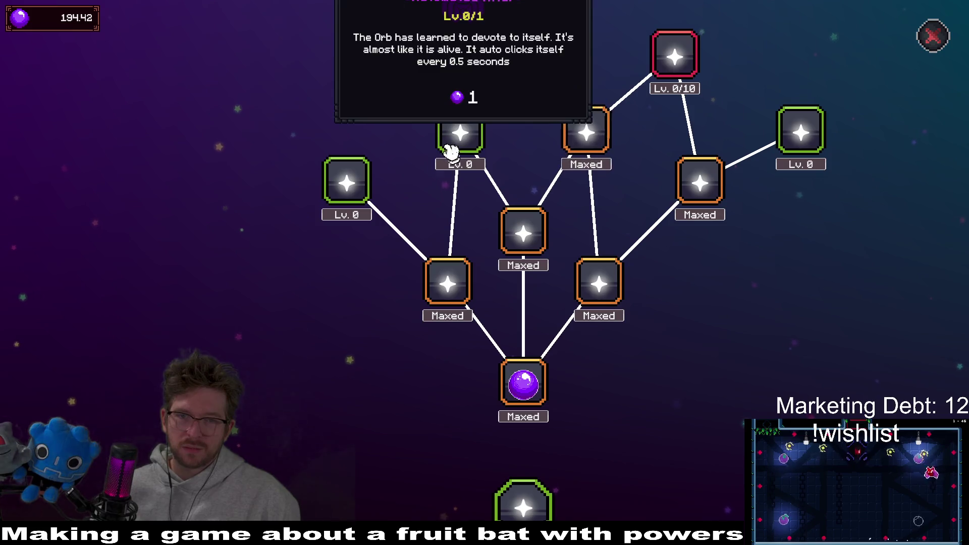
pyautogui.click(459, 137)
pyautogui.click(339, 198)
# Max the remaining side, top and five-level mastery nodes to reach Orb Mastery Level 1, then leave the tree.
pyautogui.click(827, 307)
pyautogui.click(397, 225)
pyautogui.click(270, 301)
pyautogui.click(549, 201)
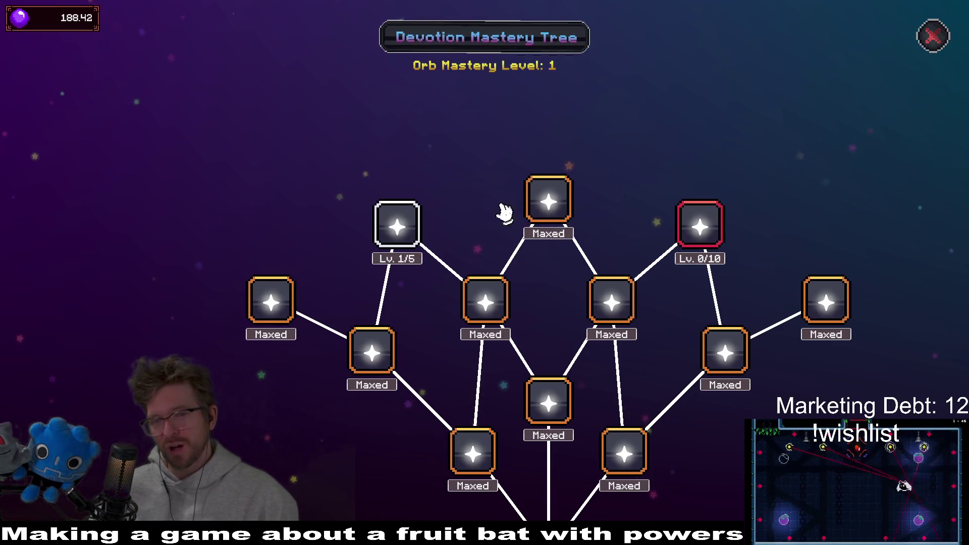
pyautogui.click(398, 222)
pyautogui.click(397, 220)
pyautogui.moveTo(700, 225)
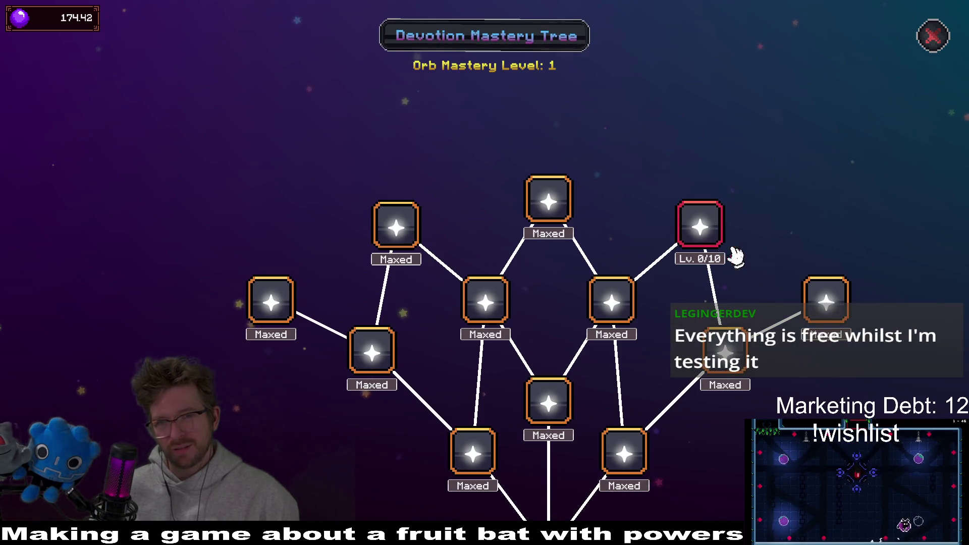
pyautogui.scroll(-3, 827, 366)
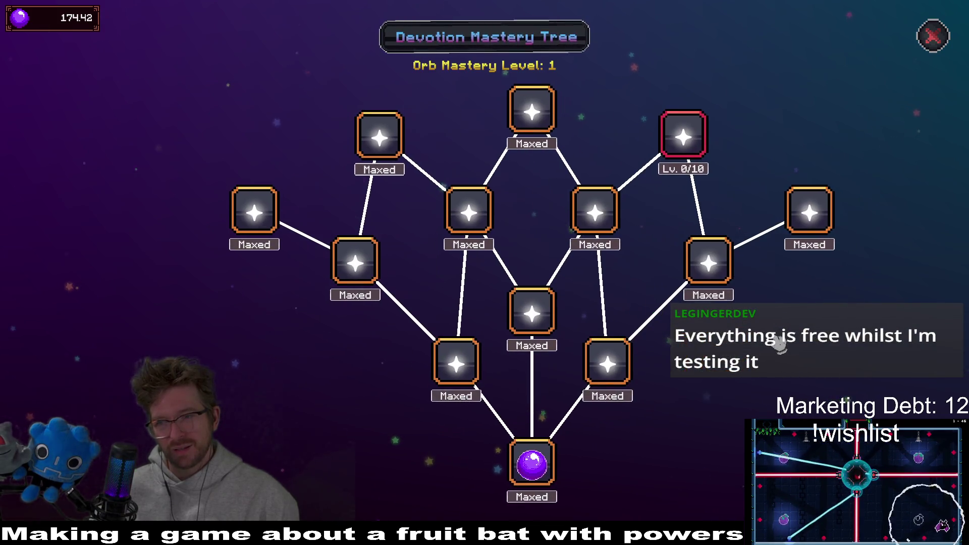
pyautogui.press('Escape')
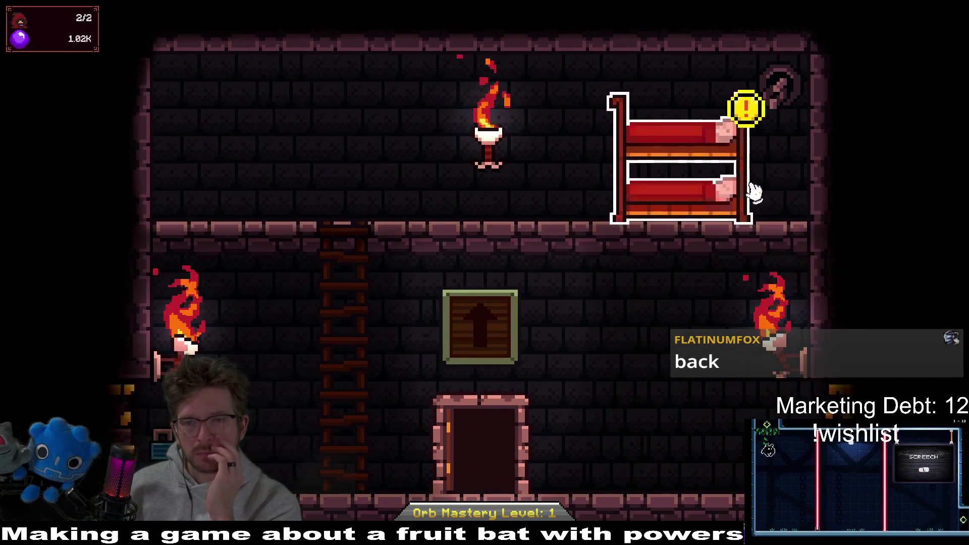
# Unlock the Cultist Quarters room and buy Cultist Devotion Growth up to level 3.
pyautogui.click(755, 192)
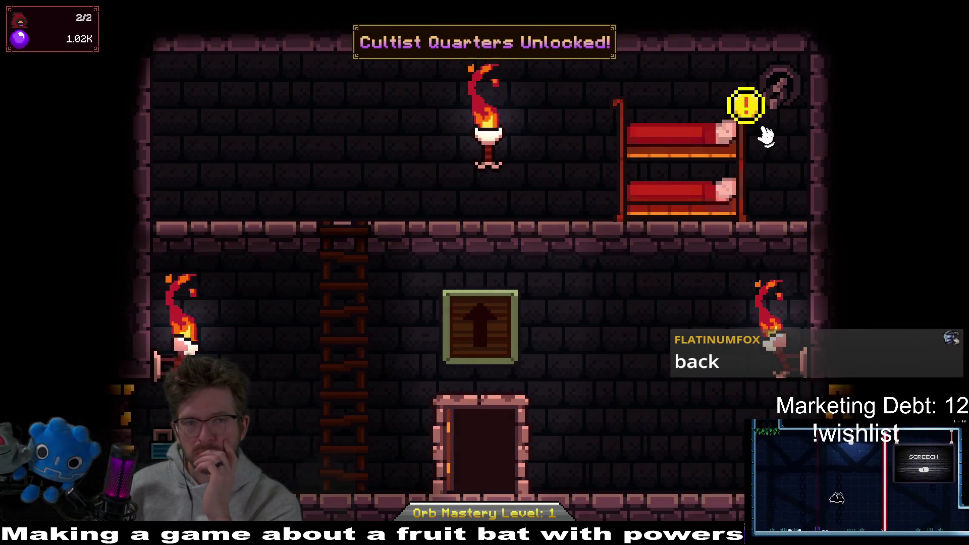
pyautogui.click(727, 132)
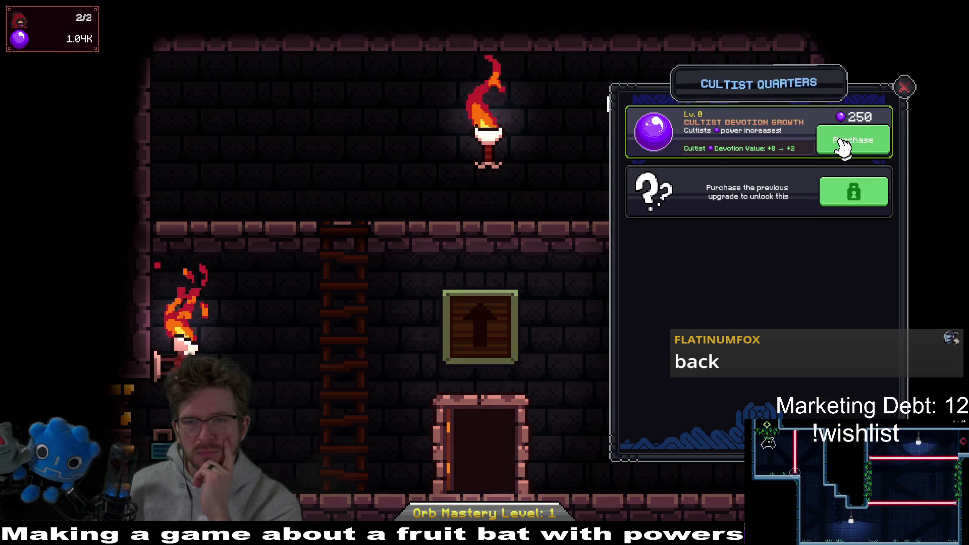
pyautogui.click(844, 145)
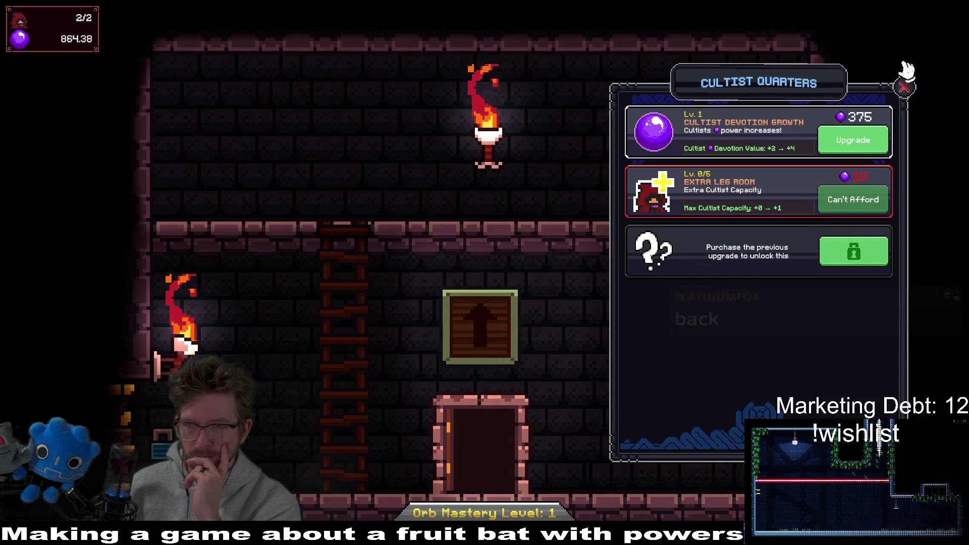
pyautogui.click(878, 136)
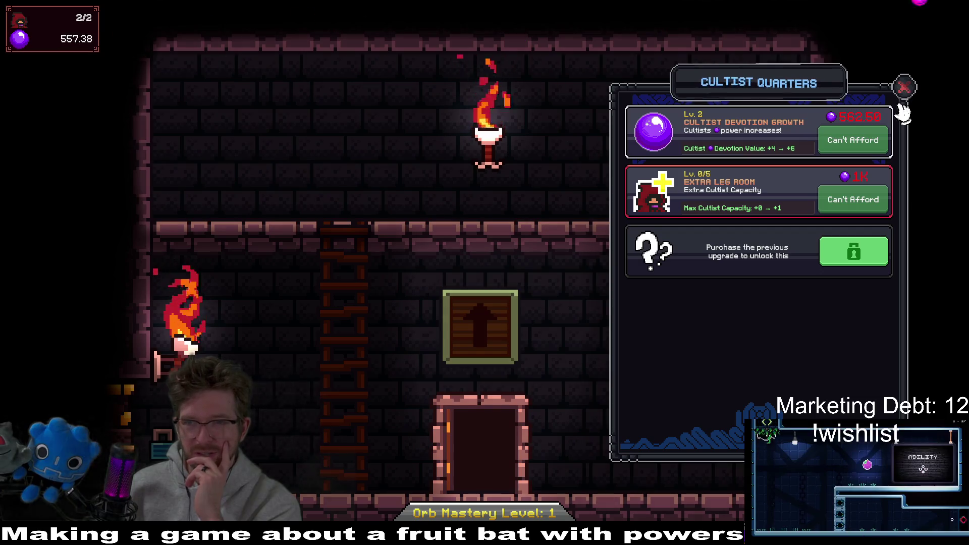
# Close the Cultist Quarters panel after a quick recheck of its upgrades.
pyautogui.click(903, 91)
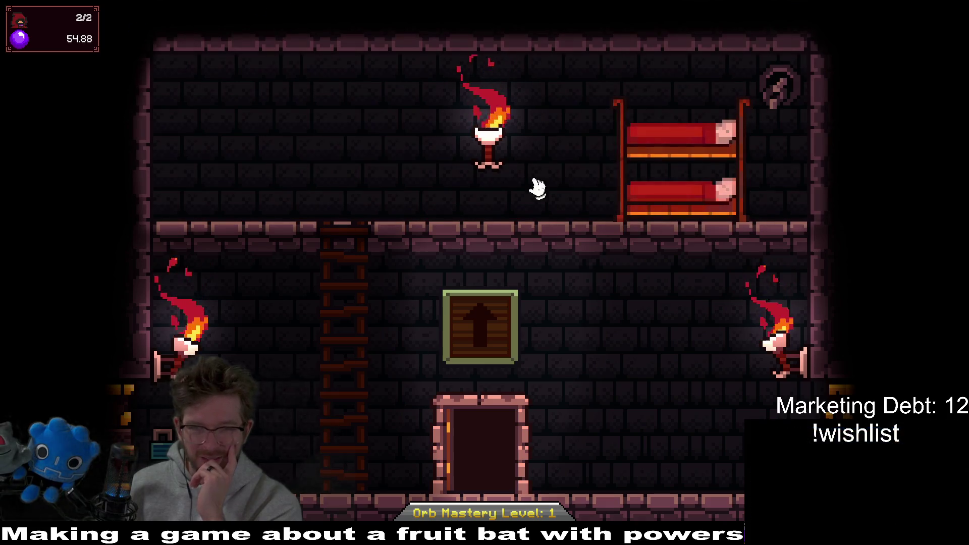
pyautogui.click(700, 157)
pyautogui.click(902, 88)
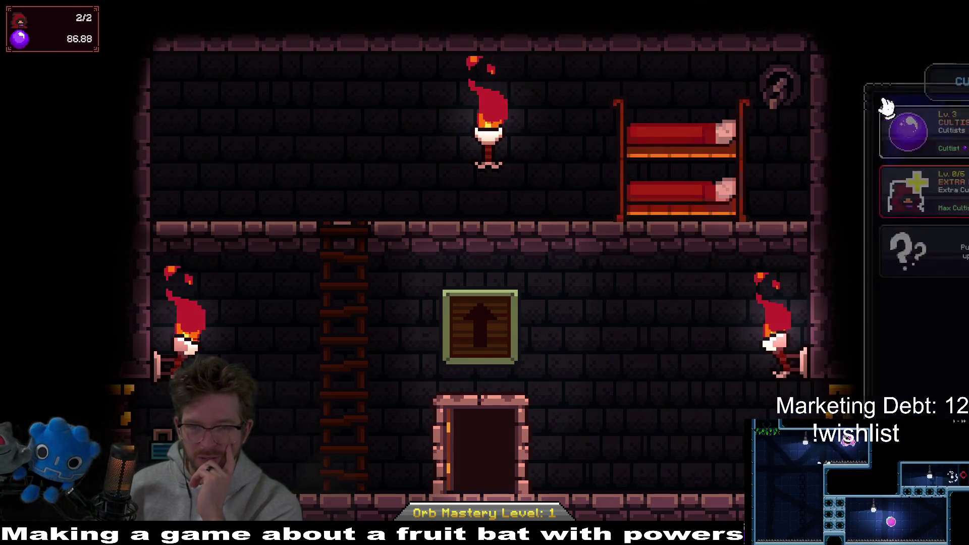
pyautogui.scroll(-3, 510, 266)
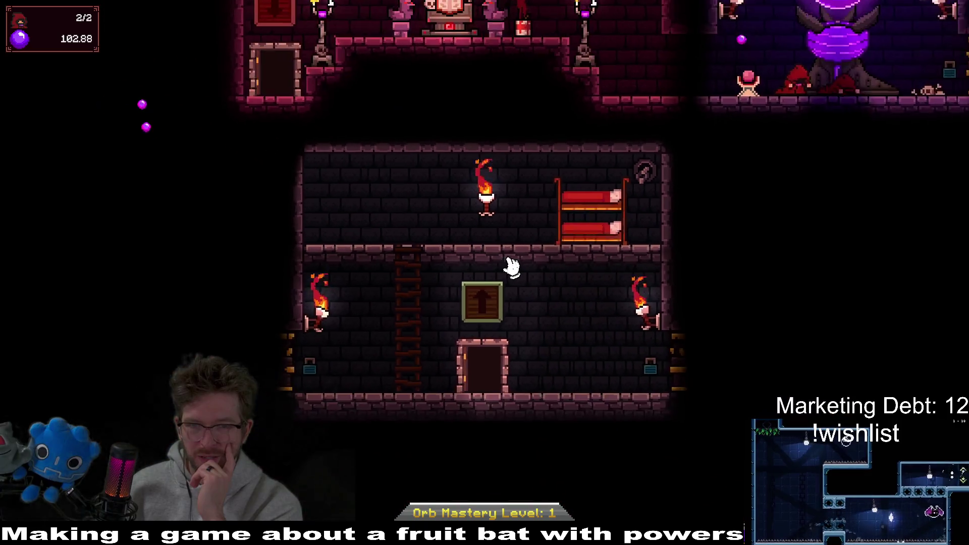
pyautogui.scroll(3, 549, 214)
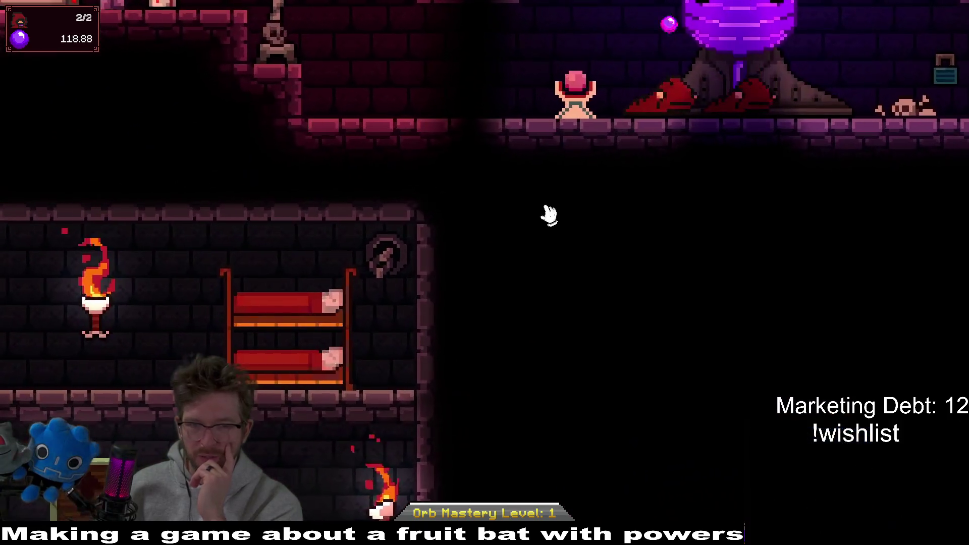
# Move to the orb room and glance at the Tome of Summoning.
pyautogui.moveTo(573, 199); pyautogui.dragTo(519, 390)
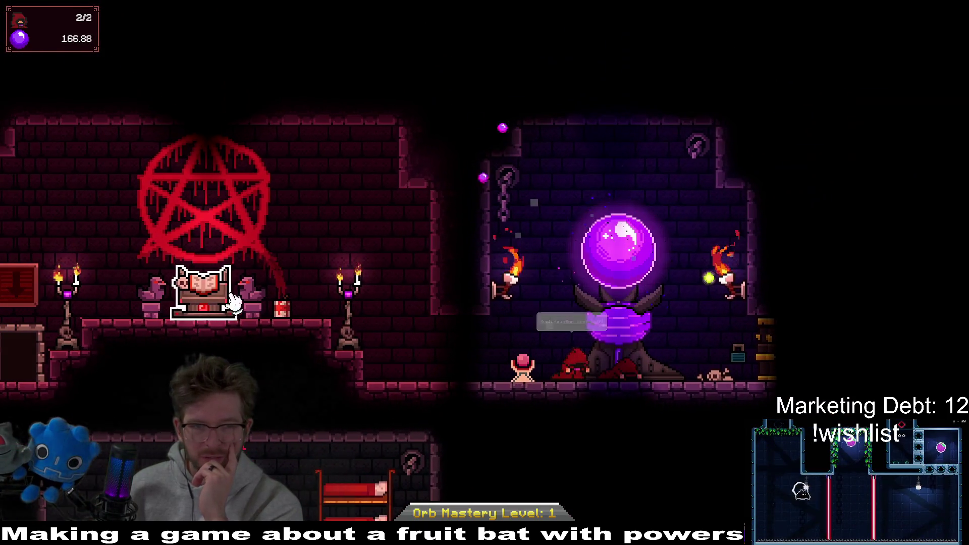
pyautogui.click(233, 302)
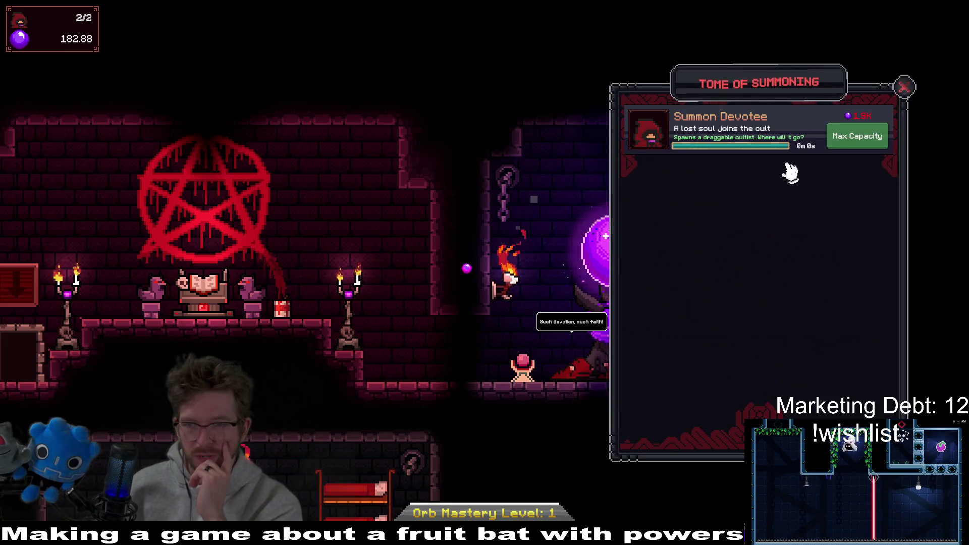
pyautogui.click(905, 85)
# Gather devotion from the crystal orb up to about 2.11K, reaching Orb Mastery Level 2.
pyautogui.click(612, 292)
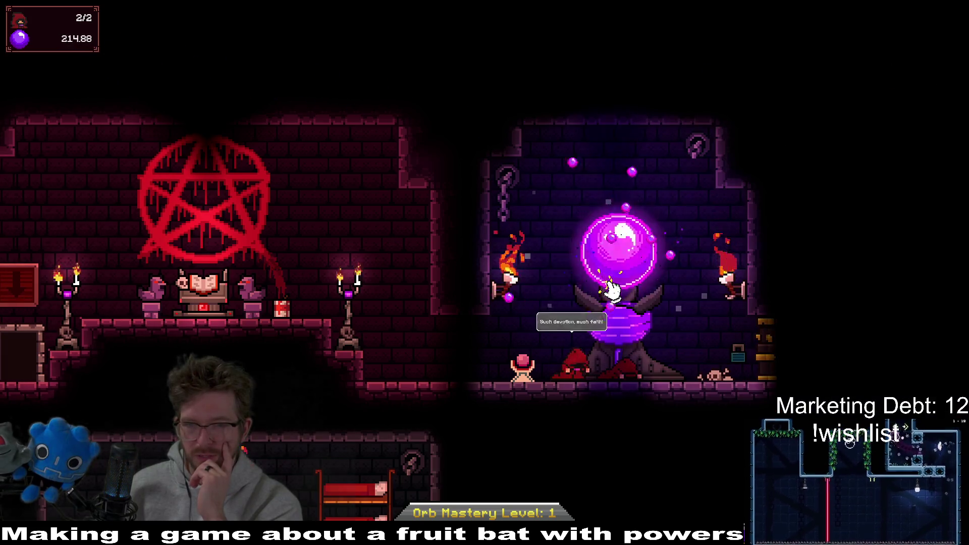
pyautogui.click(610, 292)
pyautogui.click(612, 292)
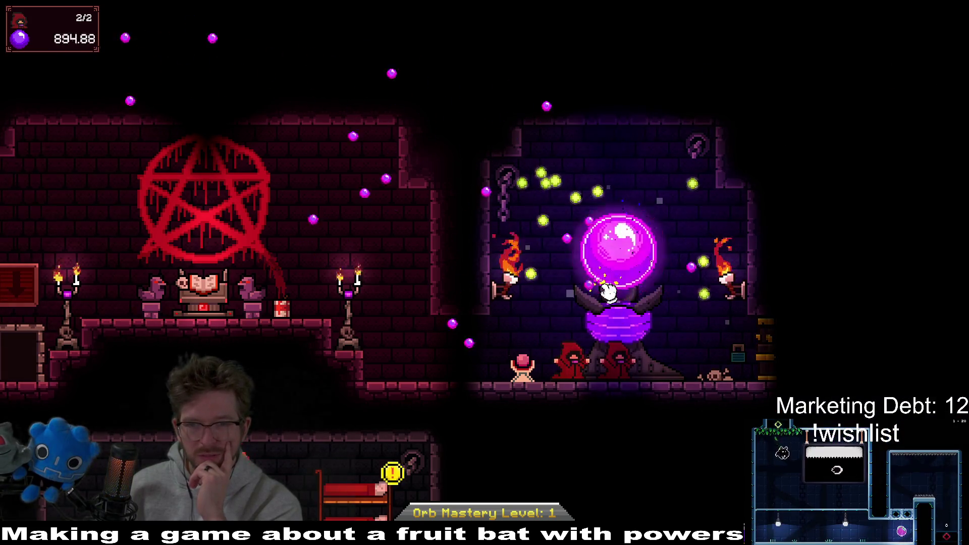
pyautogui.click(612, 292)
pyautogui.click(642, 265)
pyautogui.click(643, 265)
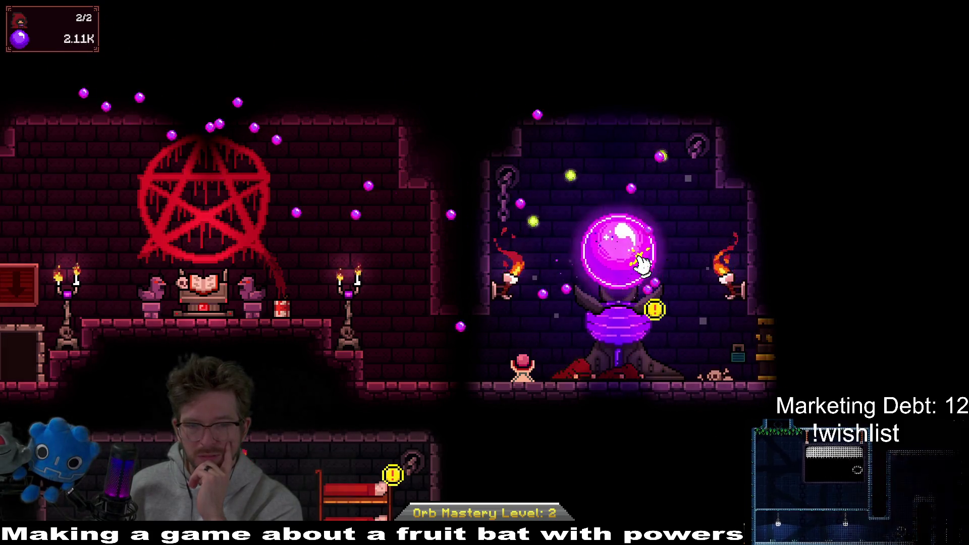
pyautogui.click(643, 265)
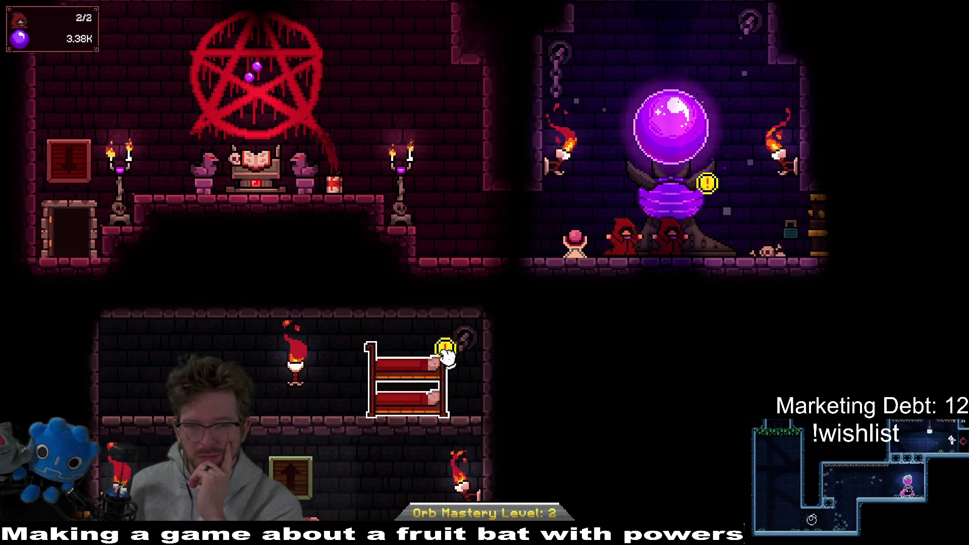
# Buy Extra Leg Room and Moar Devotion in Cultist Quarters, raising cultist capacity to 3.
pyautogui.click(446, 357)
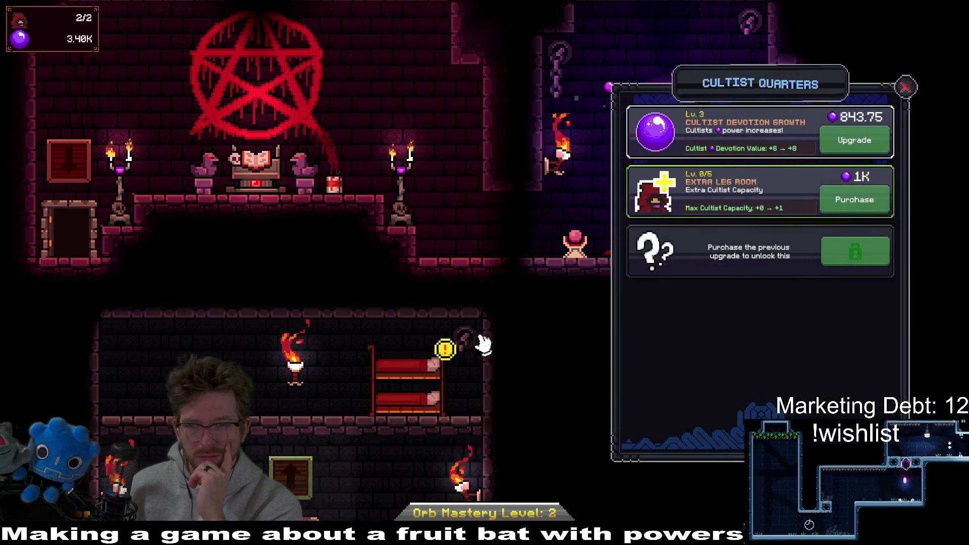
pyautogui.click(853, 205)
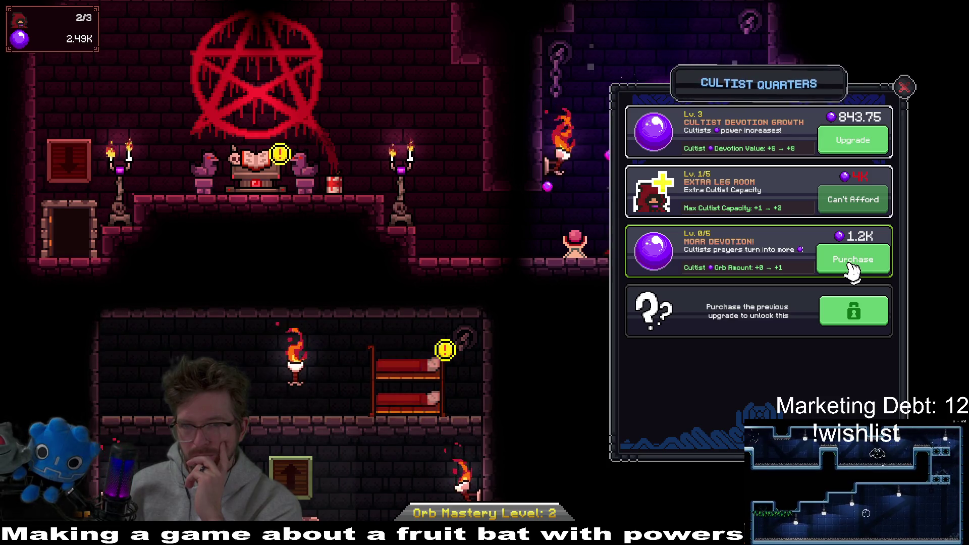
pyautogui.click(852, 267)
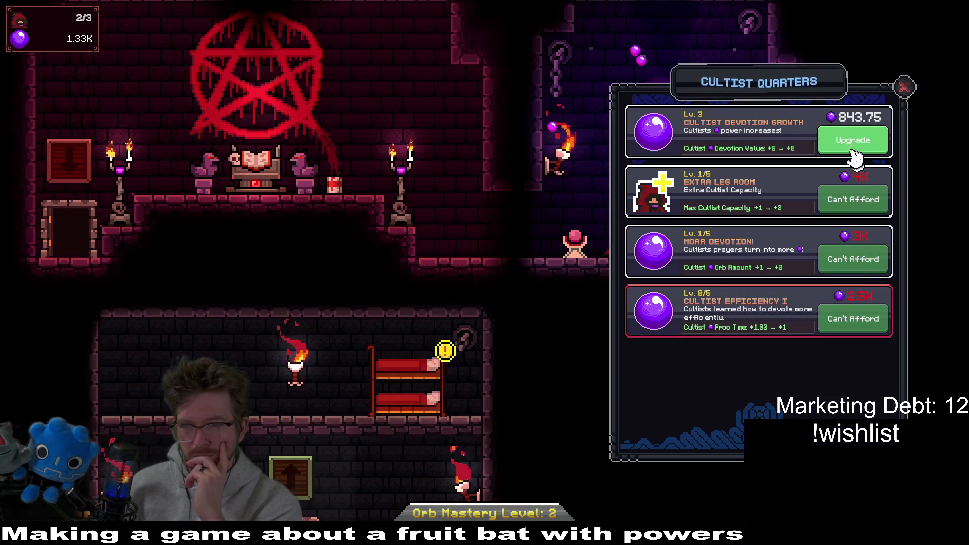
pyautogui.click(525, 216)
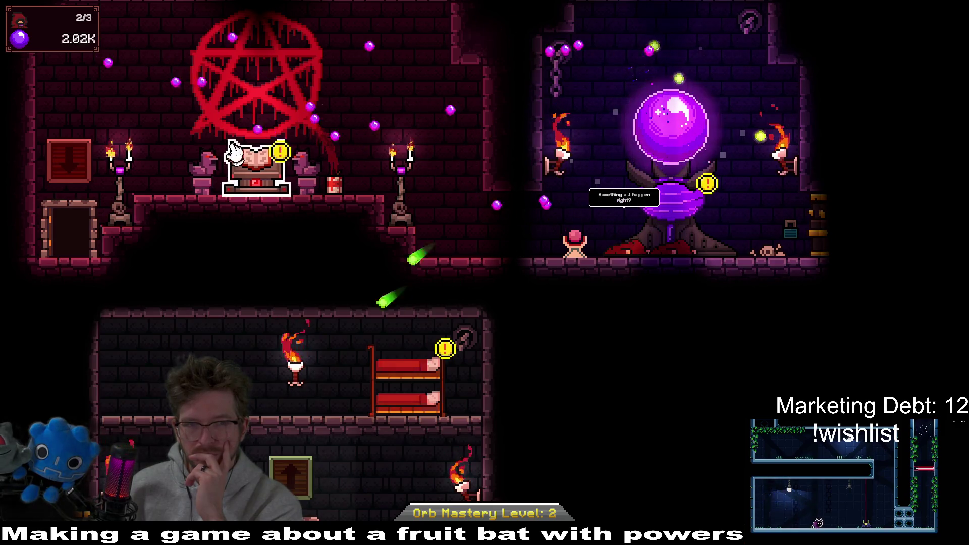
# Summon a new devotee from the Tome of Summoning and collect devotion from the orb.
pyautogui.click(694, 149)
pyautogui.click(862, 152)
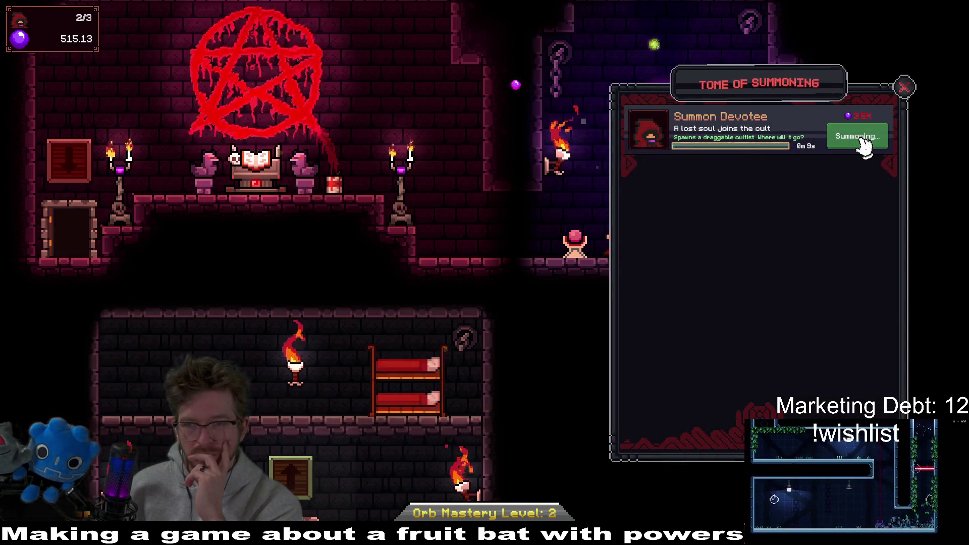
pyautogui.click(904, 87)
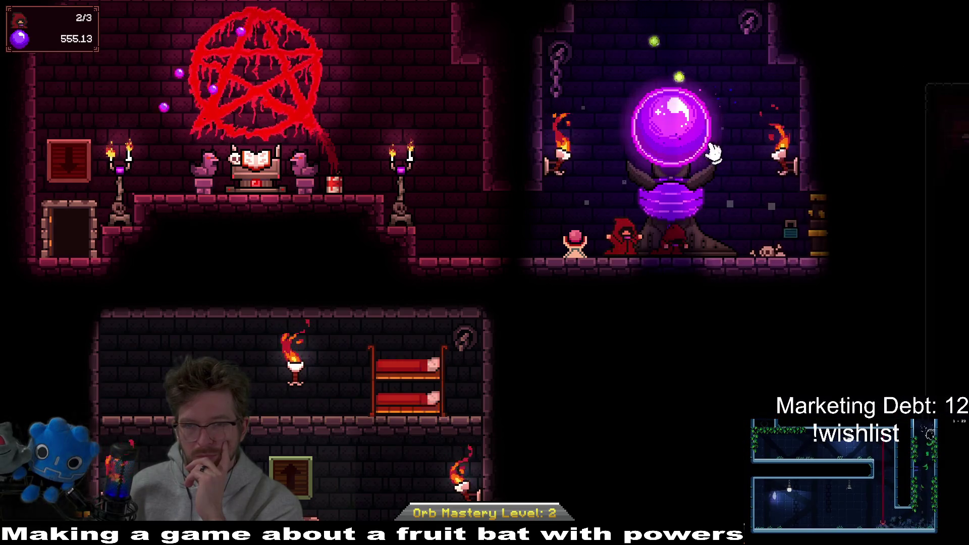
pyautogui.click(692, 121)
pyautogui.click(702, 133)
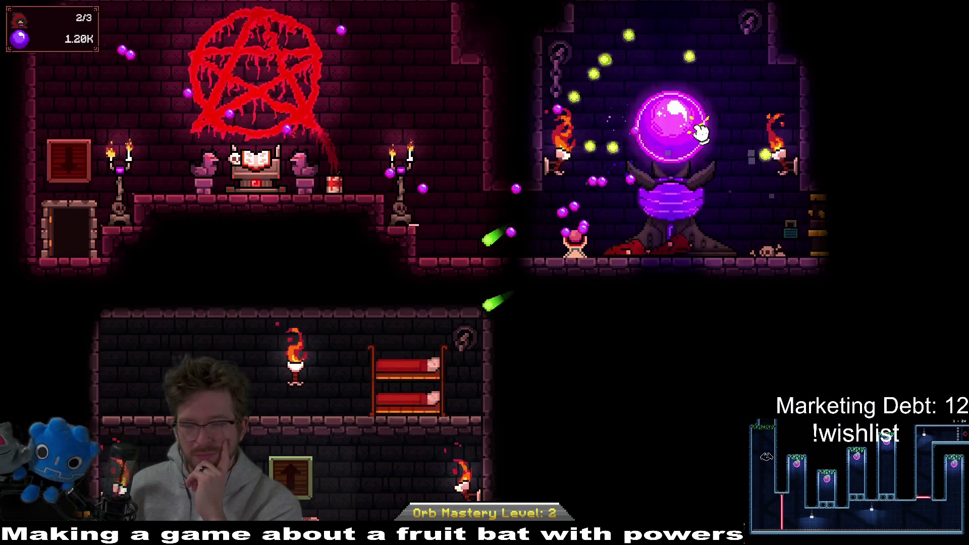
# Upgrade Touch of the Devoted at the Orb Alter and assign the new cultist to the orb room.
pyautogui.click(689, 163)
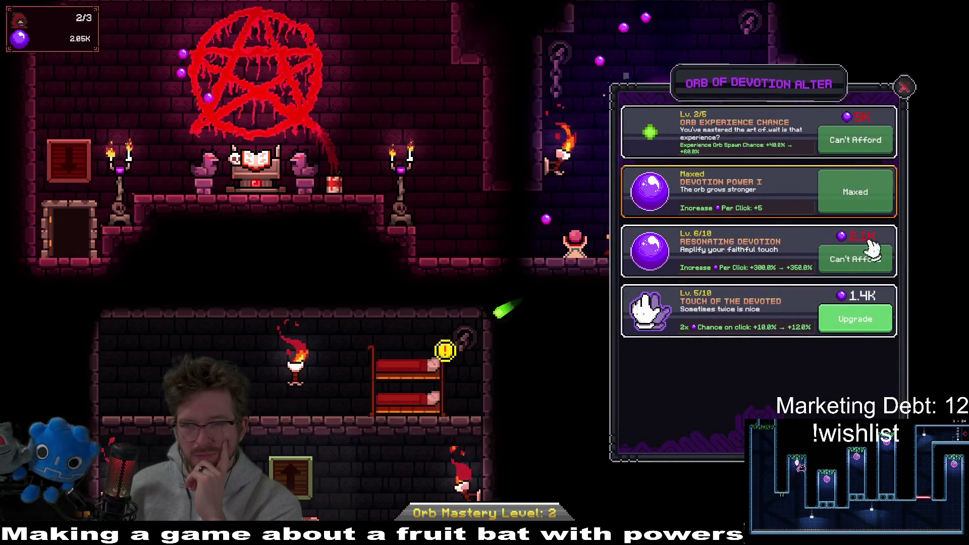
pyautogui.click(854, 319)
pyautogui.click(904, 87)
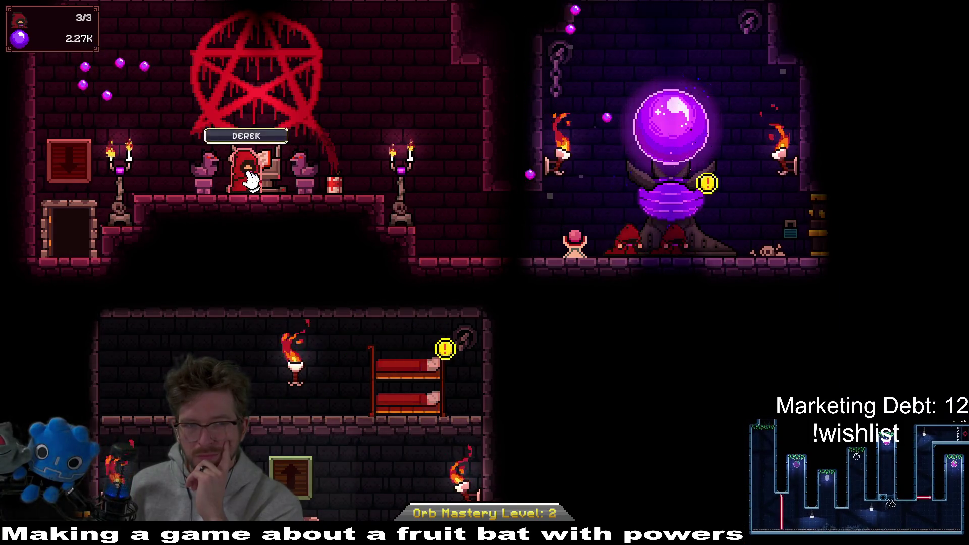
pyautogui.moveTo(250, 178); pyautogui.dragTo(663, 236)
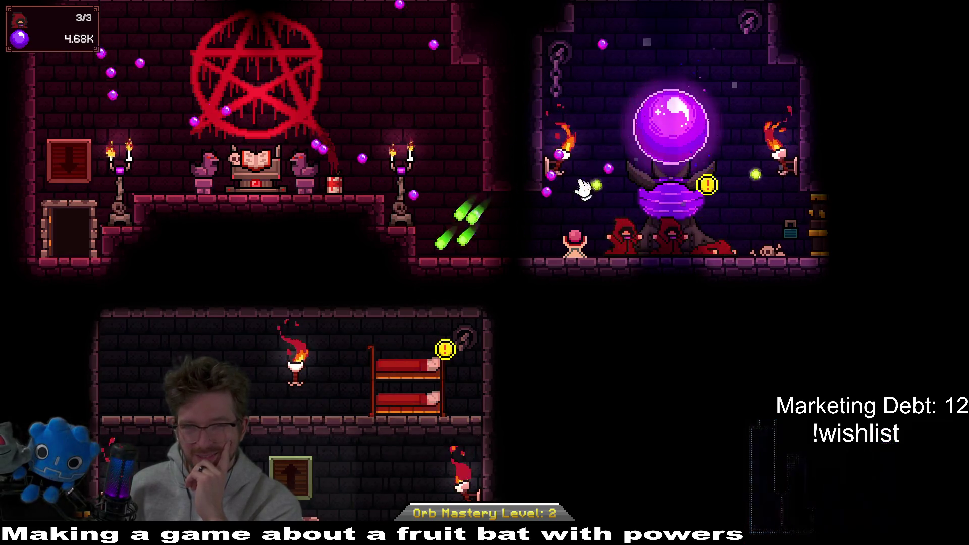
# Gather devotion from the orb to about 3.28K and bring up the Cultist Quarters upgrades.
pyautogui.click(686, 144)
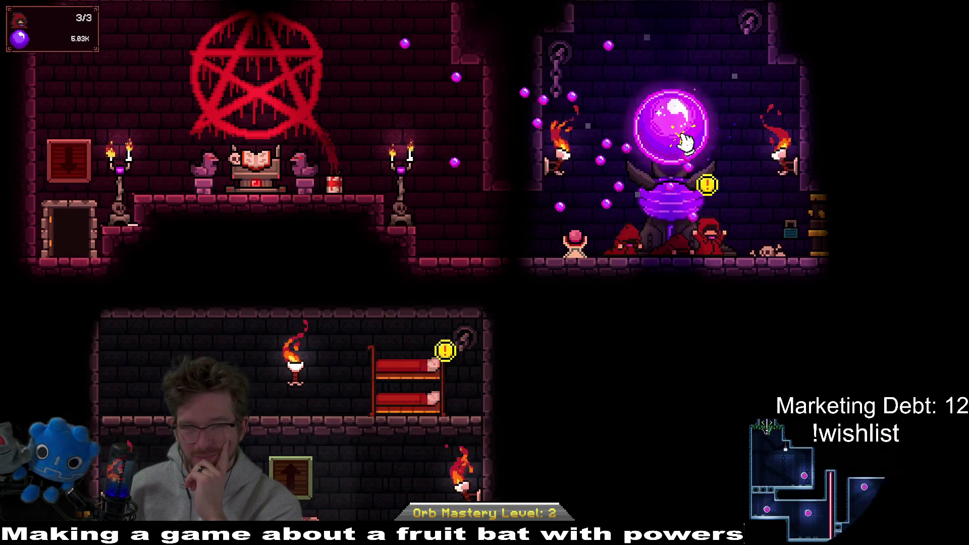
pyautogui.click(677, 142)
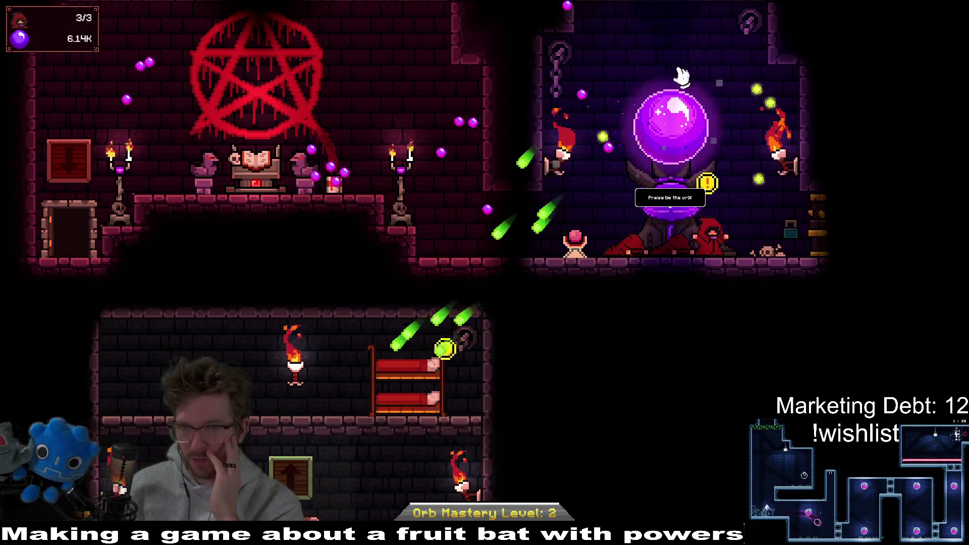
pyautogui.click(691, 127)
pyautogui.click(689, 129)
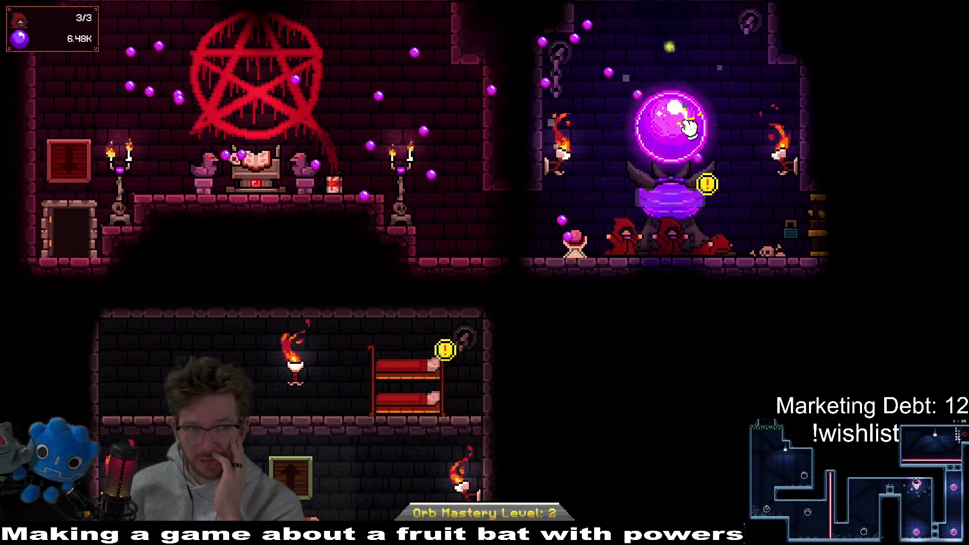
pyautogui.click(689, 127)
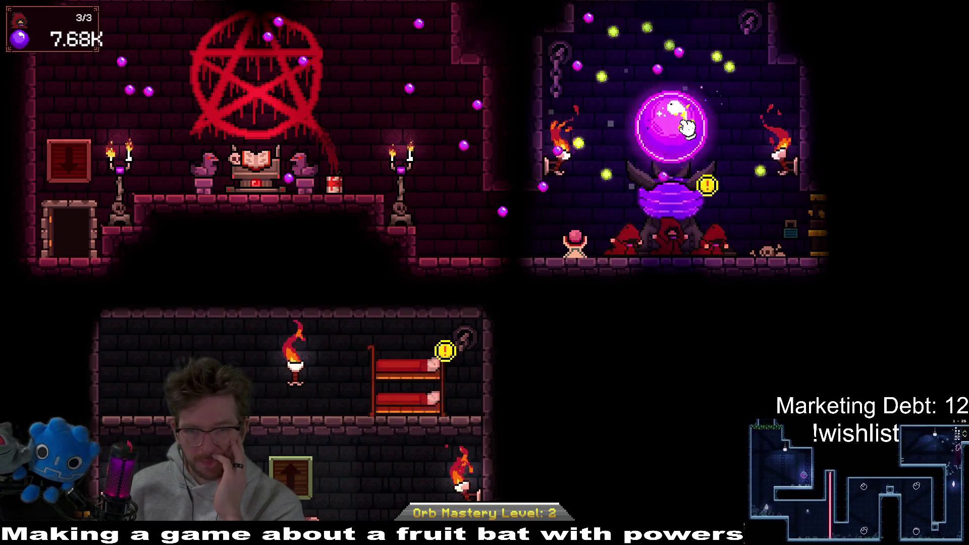
pyautogui.click(450, 367)
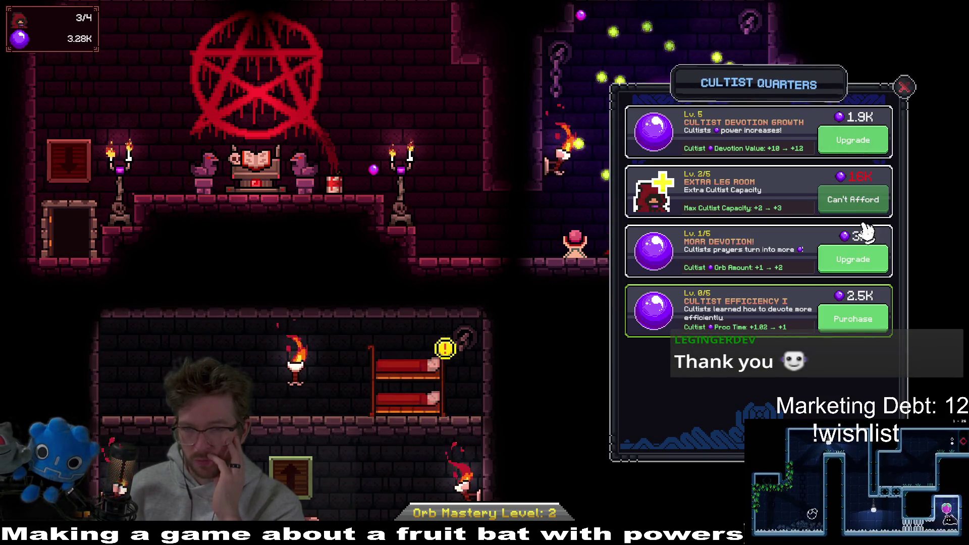
# Upgrade MOAR DEVOTION, gather devotion from the orb and check the Cultist Quarters upgrades.
pyautogui.click(852, 319)
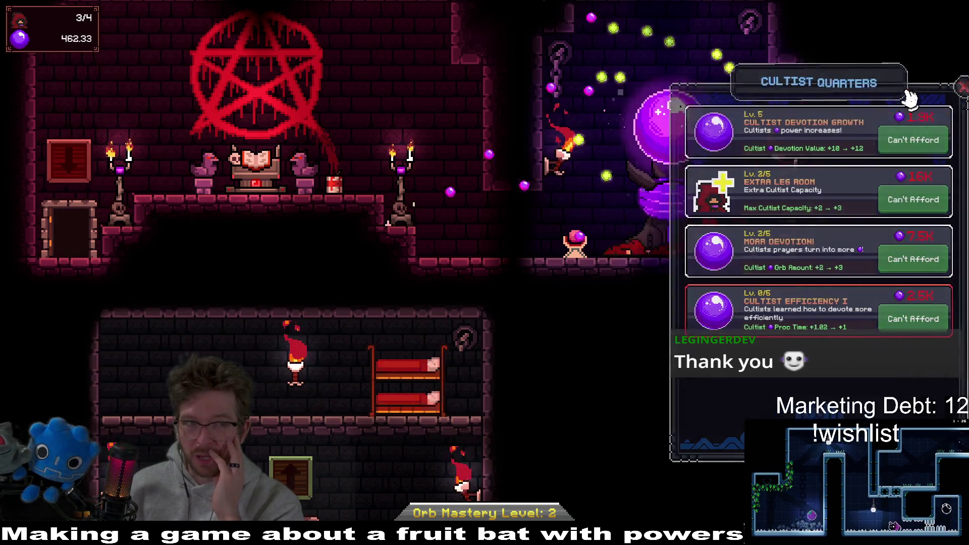
pyautogui.click(905, 87)
pyautogui.click(683, 135)
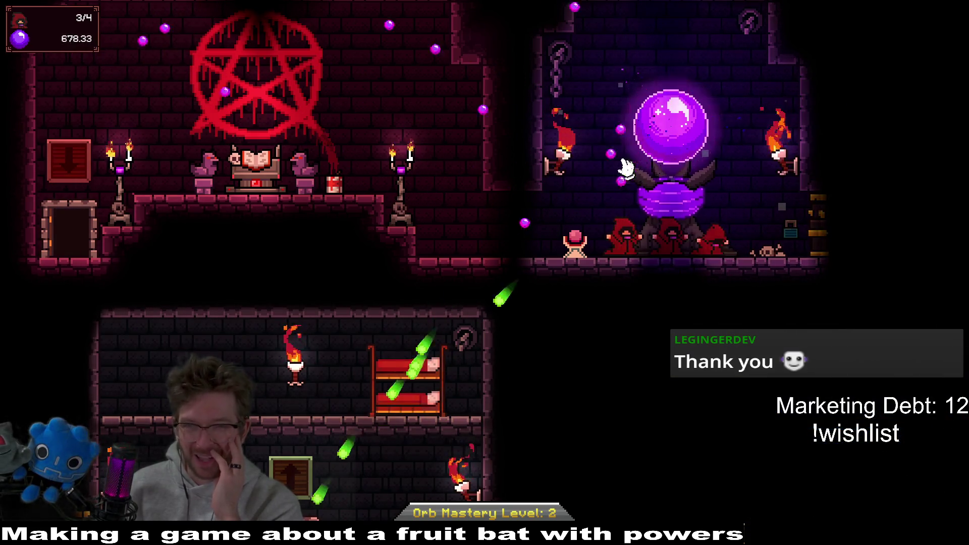
pyautogui.click(660, 140)
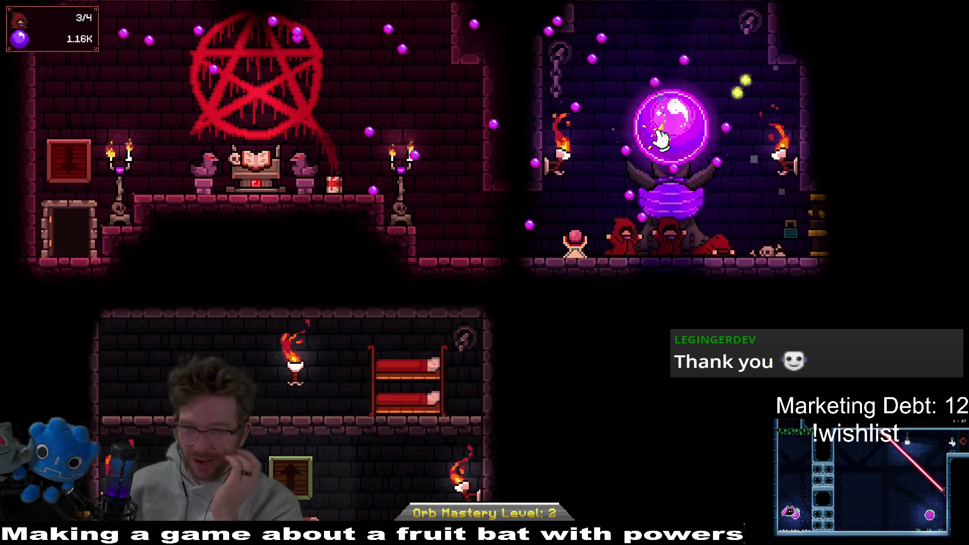
pyautogui.click(661, 140)
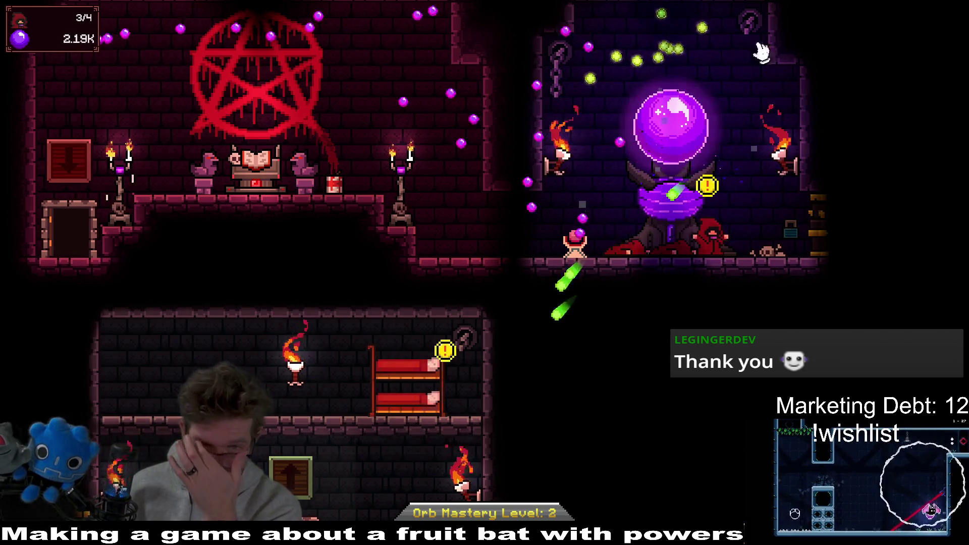
pyautogui.click(696, 119)
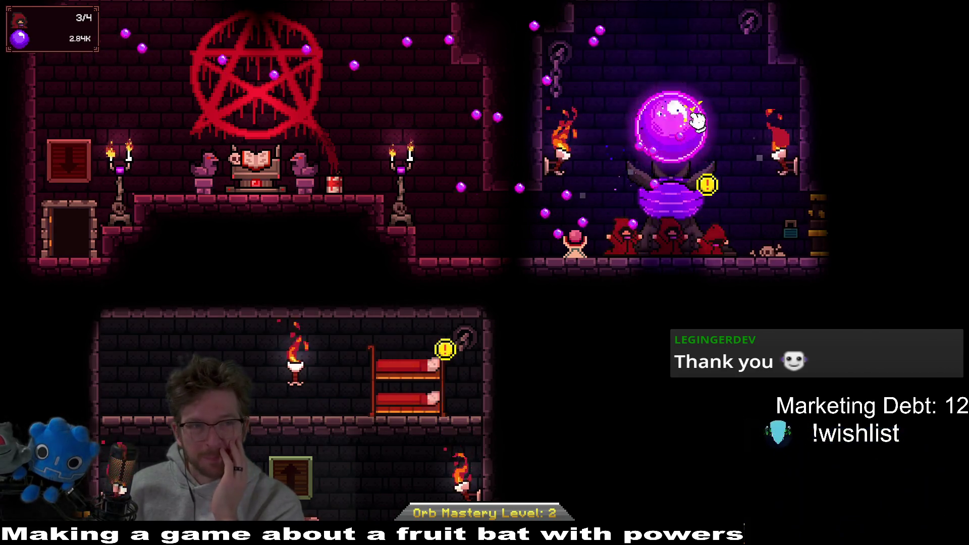
pyautogui.click(428, 387)
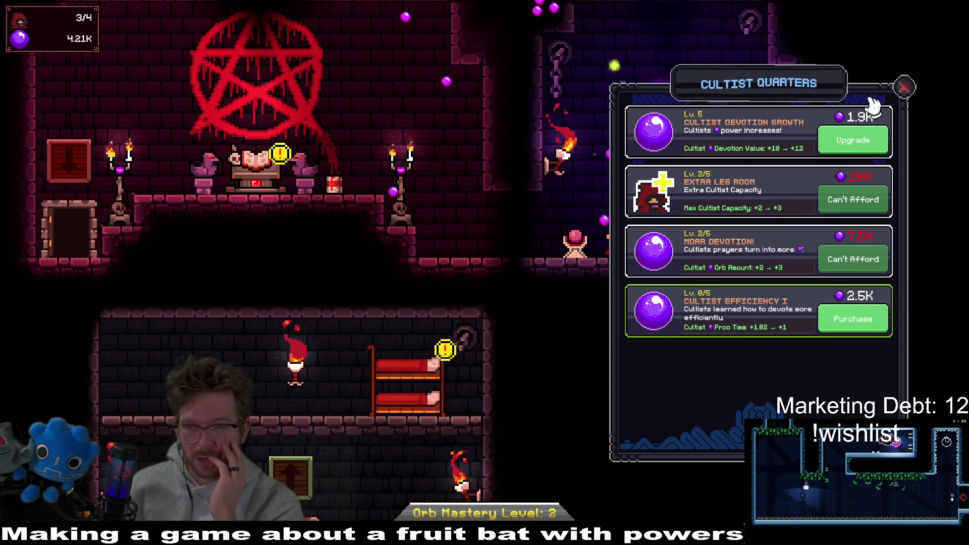
pyautogui.click(904, 87)
# Summon a fourth cultist from the Tome of Summoning.
pyautogui.click(258, 159)
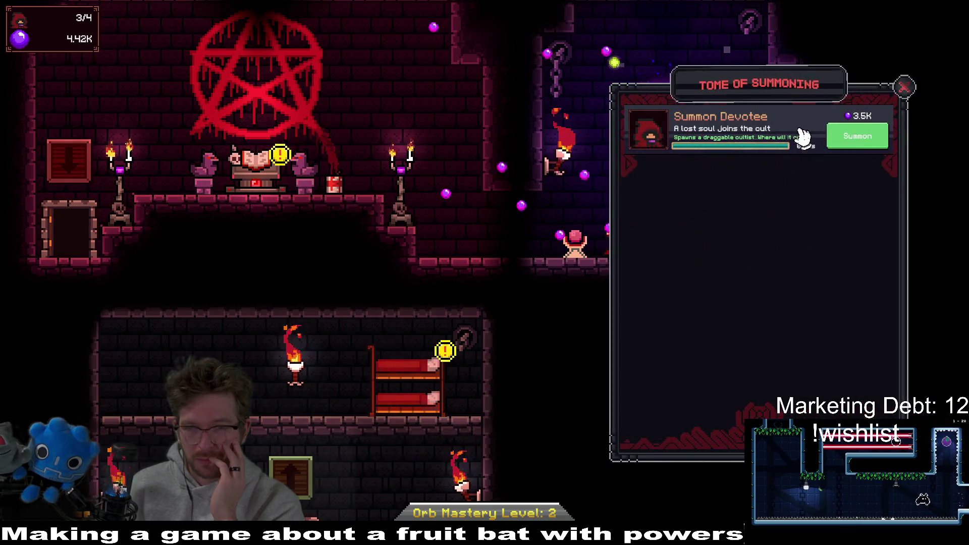
pyautogui.click(857, 135)
pyautogui.click(904, 87)
# Click the orb to earn the 1K-clicks achievement and reach 9.42K devotion, then bring up Cultist Quarters.
pyautogui.click(659, 131)
pyautogui.click(664, 129)
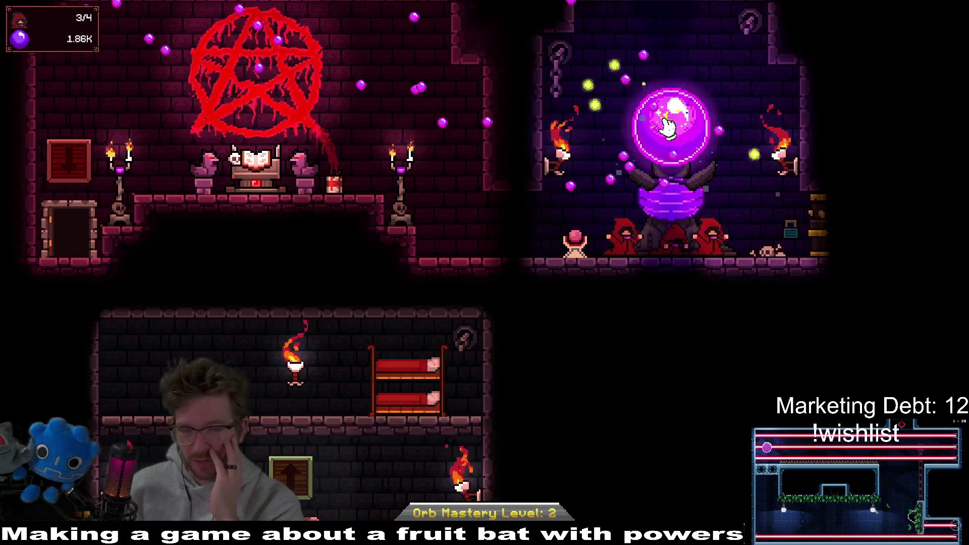
pyautogui.click(668, 129)
pyautogui.click(669, 129)
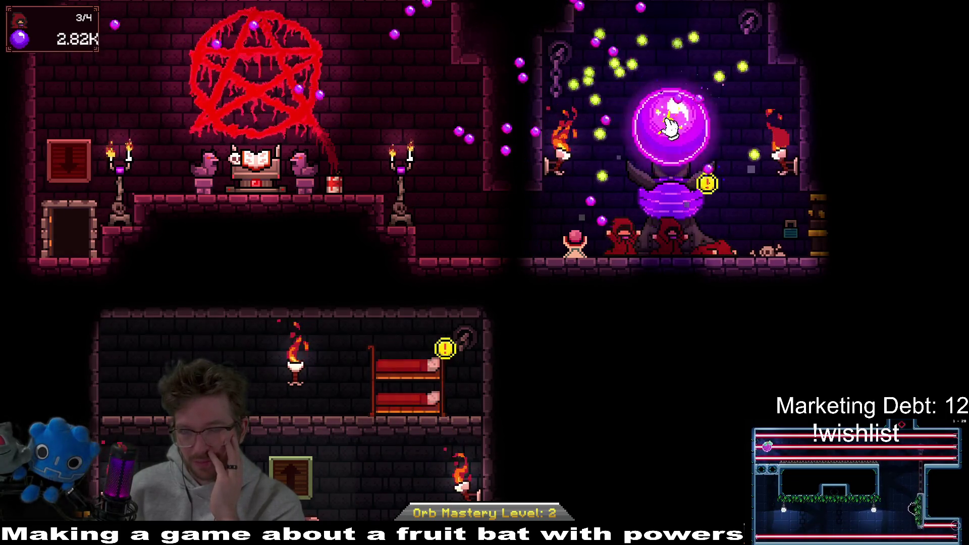
pyautogui.click(670, 129)
pyautogui.click(671, 129)
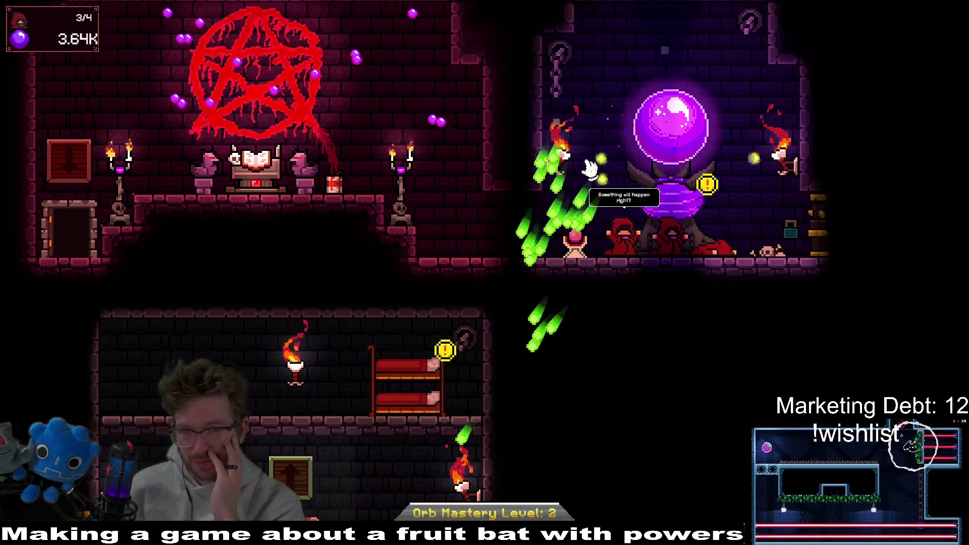
pyautogui.click(671, 144)
pyautogui.click(668, 145)
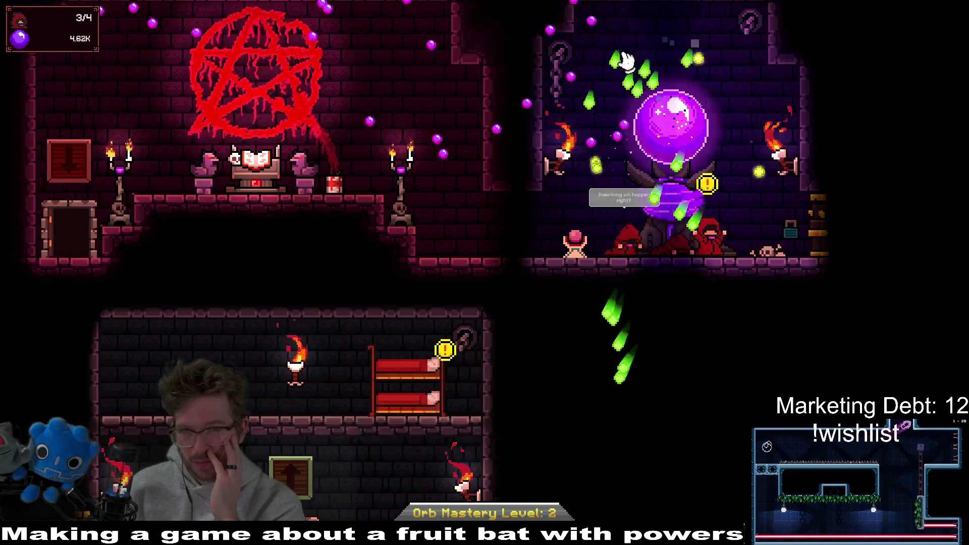
pyautogui.click(663, 148)
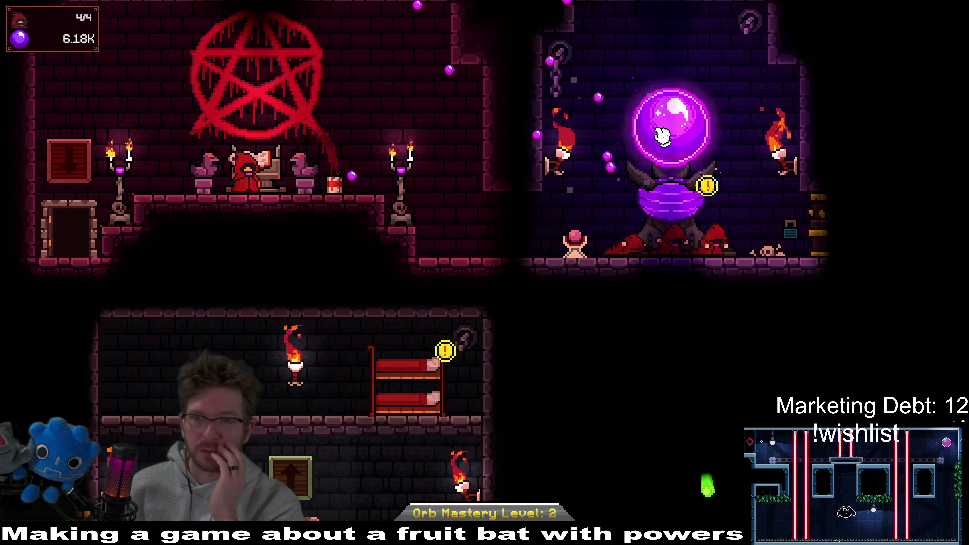
pyautogui.click(665, 135)
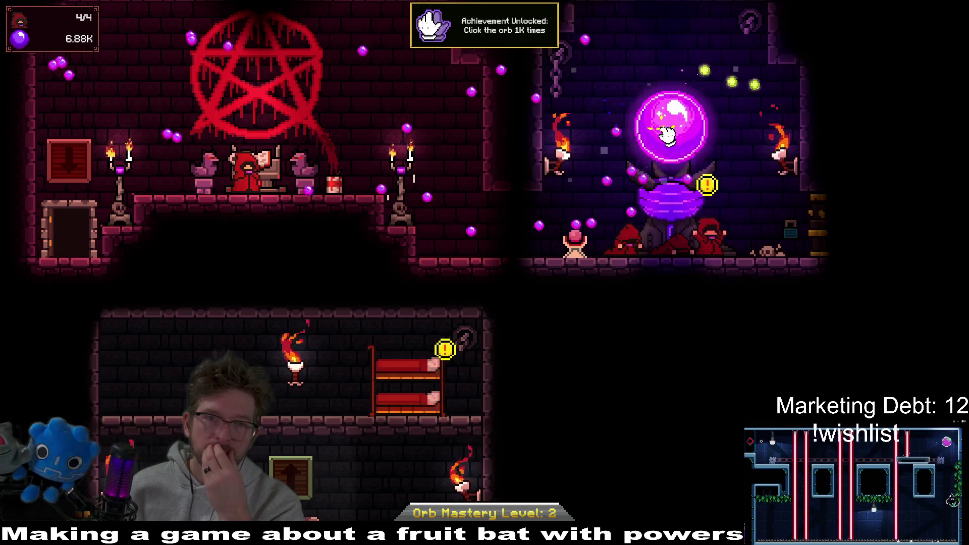
pyautogui.click(674, 121)
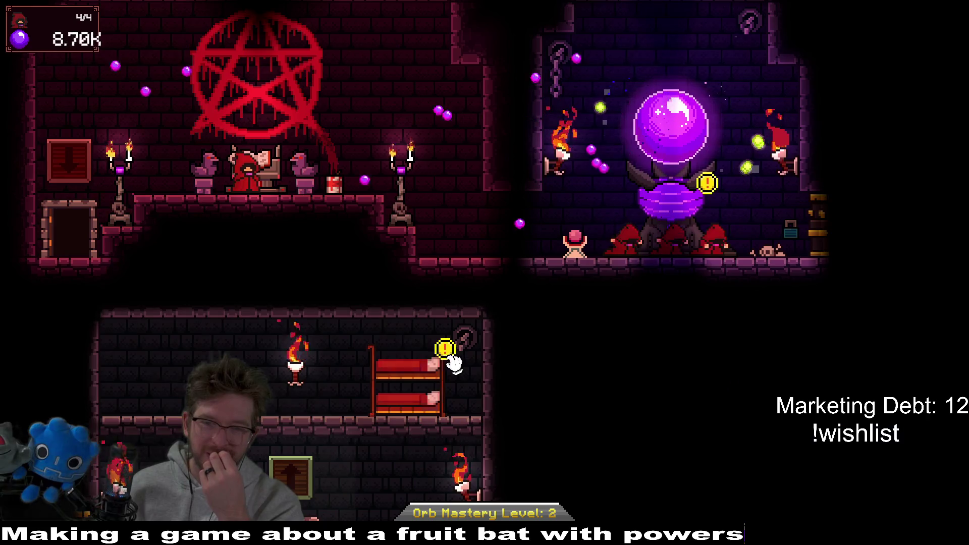
pyautogui.click(440, 371)
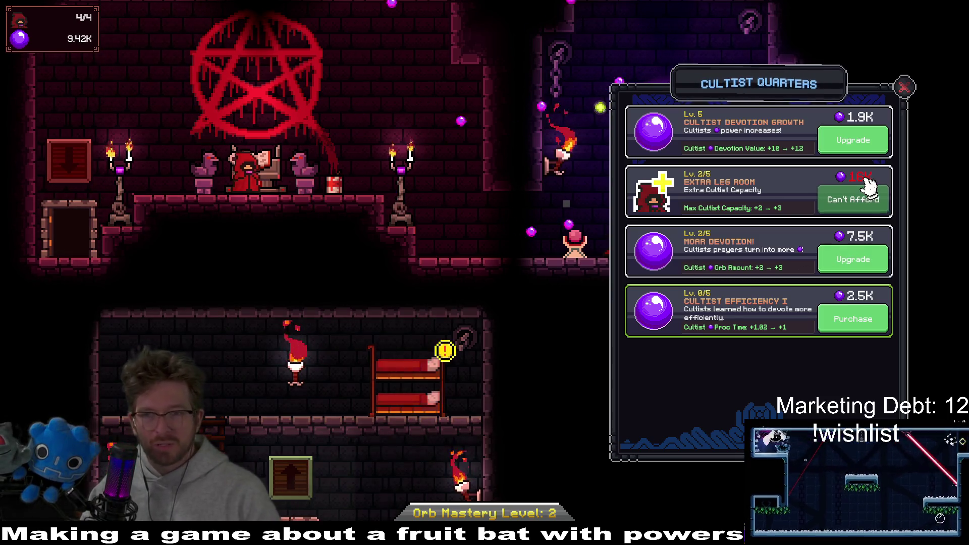
# Assign the cultist at the altar to the orb and collect devotion.
pyautogui.click(906, 87)
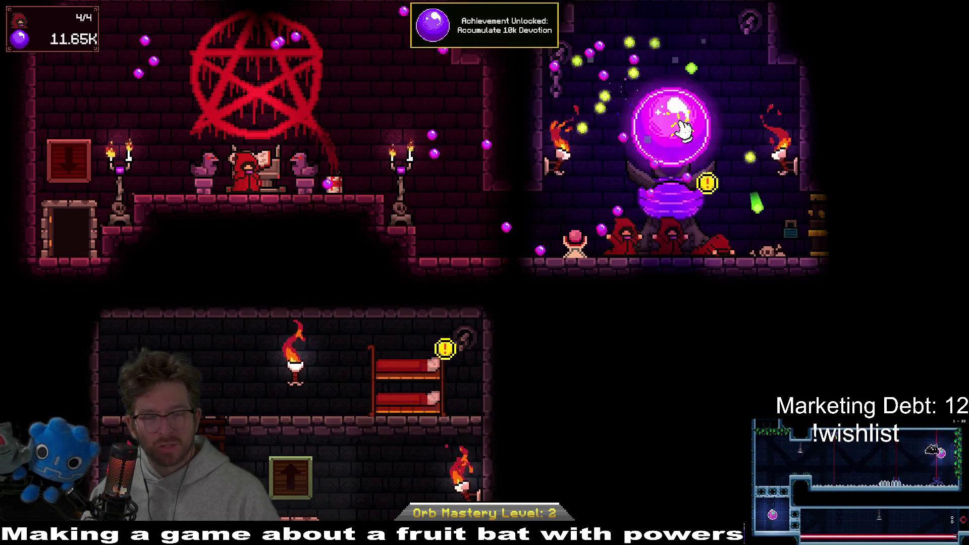
pyautogui.moveTo(246, 170); pyautogui.dragTo(572, 224)
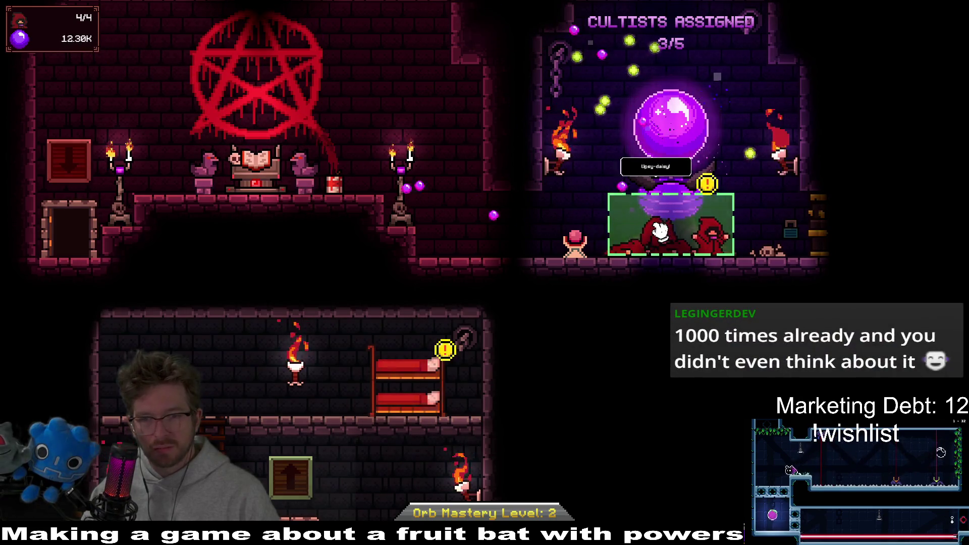
pyautogui.moveTo(661, 230); pyautogui.dragTo(667, 227)
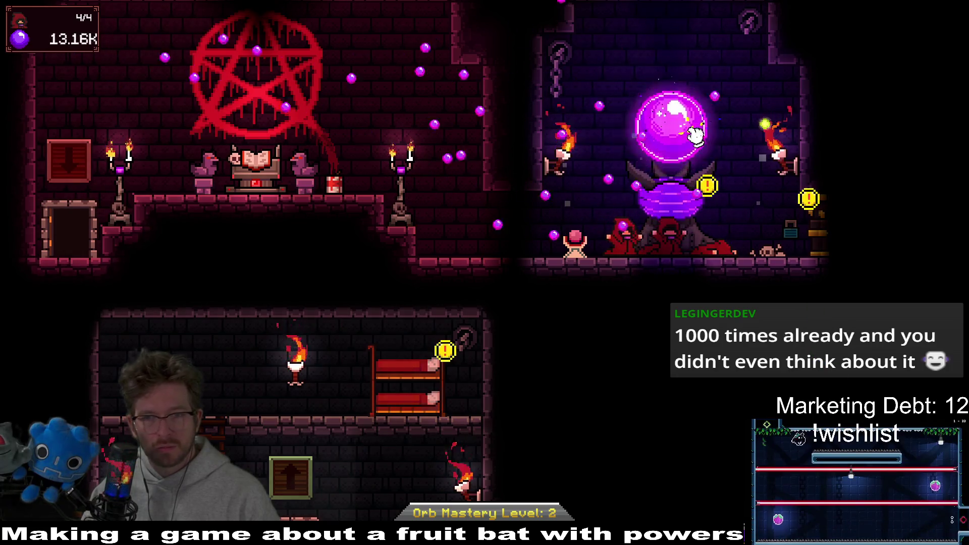
pyautogui.click(652, 121)
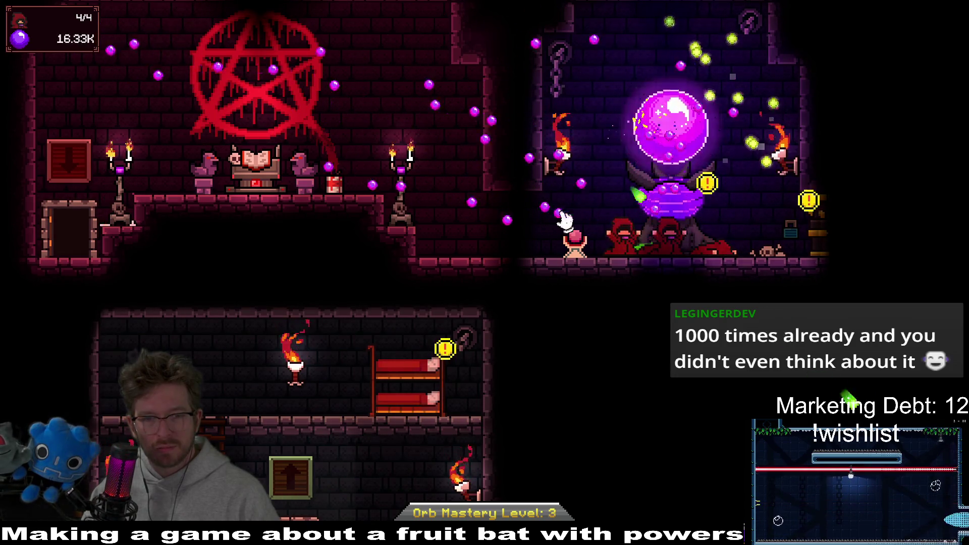
# Upgrade Extra Leg Room to level 3 for a cultist capacity of five, then glance at the Tome of Summoning.
pyautogui.click(808, 198)
pyautogui.click(868, 201)
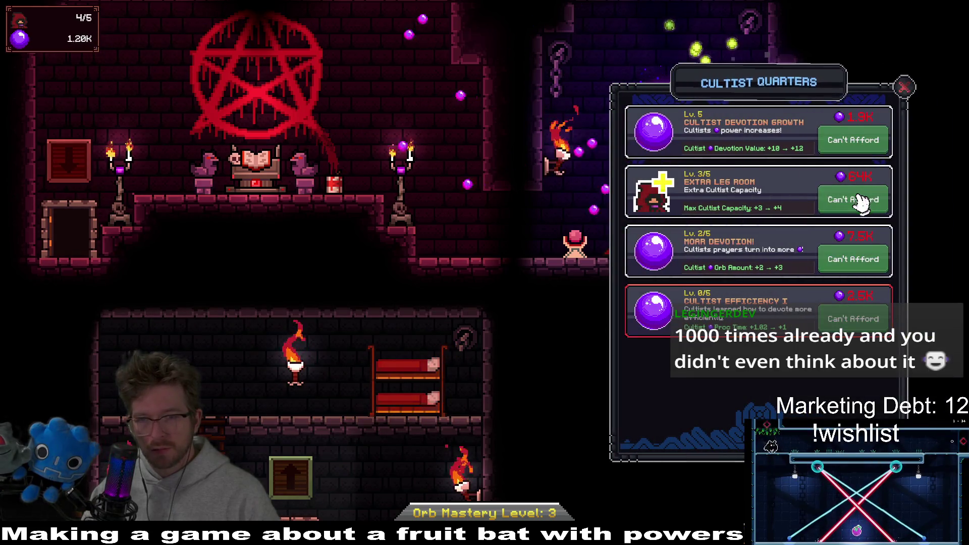
pyautogui.click(906, 88)
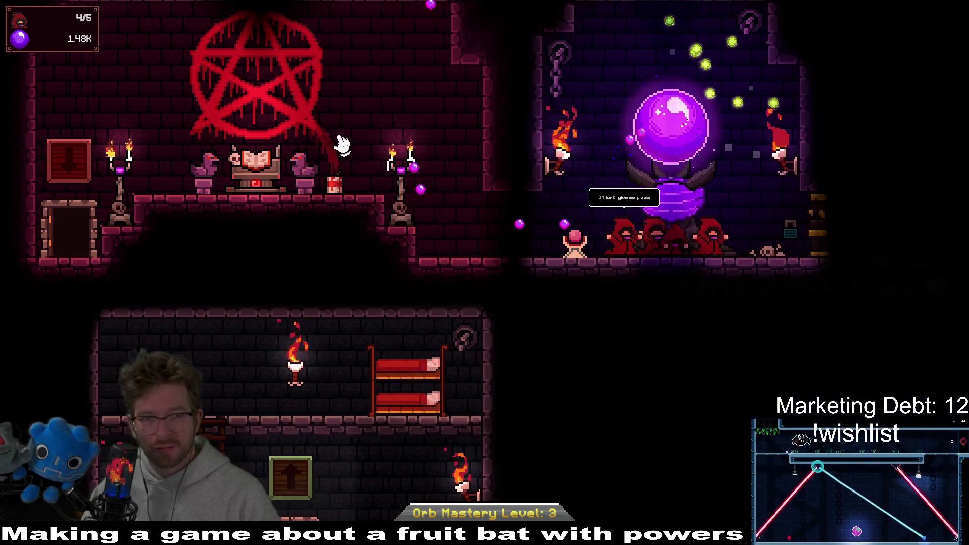
pyautogui.click(288, 167)
pyautogui.click(902, 87)
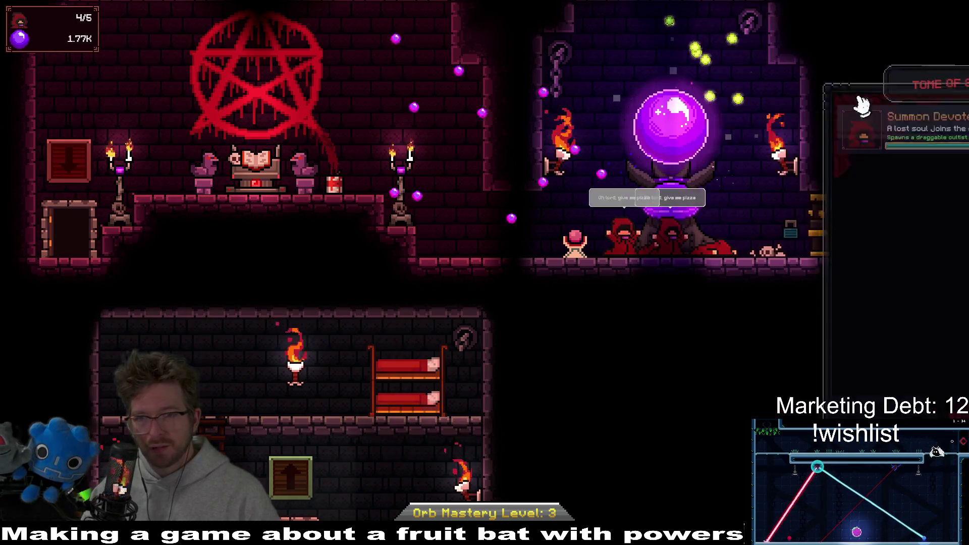
# Rebuild devotion from the orb to about 6.67K and bring up the Cultist Quarters upgrades.
pyautogui.click(683, 115)
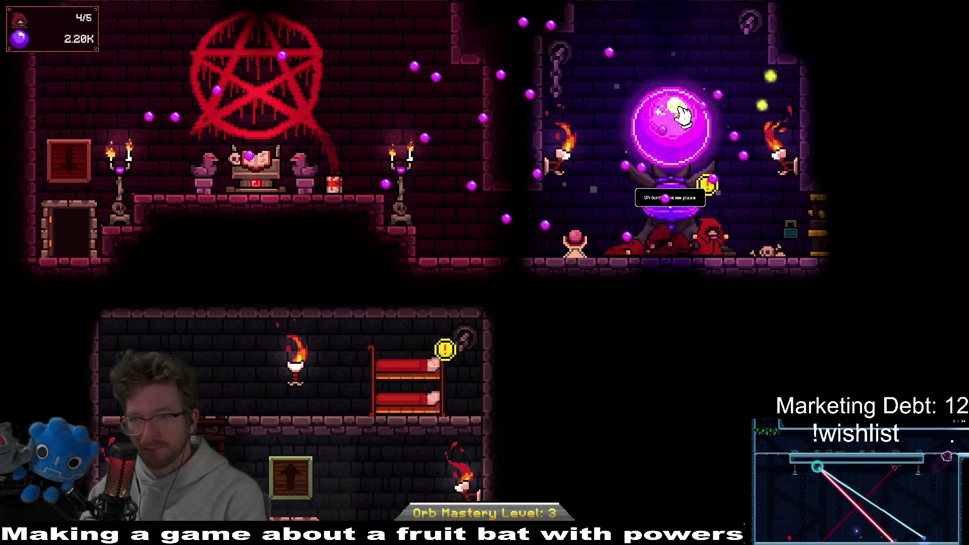
pyautogui.click(686, 114)
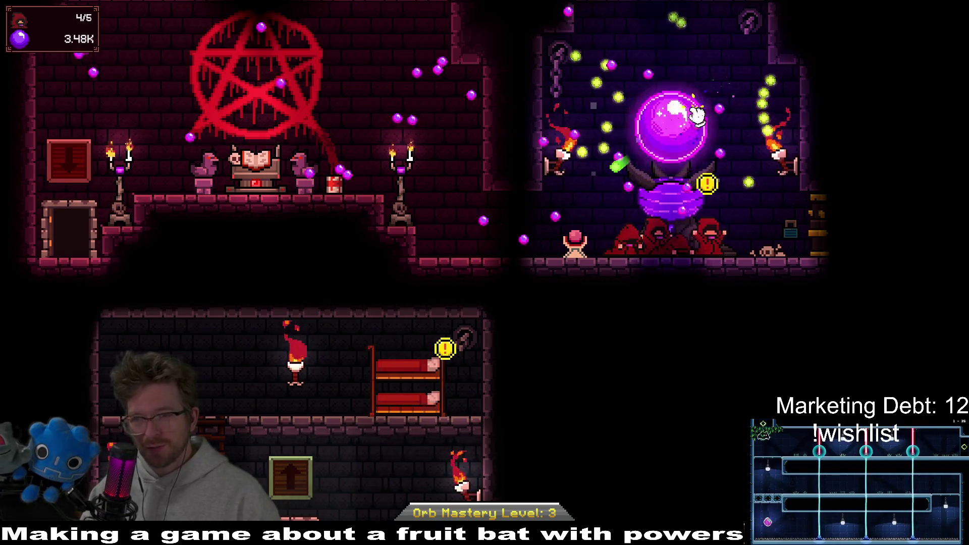
pyautogui.click(685, 143)
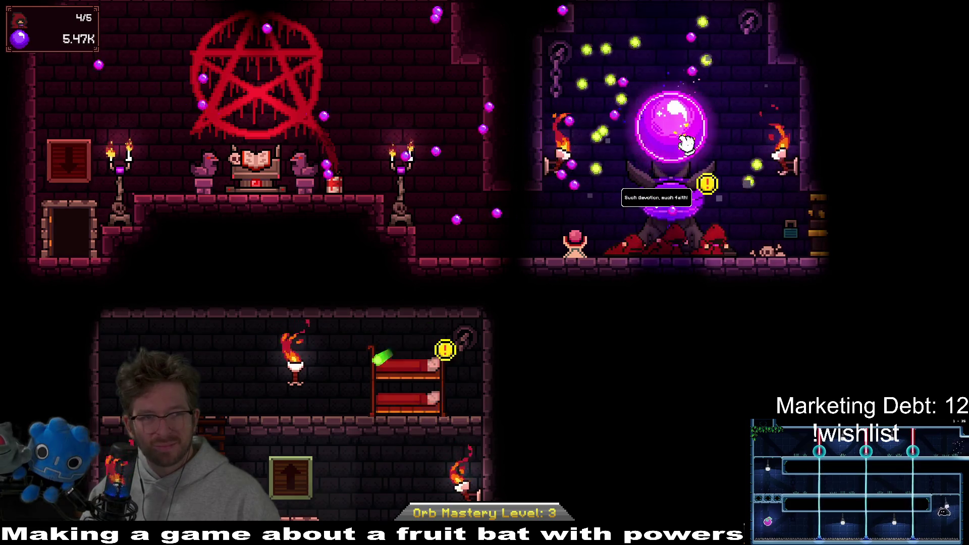
pyautogui.click(427, 398)
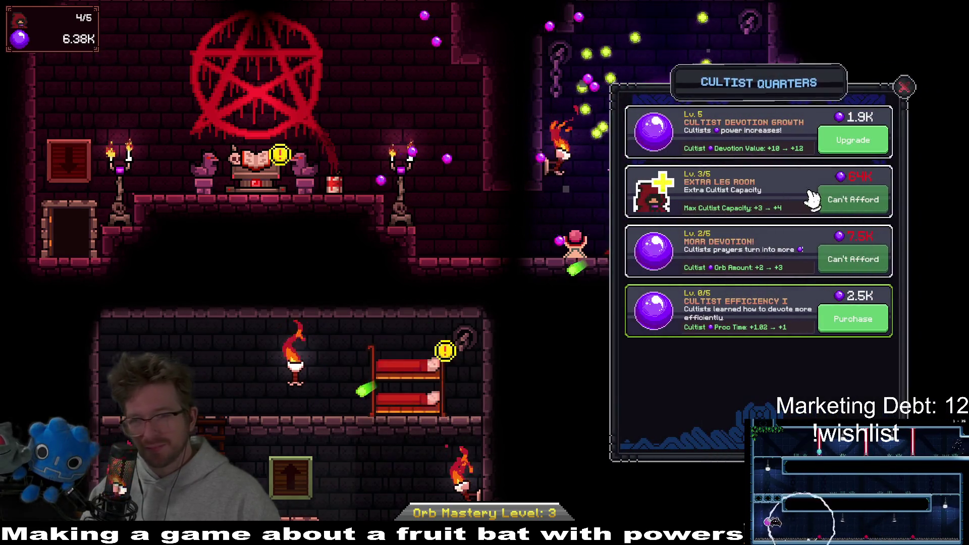
# Buy Cultist Efficiency I, then check the Orb of Devotion Alter upgrades and return to the orb room.
pyautogui.click(863, 333)
pyautogui.click(904, 86)
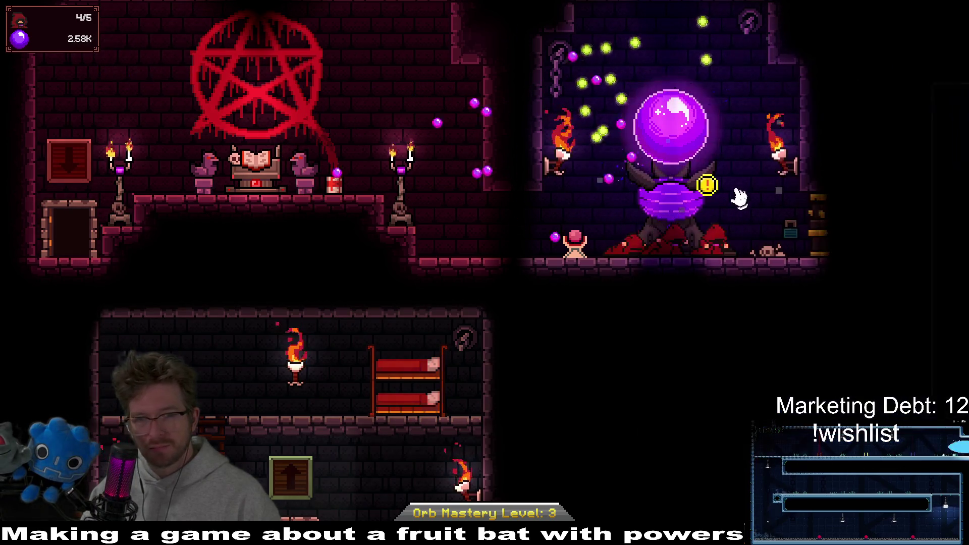
pyautogui.click(690, 208)
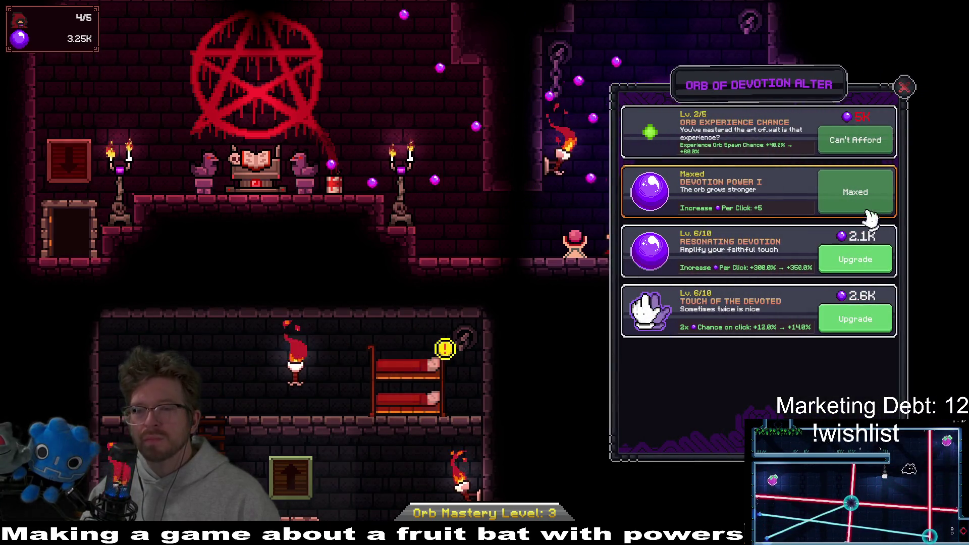
pyautogui.click(905, 87)
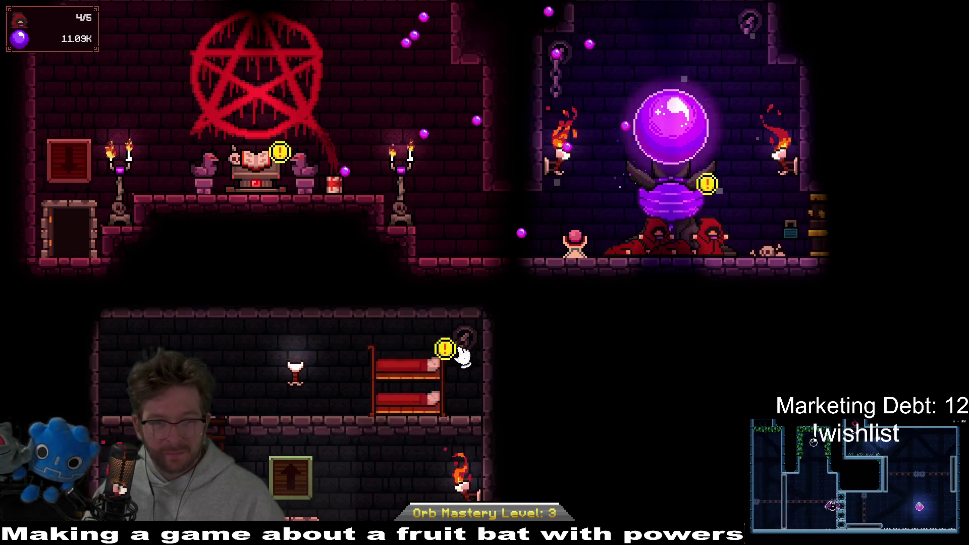
# Summon a fifth cultist from the tome and raise Cultist Efficiency to level 2.
pyautogui.click(258, 159)
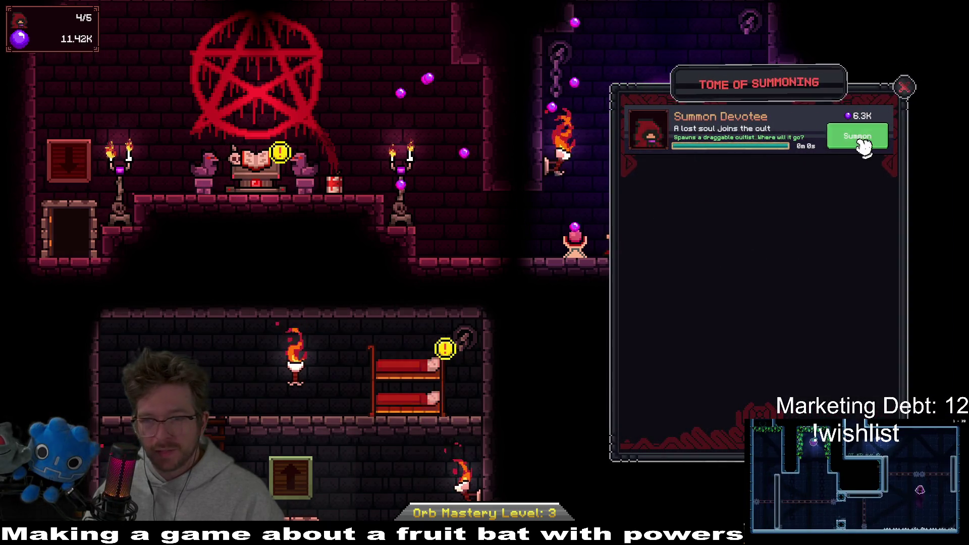
pyautogui.click(863, 147)
pyautogui.click(449, 349)
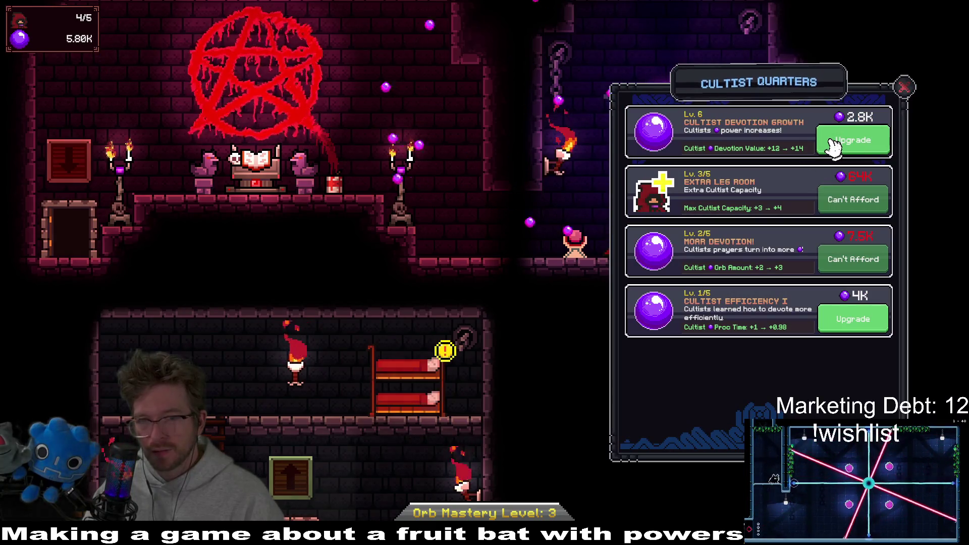
pyautogui.click(860, 319)
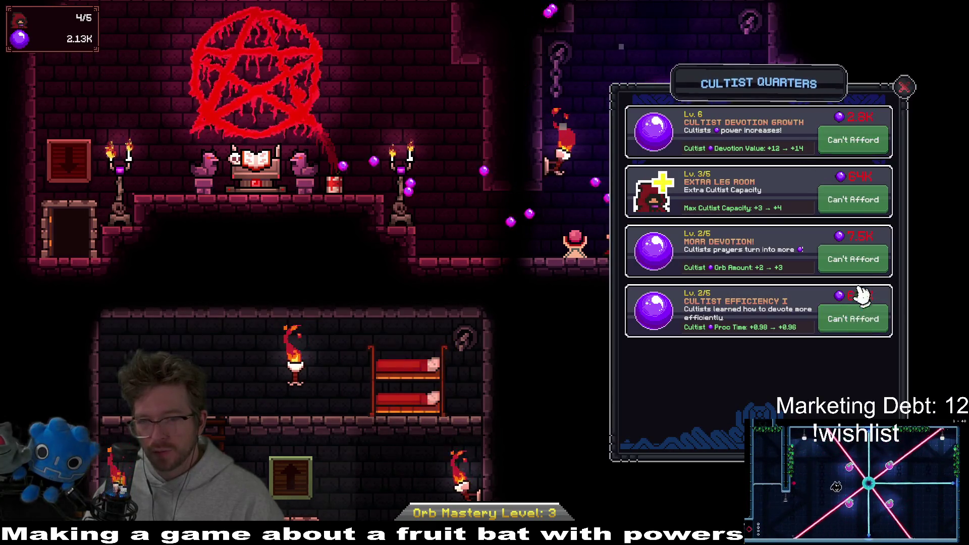
pyautogui.click(904, 90)
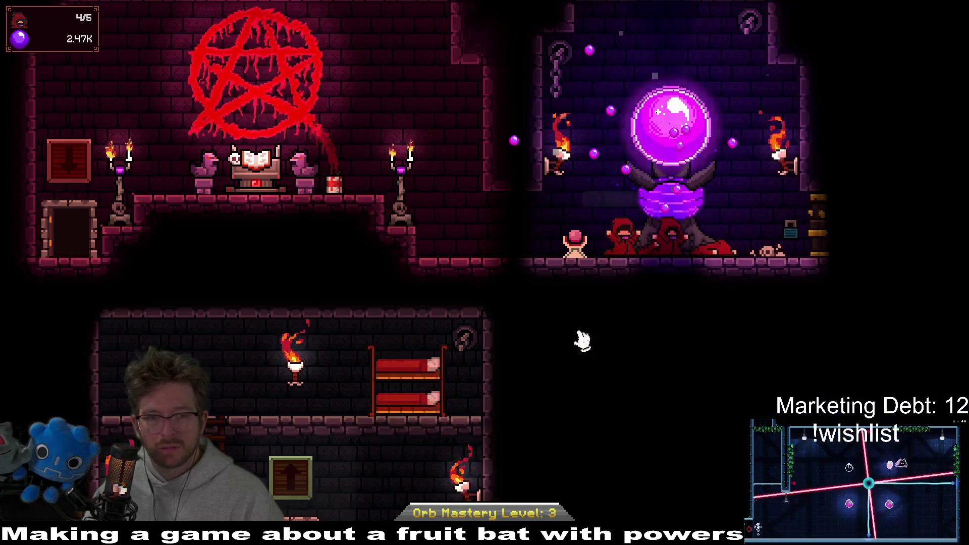
# Raise Touch of the Devoted to level 7 in the orb altar upgrades.
pyautogui.click(666, 144)
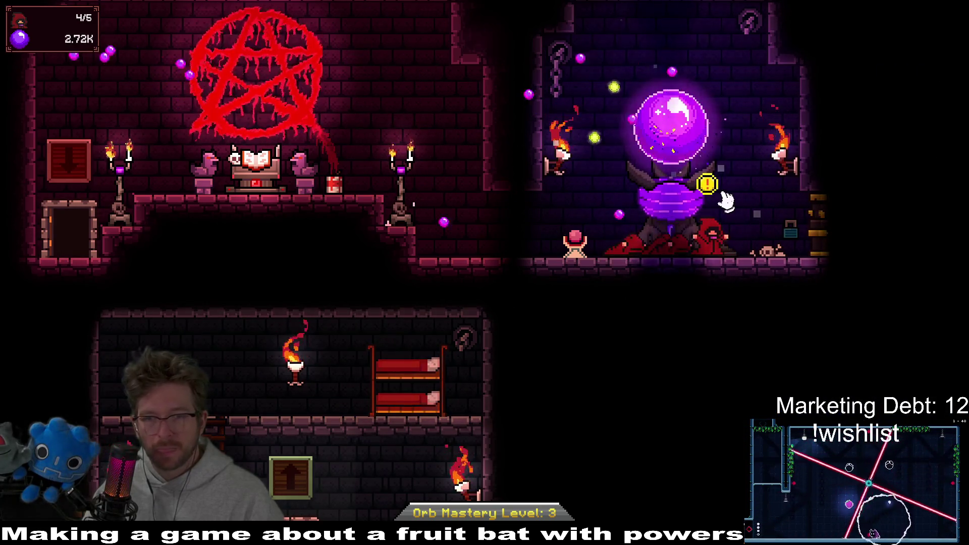
pyautogui.click(725, 201)
pyautogui.click(833, 319)
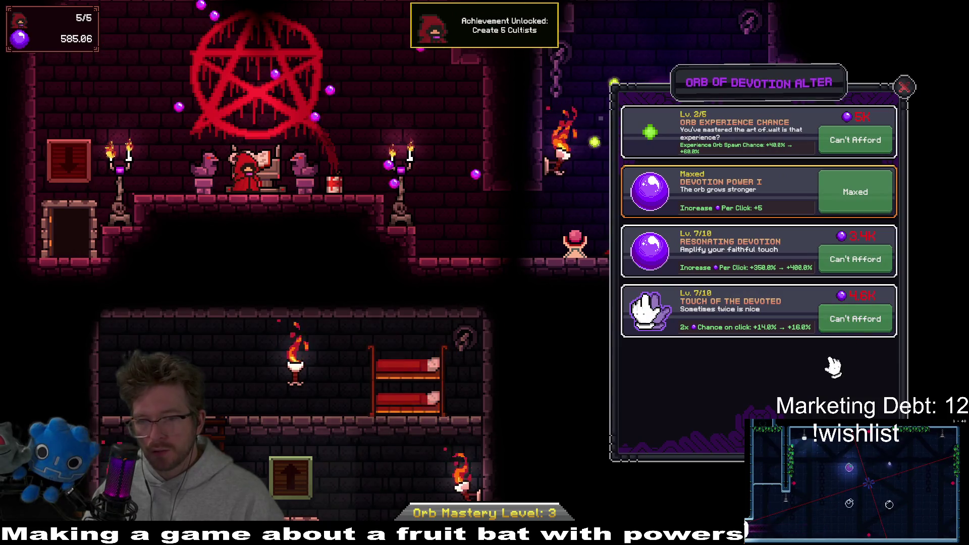
pyautogui.click(905, 87)
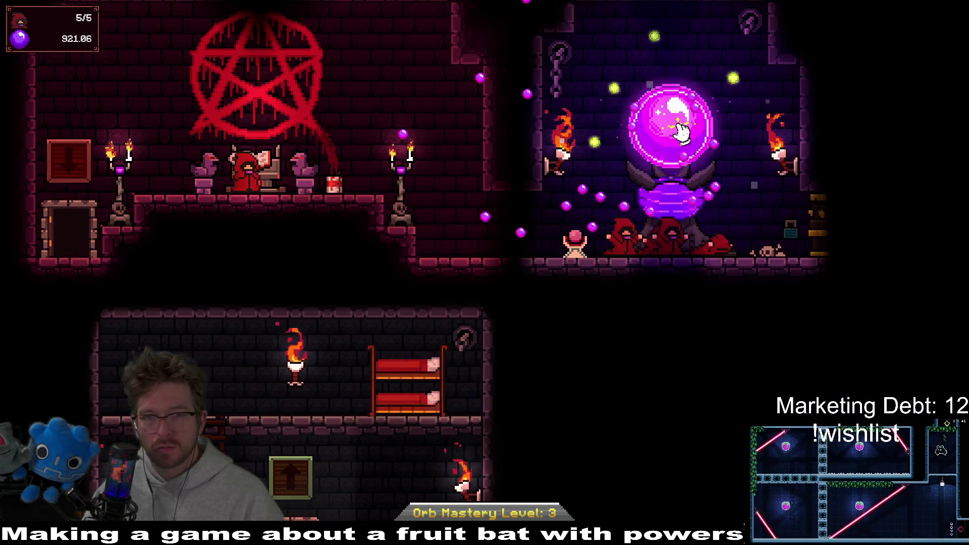
# Move the new cultist from the altar onto the orb and collect devotion up to about 14K.
pyautogui.moveTo(248, 169)
pyautogui.mouseDown()
pyautogui.moveTo(662, 185)
pyautogui.moveTo(669, 127)
pyautogui.mouseUp()
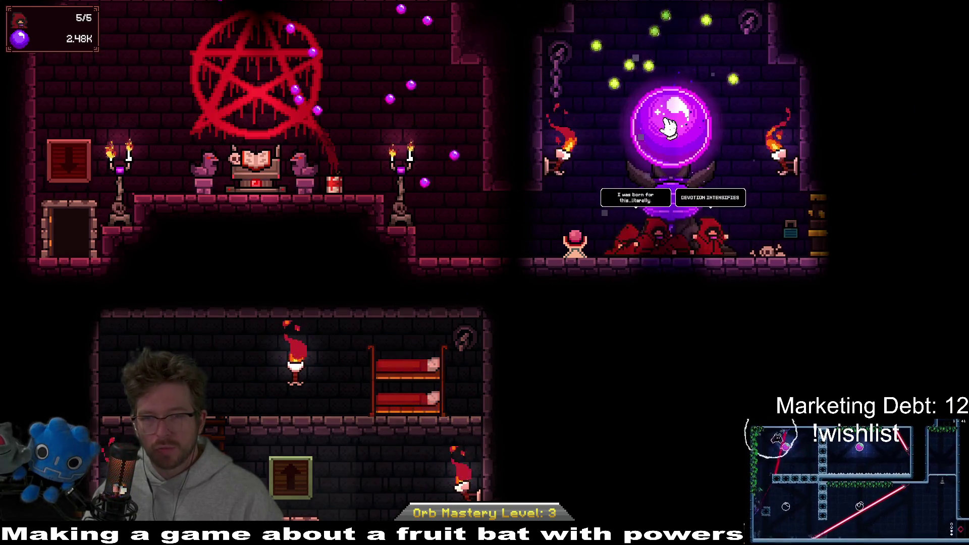
pyautogui.click(680, 99)
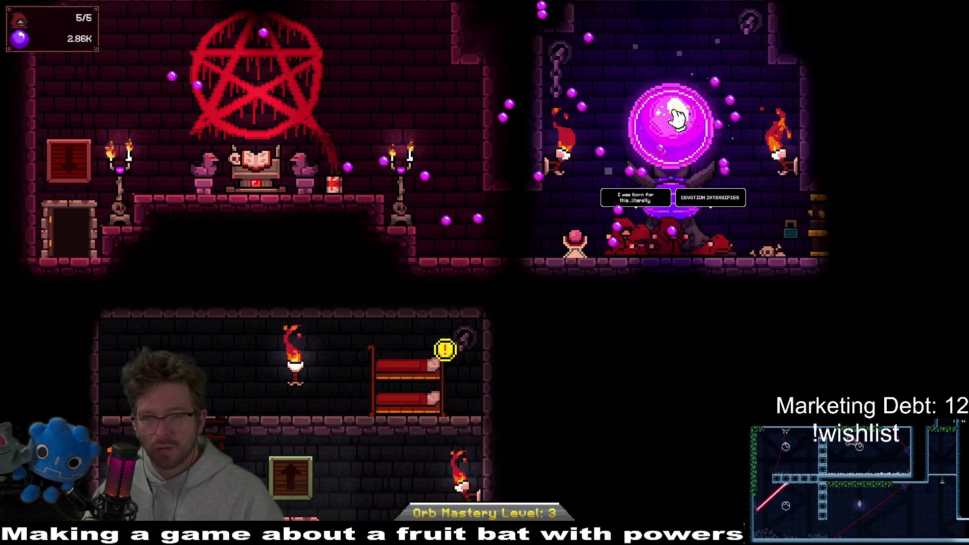
pyautogui.click(676, 118)
pyautogui.click(676, 115)
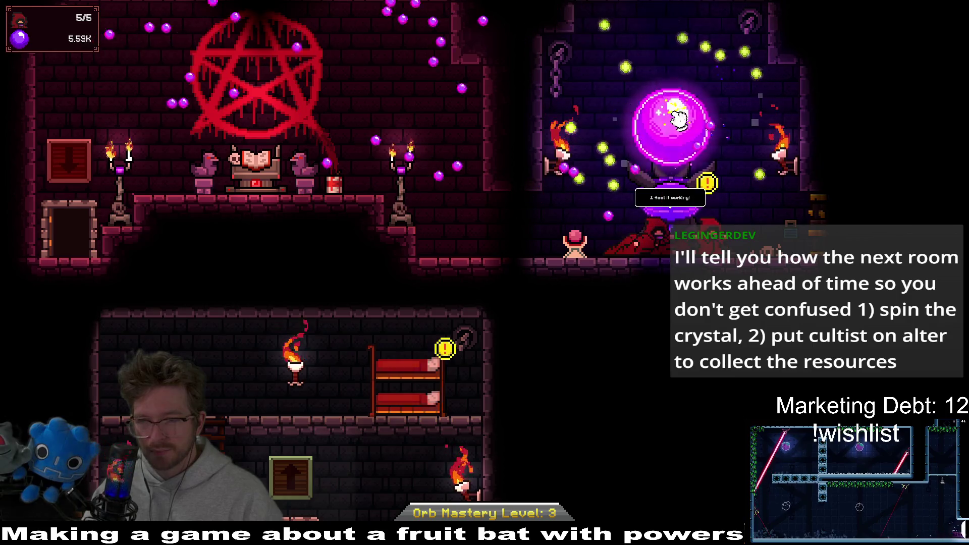
pyautogui.click(680, 117)
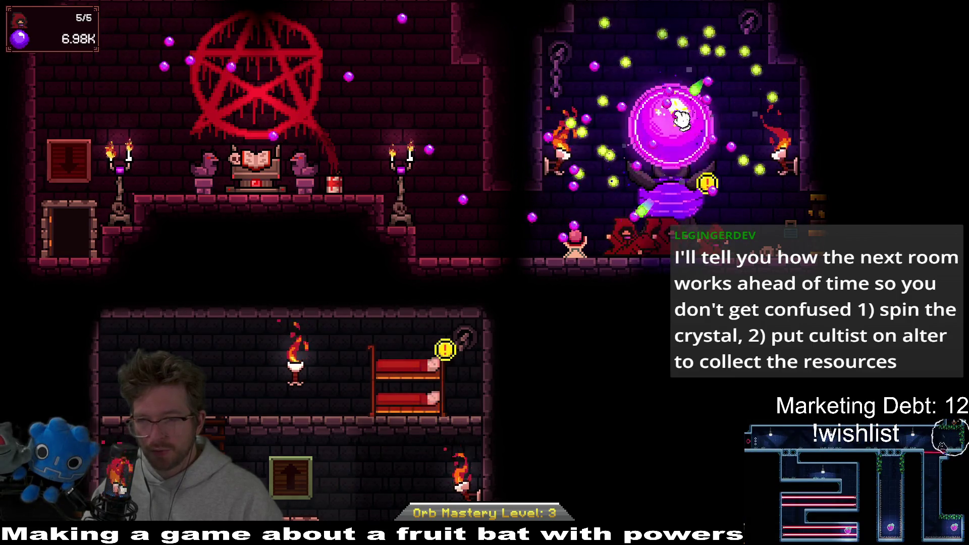
pyautogui.click(682, 117)
pyautogui.click(681, 118)
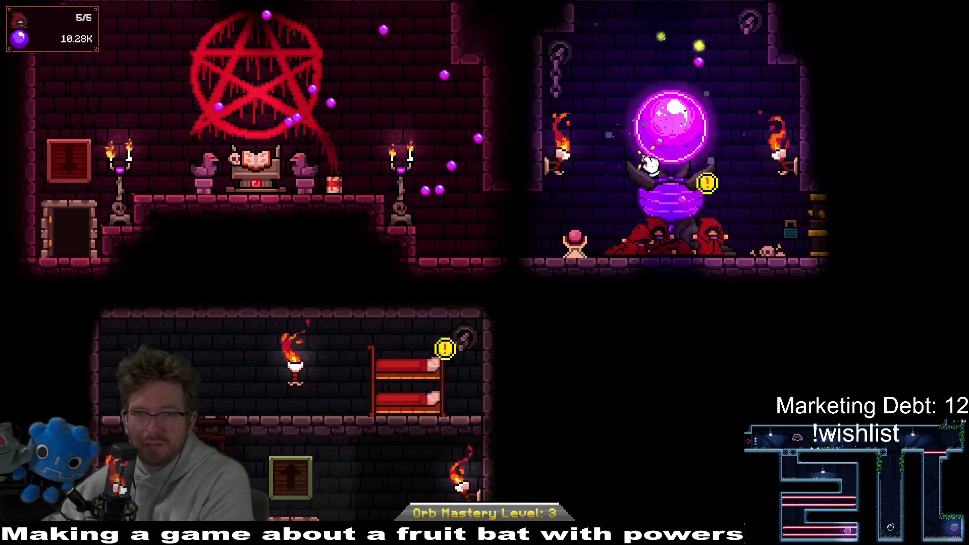
pyautogui.click(651, 164)
pyautogui.click(651, 164)
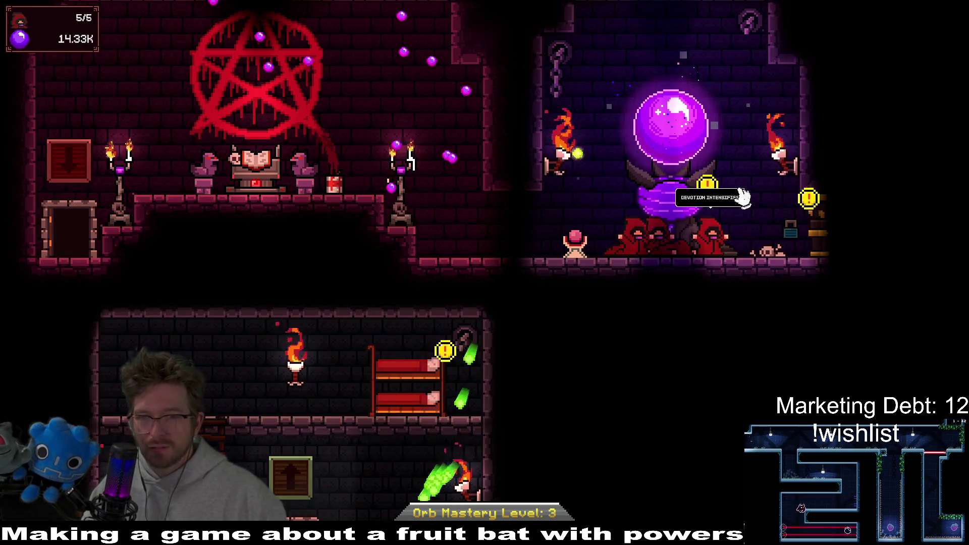
# Purchase The Life Crystal room for 12.5K devotion.
pyautogui.click(811, 203)
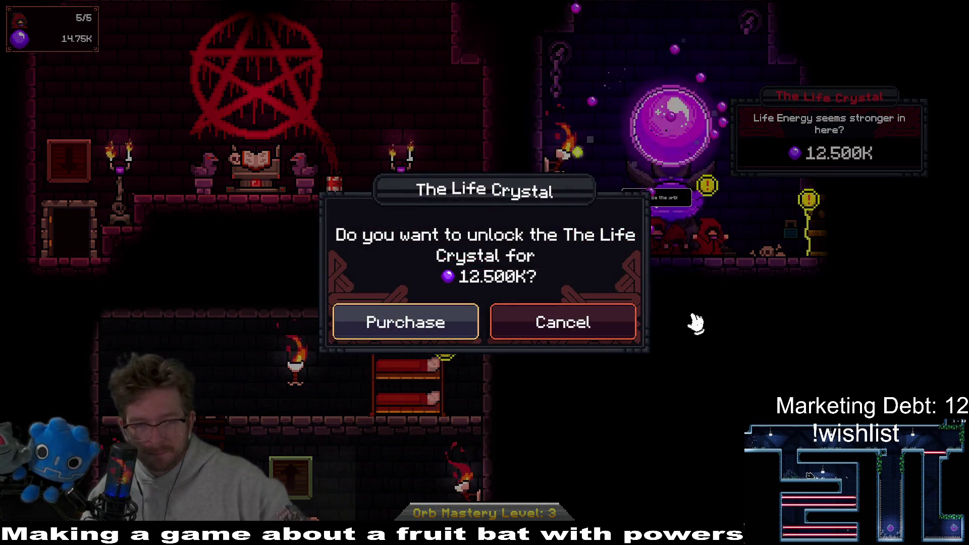
pyautogui.click(447, 332)
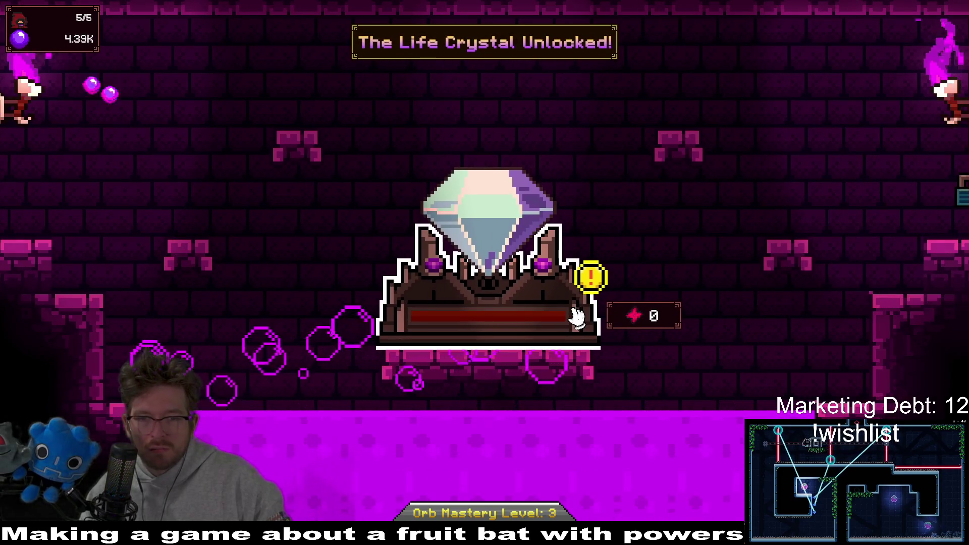
# Check the Life Crystal panel and spin the crystal to earn a first life crystal.
pyautogui.click(497, 242)
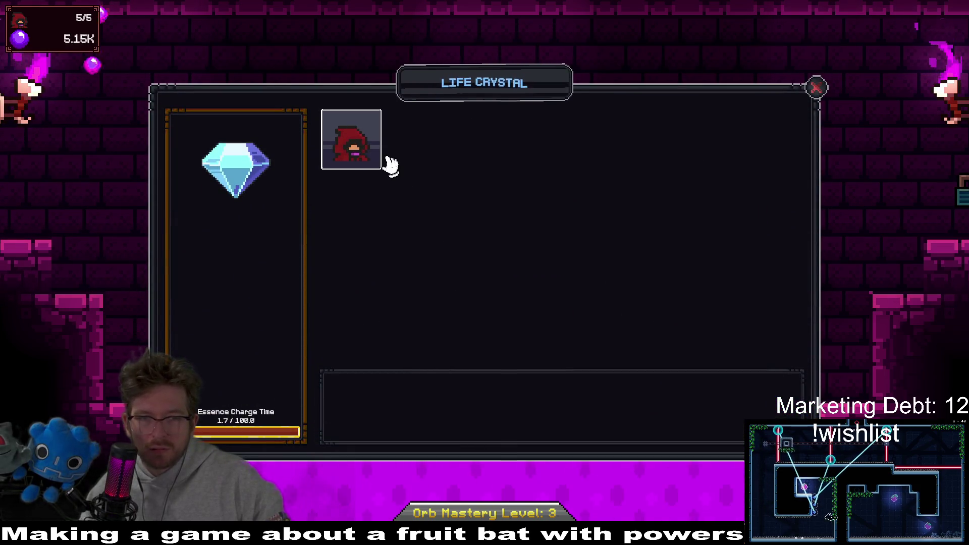
pyautogui.click(823, 93)
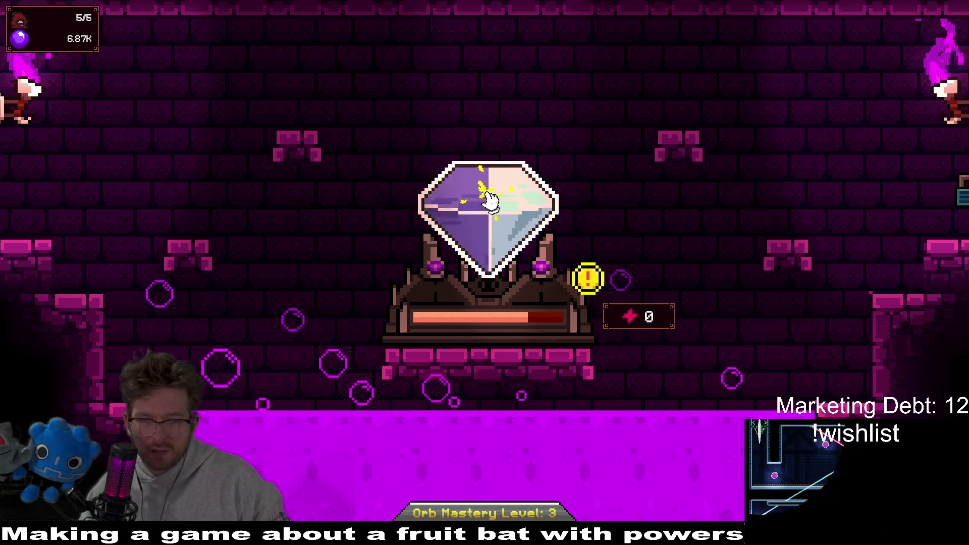
pyautogui.click(490, 200)
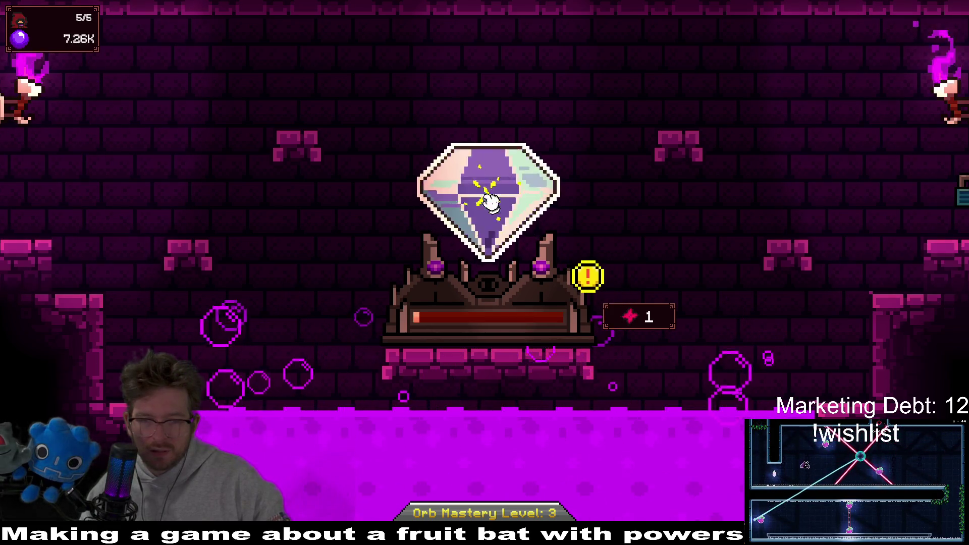
pyautogui.click(491, 201)
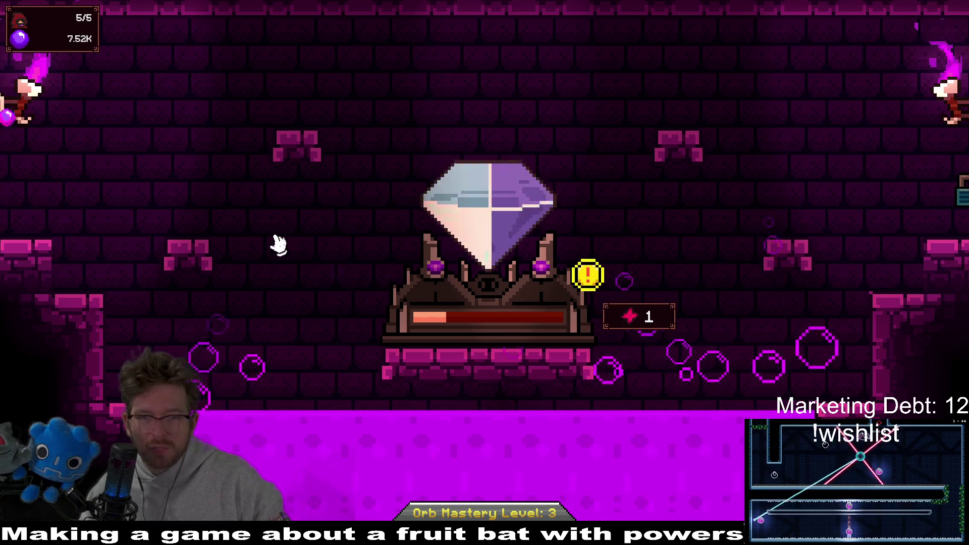
pyautogui.click(534, 274)
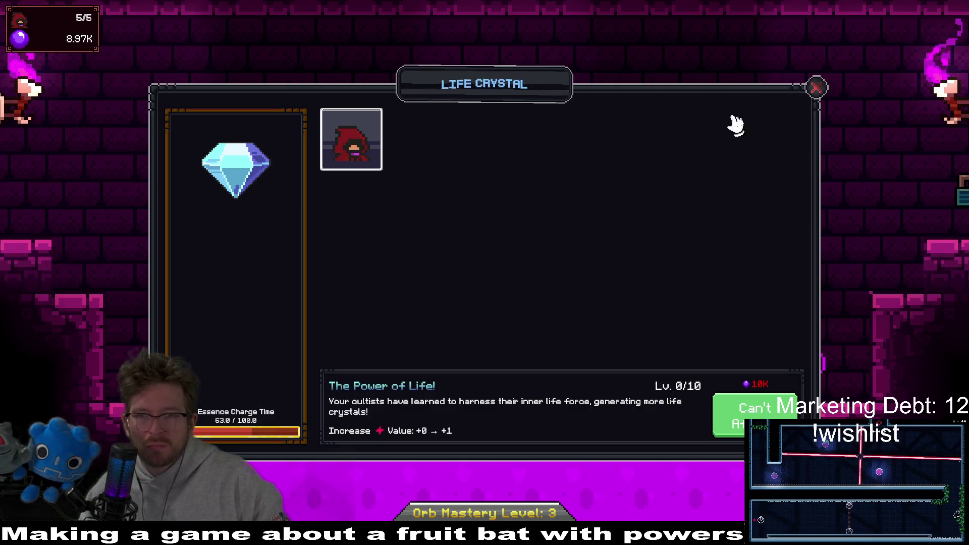
pyautogui.click(817, 89)
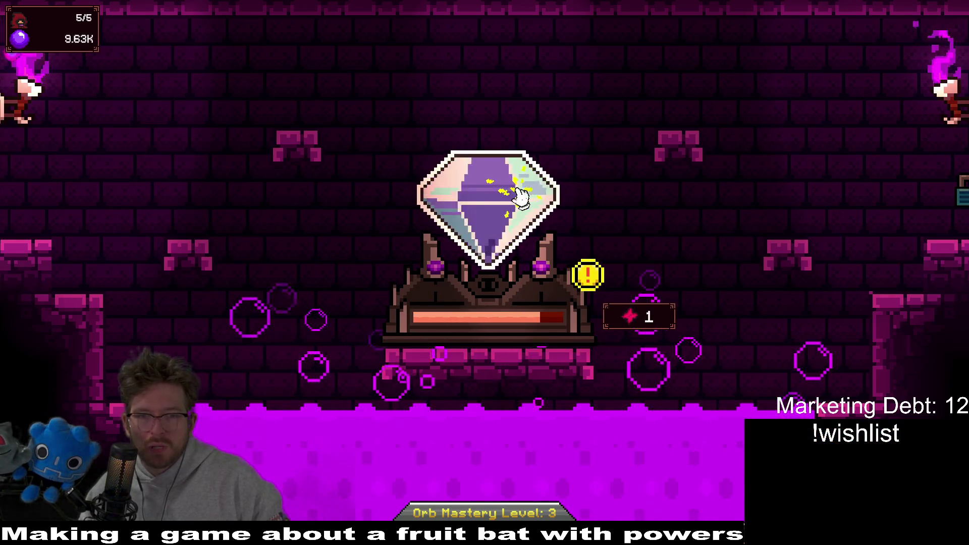
# Spin the crystal again and buy The Power of Life level 1.
pyautogui.click(519, 196)
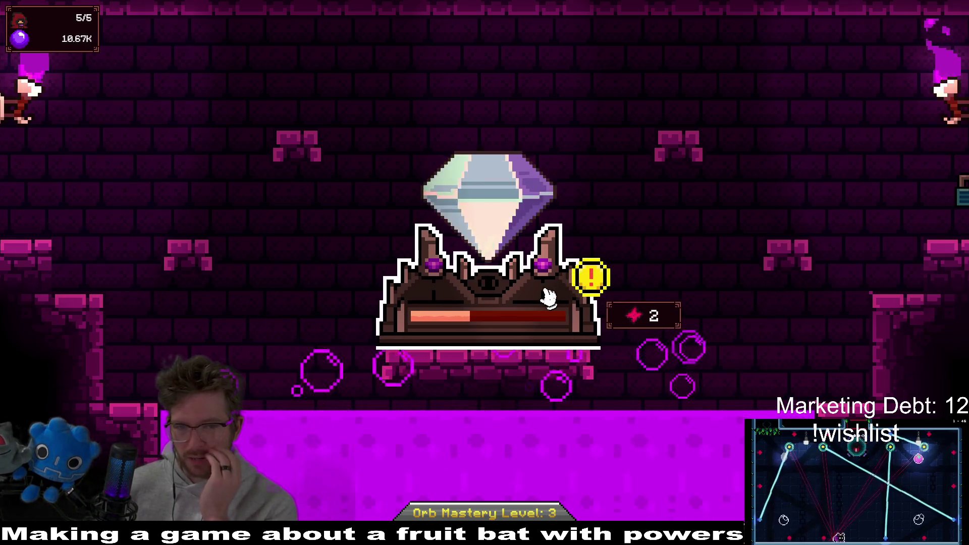
pyautogui.click(551, 294)
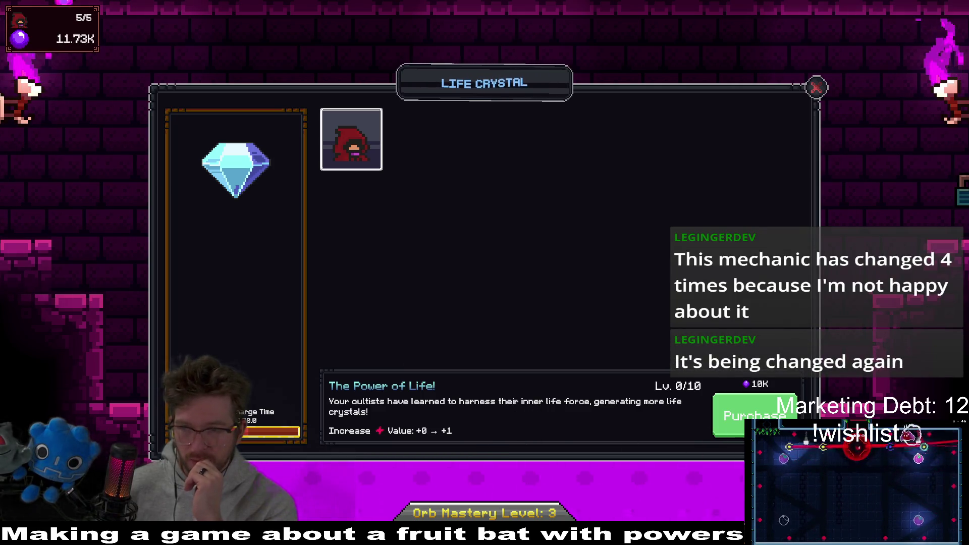
pyautogui.click(757, 416)
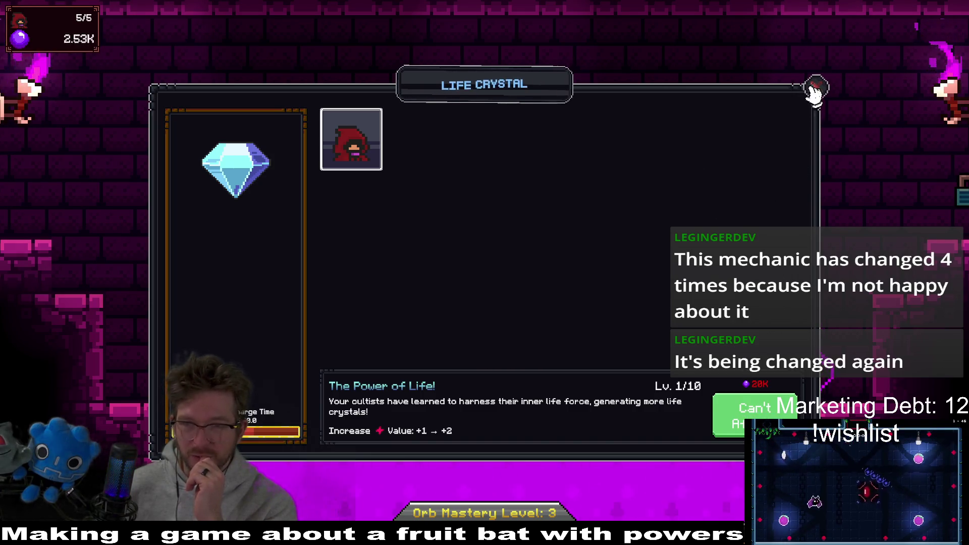
pyautogui.click(815, 88)
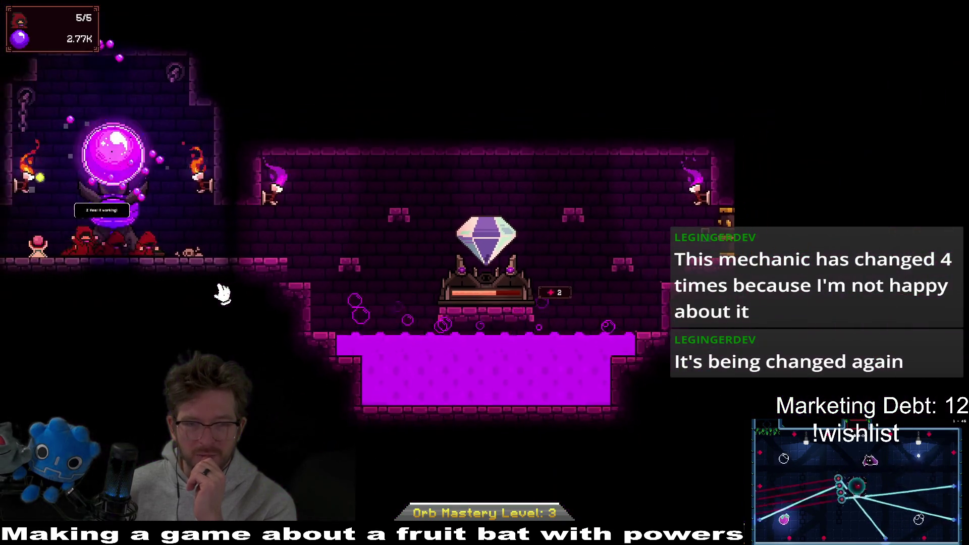
# Assign a cultist to the essence crystal and pan across the cult base.
pyautogui.moveTo(152, 241); pyautogui.dragTo(472, 274)
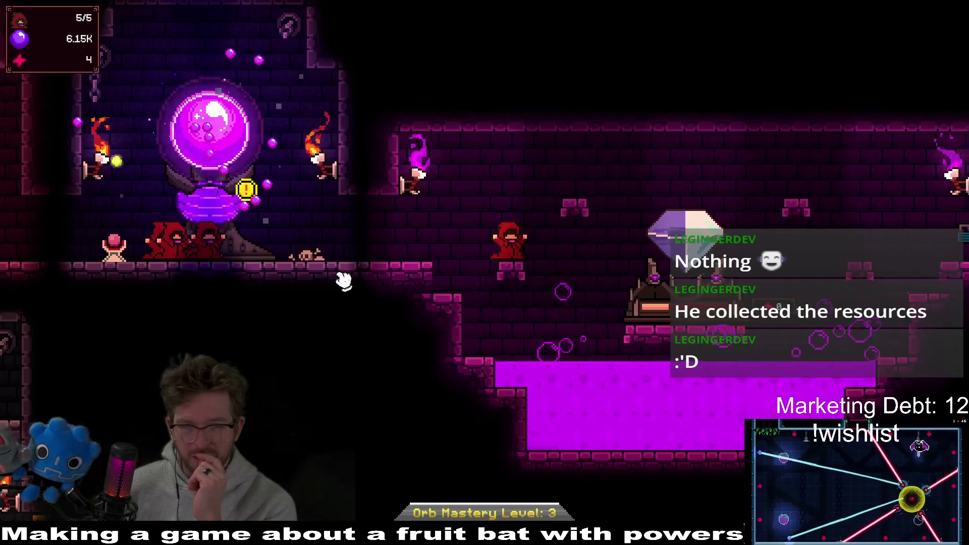
pyautogui.moveTo(344, 280)
pyautogui.mouseDown()
pyautogui.moveTo(666, 346)
pyautogui.moveTo(738, 316)
pyautogui.mouseUp()
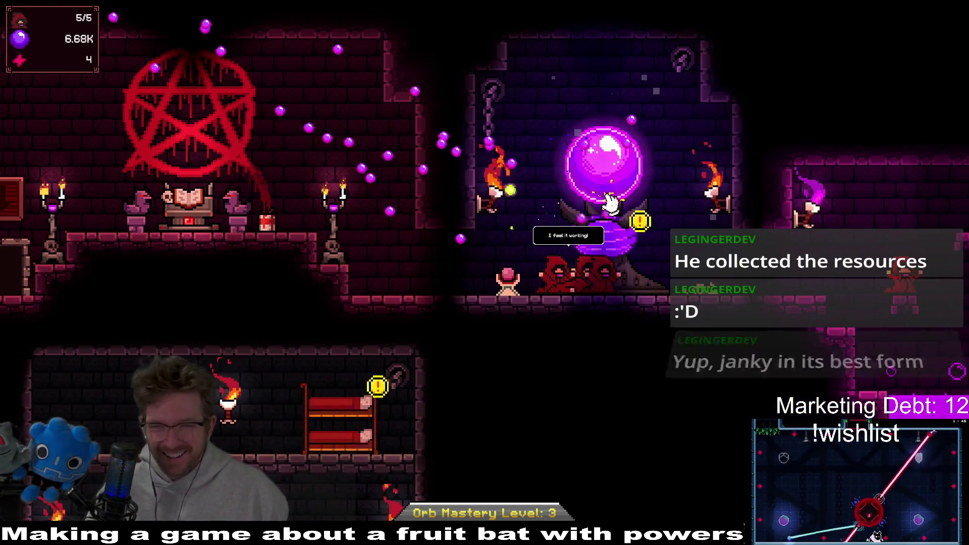
# Buy MOAR DEVOTION level 3 in the Cultist Quarters upgrades.
pyautogui.click(367, 412)
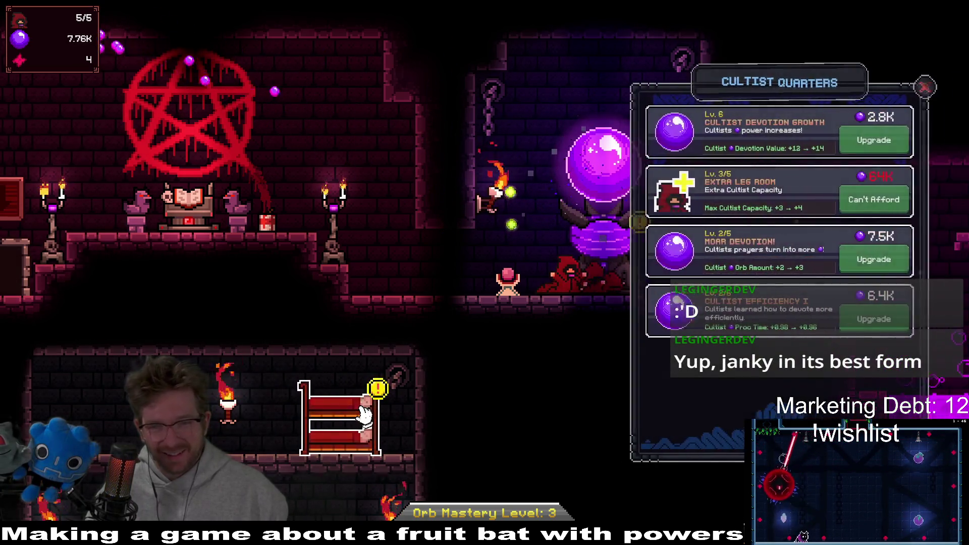
pyautogui.click(855, 262)
pyautogui.click(904, 86)
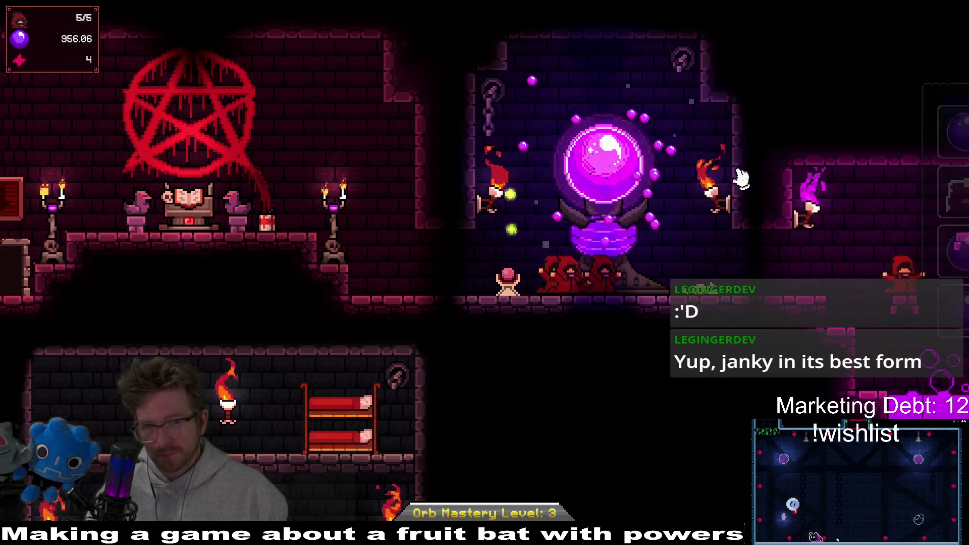
# Gather devotion from the orb to rebuild the count toward 12.88K.
pyautogui.click(613, 160)
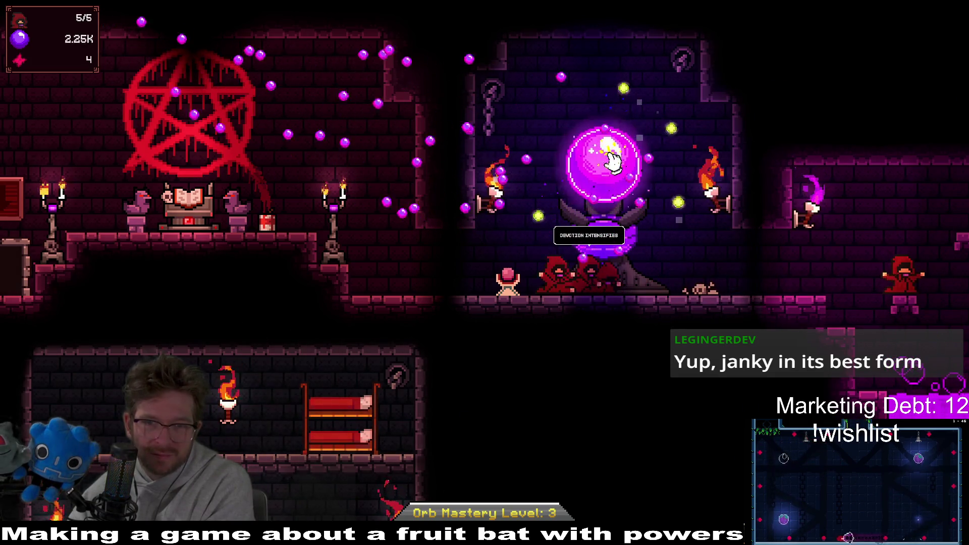
pyautogui.click(611, 160)
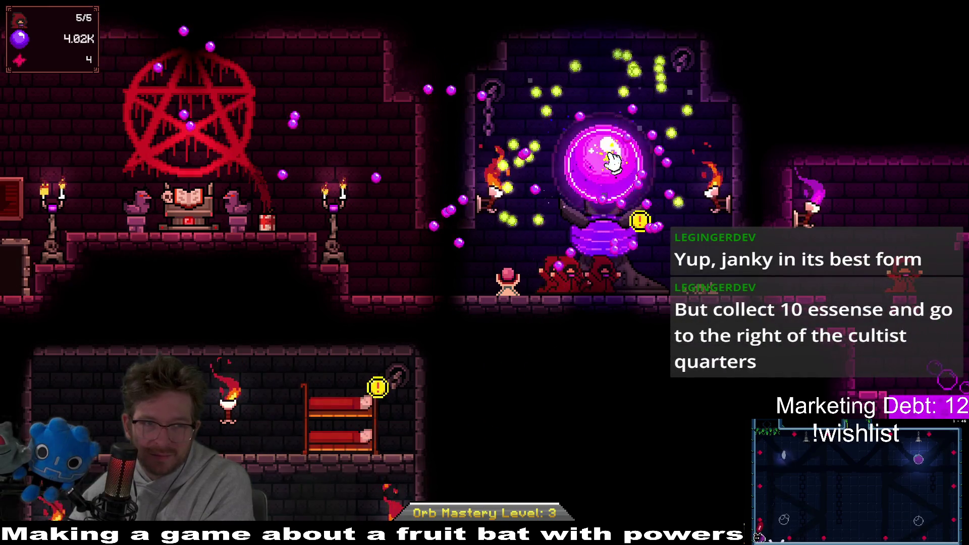
pyautogui.click(612, 161)
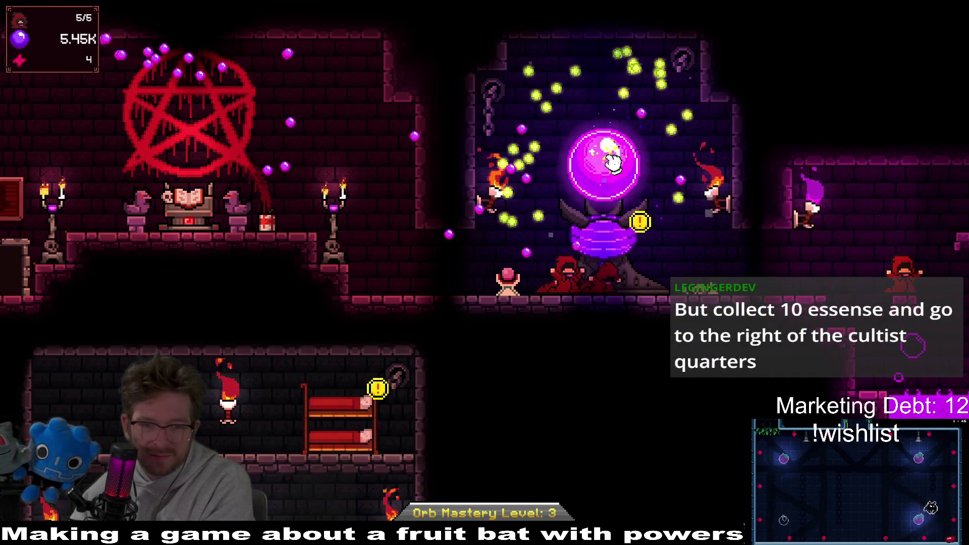
pyautogui.click(612, 161)
pyautogui.click(612, 161)
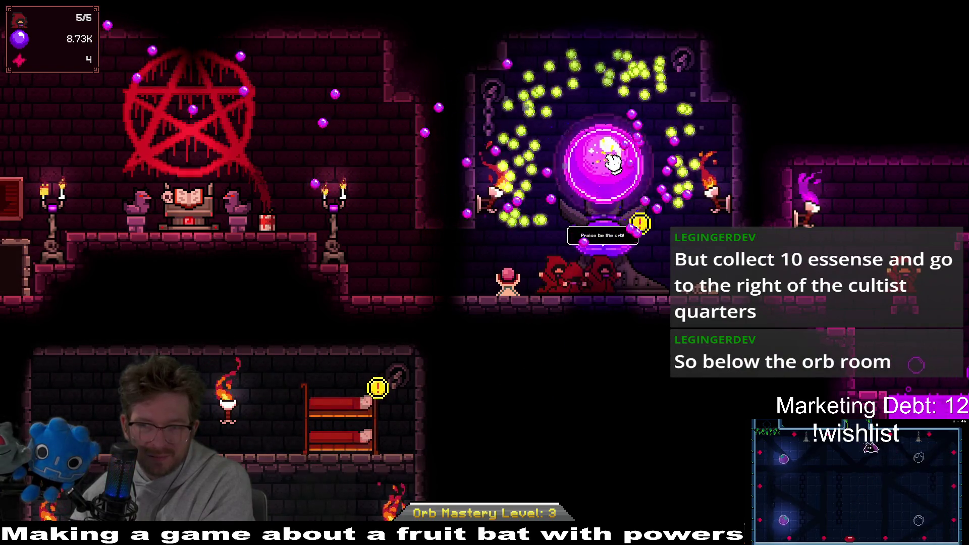
pyautogui.click(611, 160)
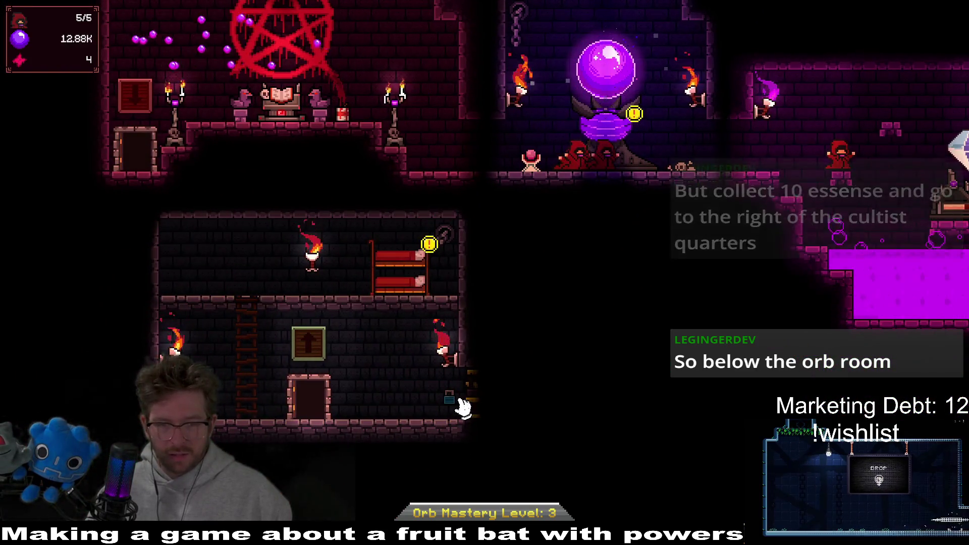
# Pan across the crystal and bunk rooms and bring up the Tome of Summoning.
pyautogui.press('Right')
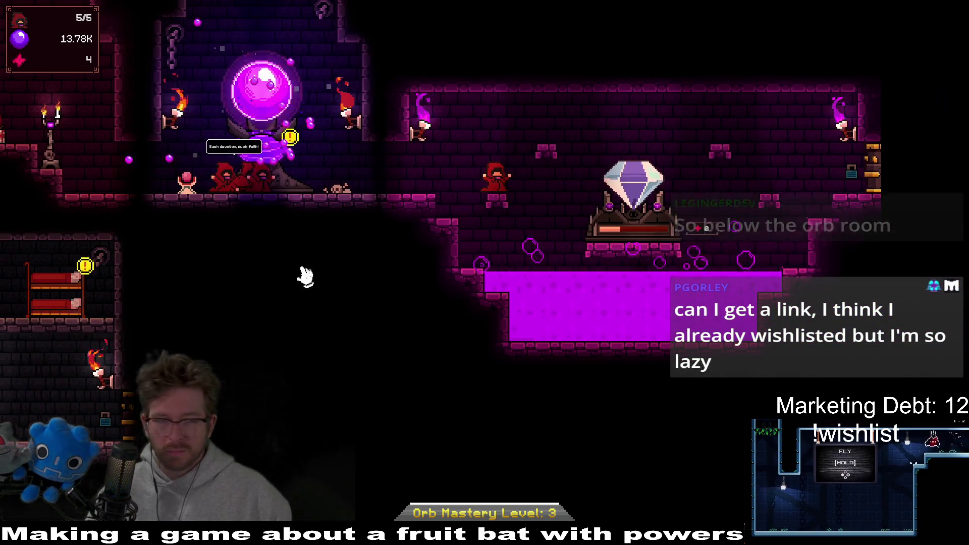
pyautogui.press('Left')
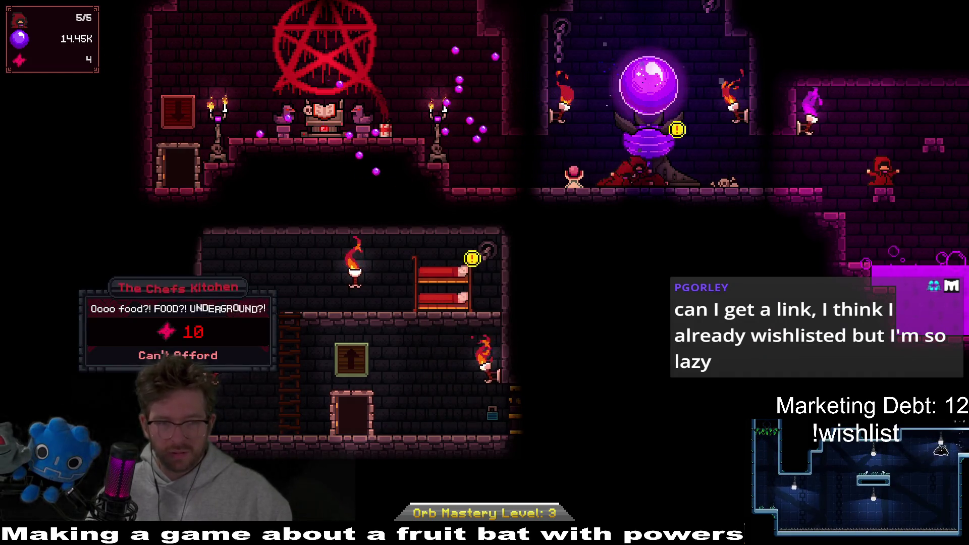
pyautogui.press('Up')
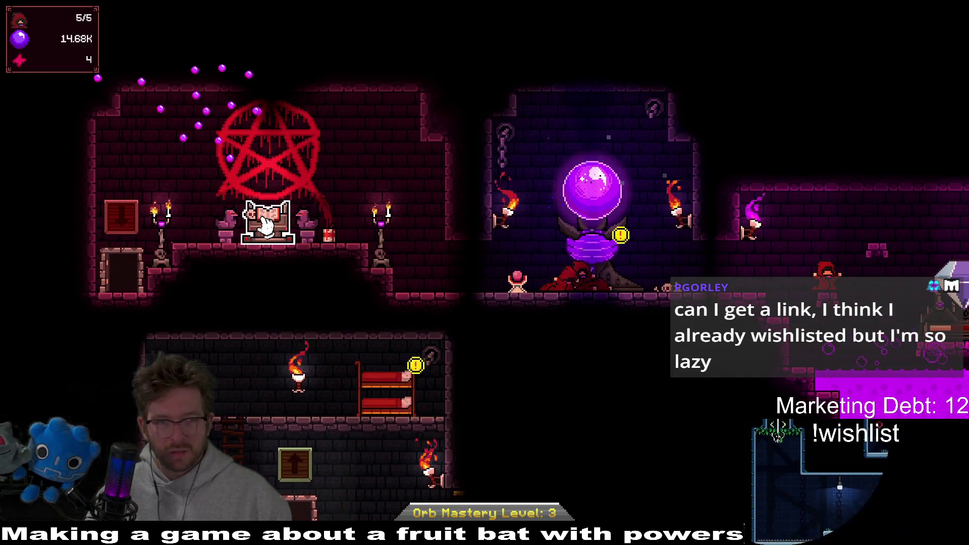
pyautogui.click(265, 220)
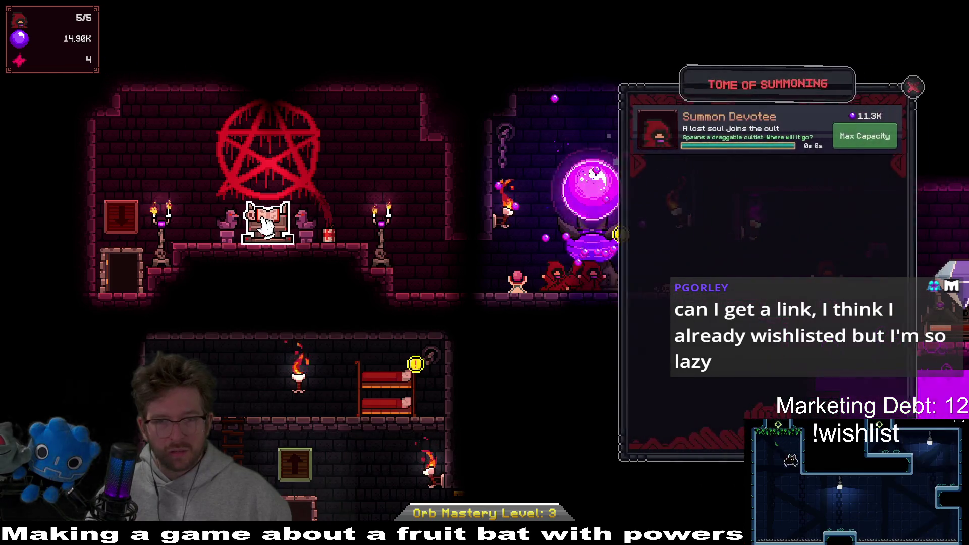
# Buy Cultist Efficiency level 3 and two Cultist Devotion Growth levels.
pyautogui.click(421, 371)
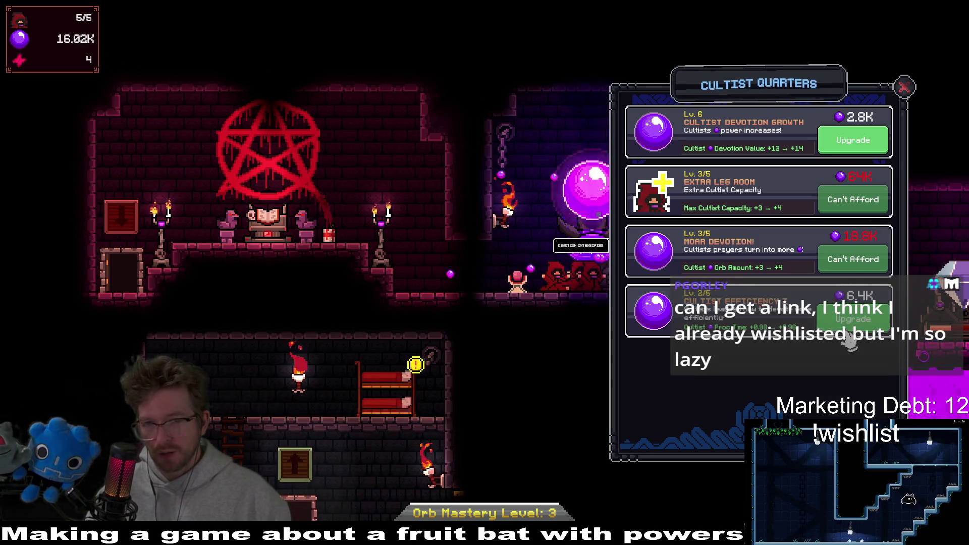
pyautogui.click(847, 337)
pyautogui.click(862, 146)
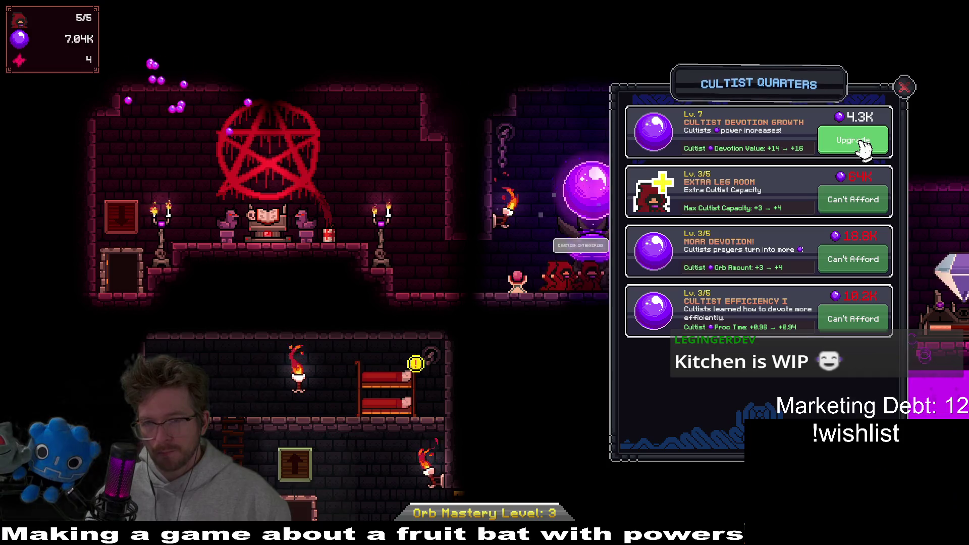
pyautogui.click(904, 87)
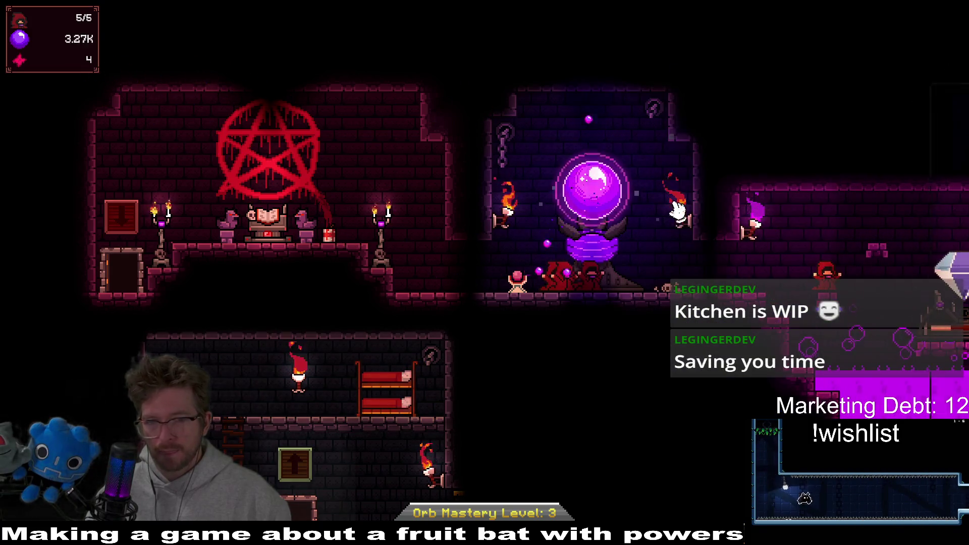
# Gather devotion from the orb to rebuild past 11K.
pyautogui.click(604, 199)
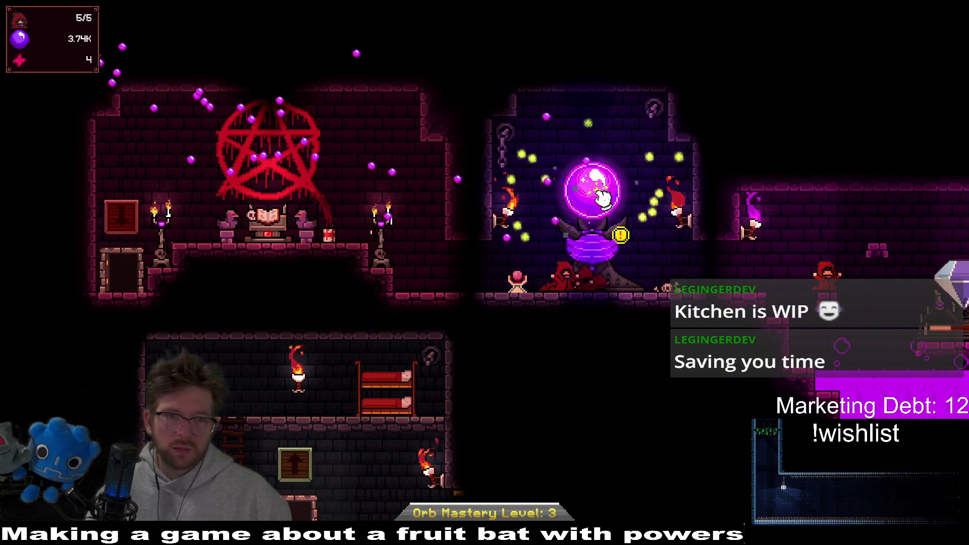
pyautogui.click(604, 198)
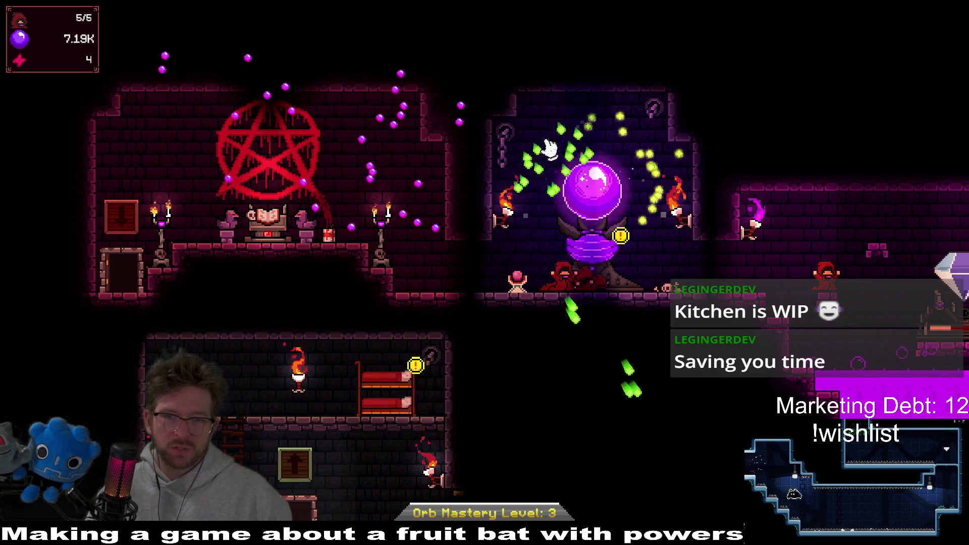
pyautogui.click(603, 194)
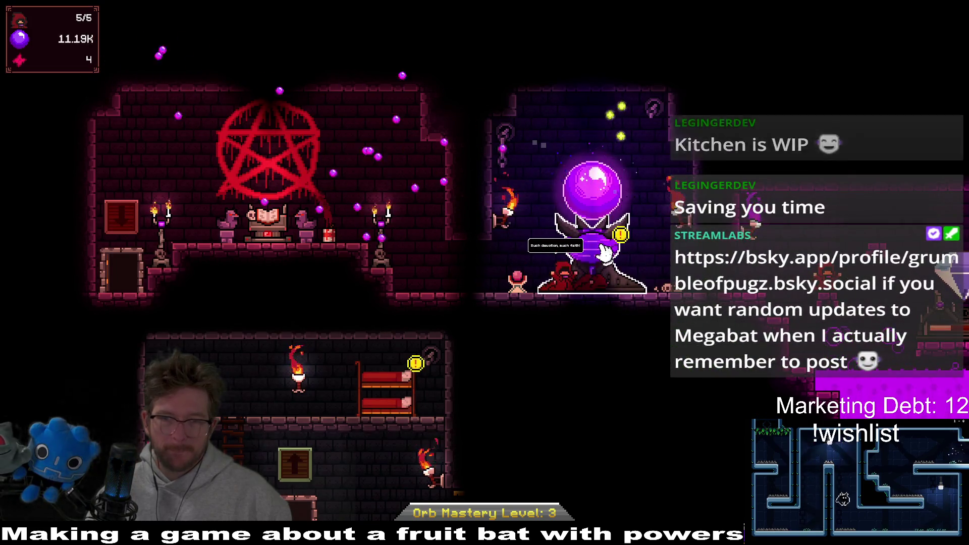
# Buy Orb Experience Chance level 3 at the orb altar, then bring up Cultist Quarters.
pyautogui.click(584, 250)
pyautogui.click(864, 144)
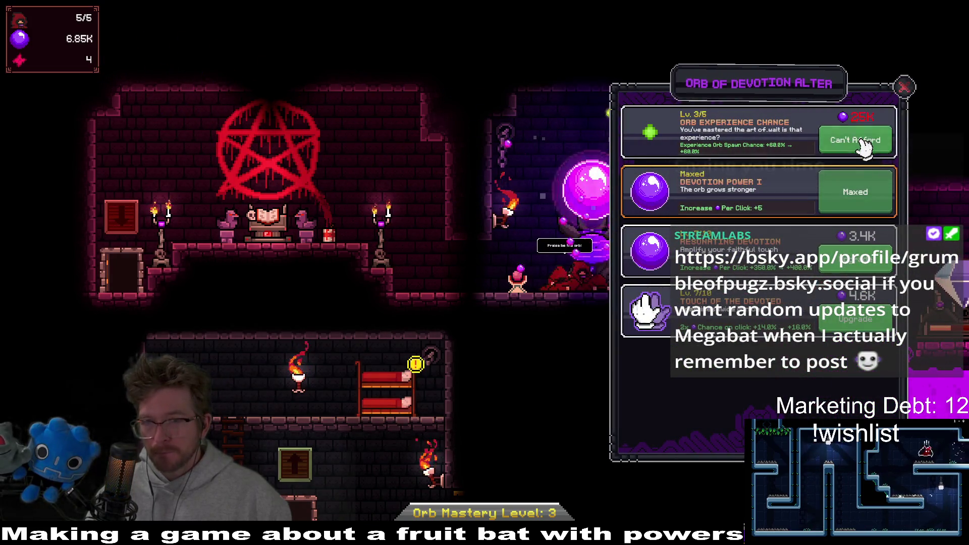
pyautogui.click(905, 87)
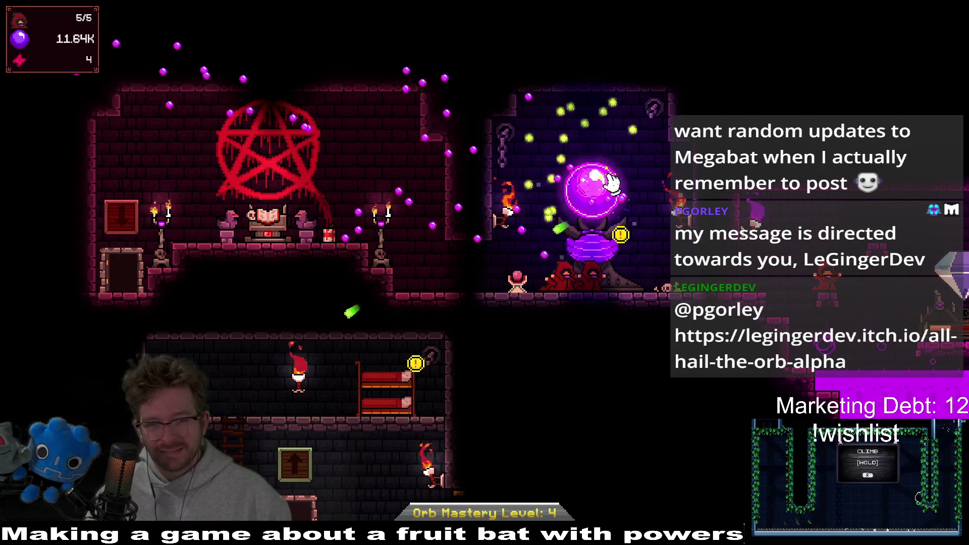
pyautogui.click(622, 236)
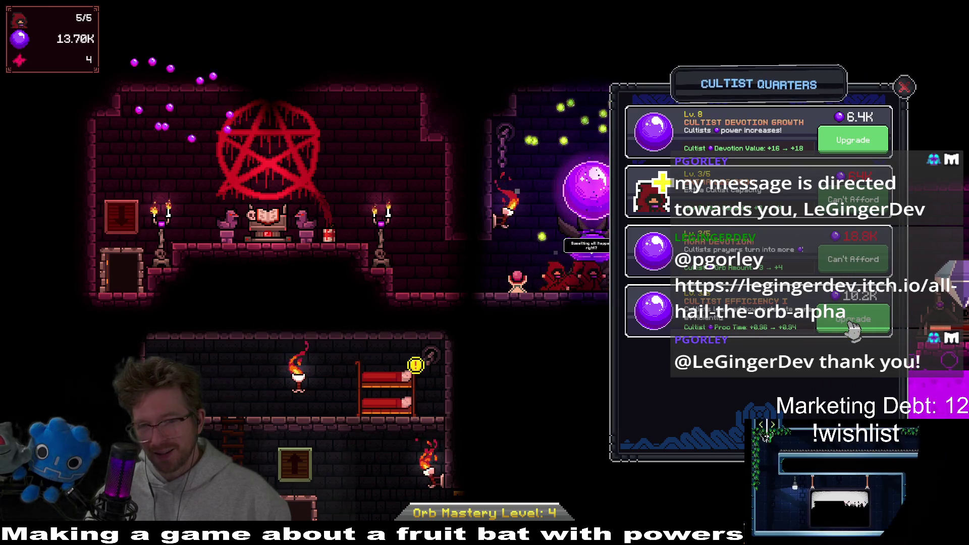
# Buy Cultist Devotion Growth level 9 and gather devotion from the orb.
pyautogui.click(858, 142)
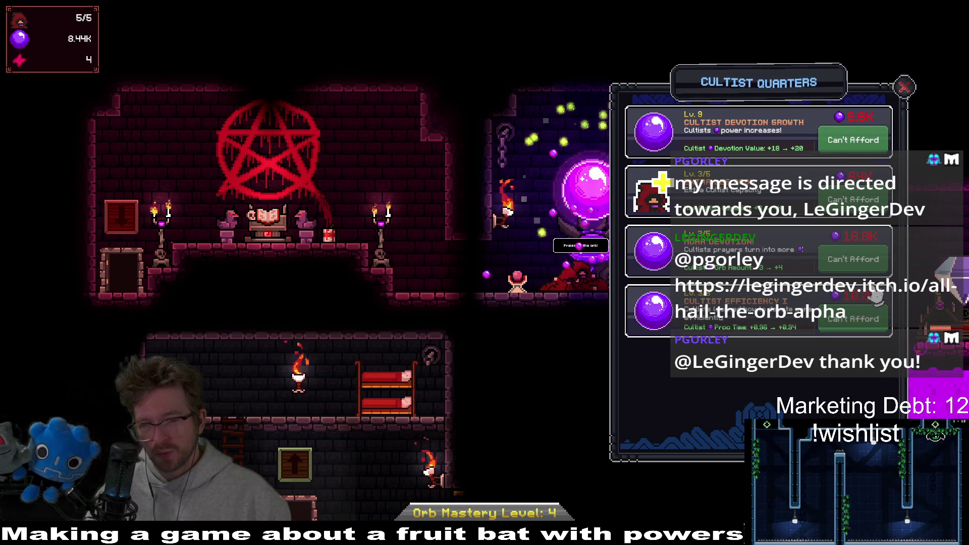
pyautogui.click(905, 88)
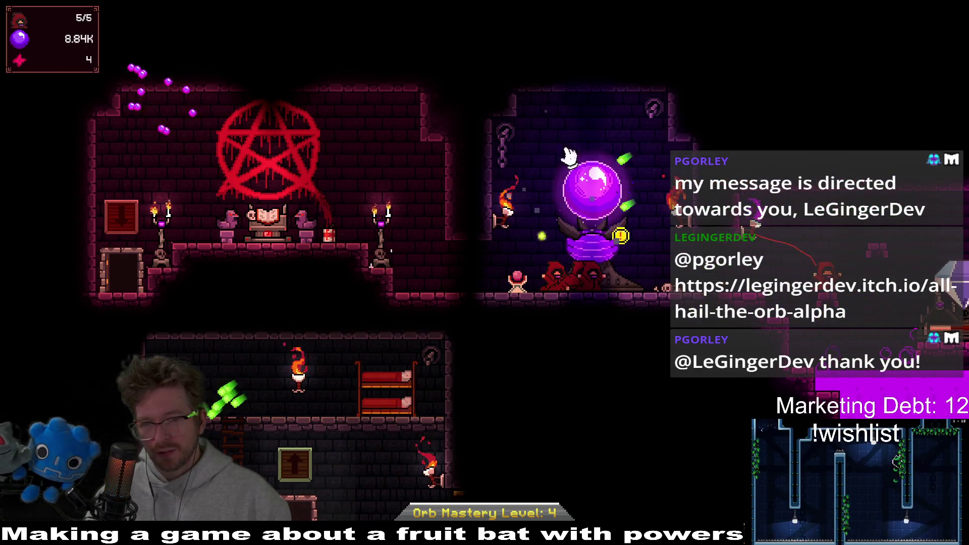
pyautogui.click(598, 184)
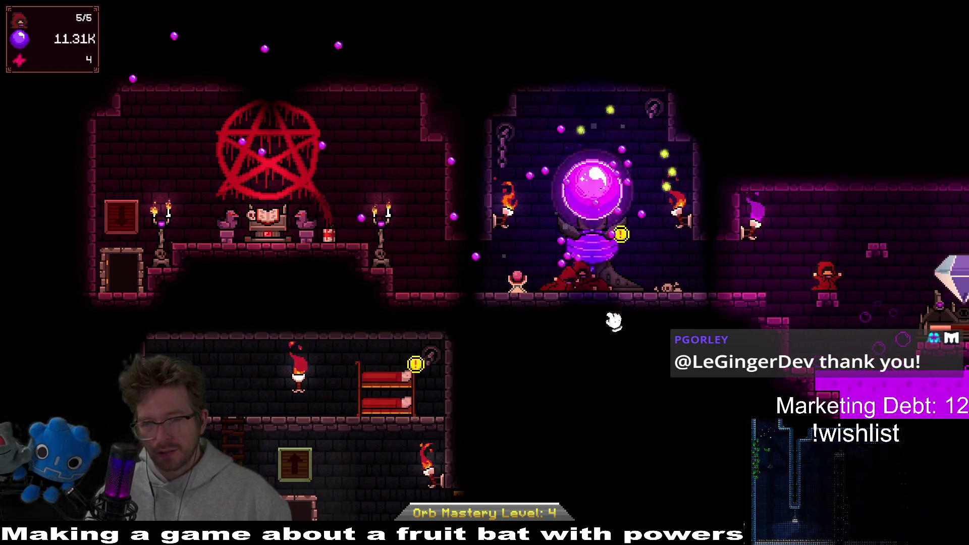
# Pan between the crystal room and bunk room while essence accumulates to 11.
pyautogui.press('d')
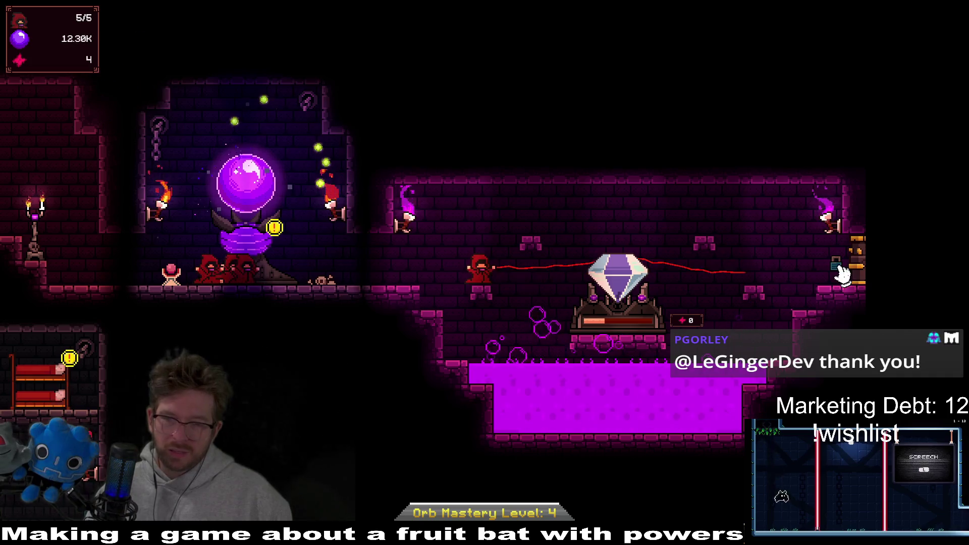
pyautogui.press('a')
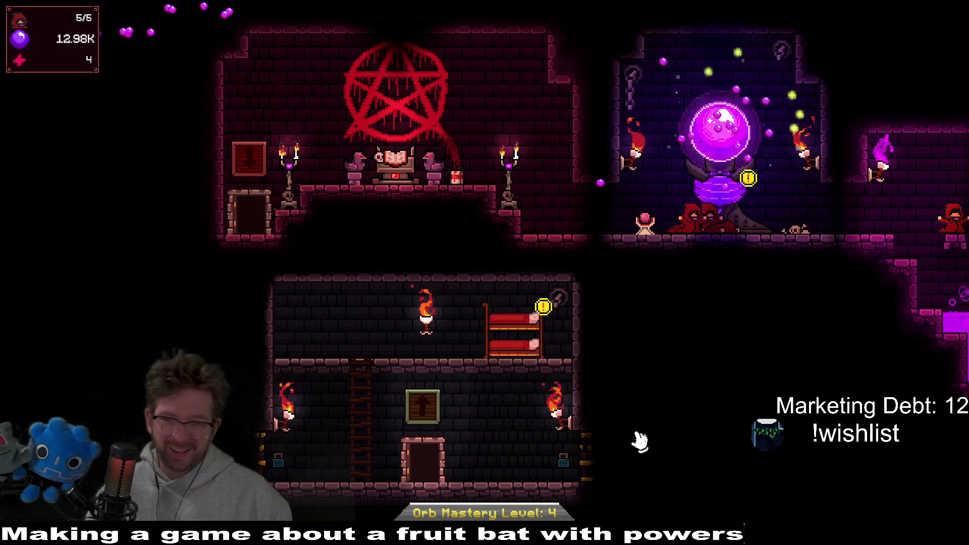
pyautogui.press('d')
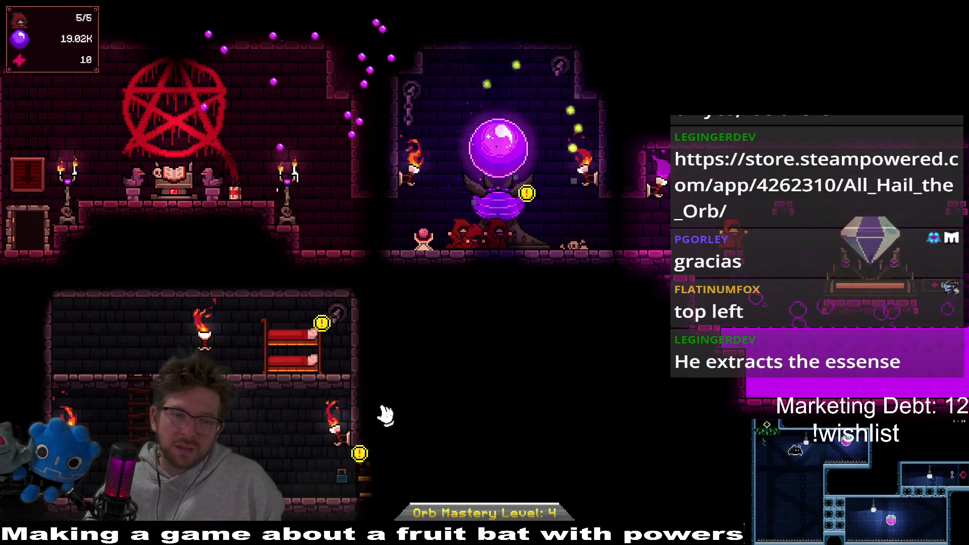
# Purchase the Hall of Accolades room for 10 essence and open its achievements list.
pyautogui.click(362, 460)
pyautogui.click(458, 333)
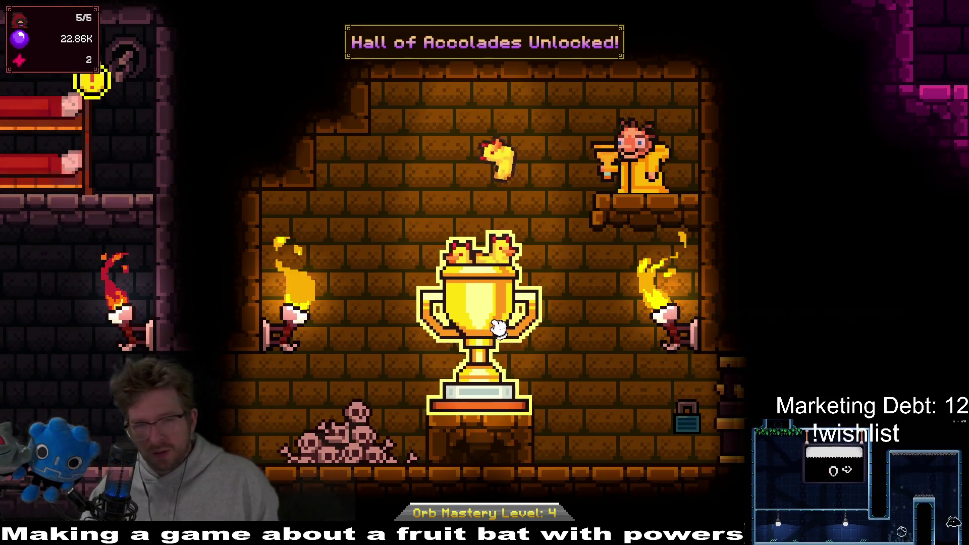
pyautogui.click(492, 325)
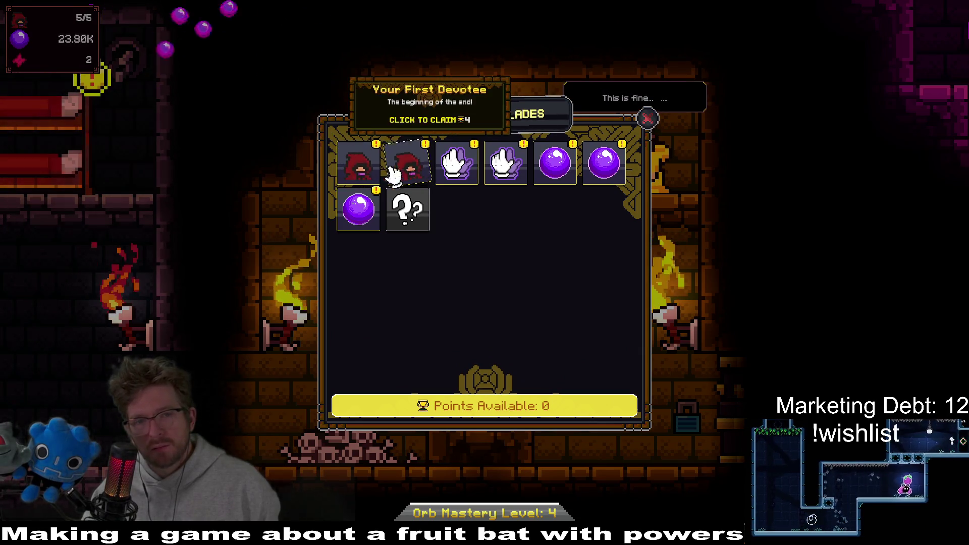
pyautogui.moveTo(554, 162)
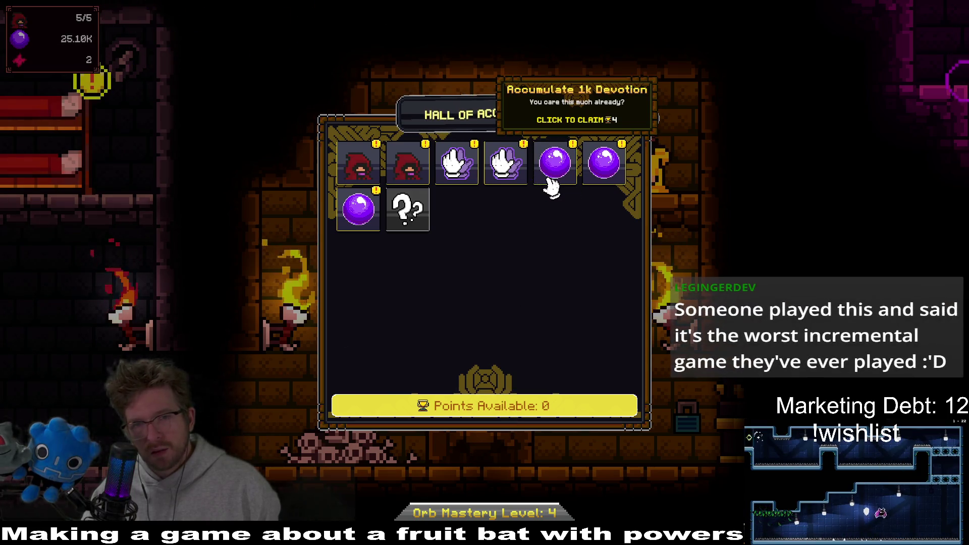
# Claim four completed achievements to reach 28 accolade points, then switch to the Accolade Market.
pyautogui.click(528, 188)
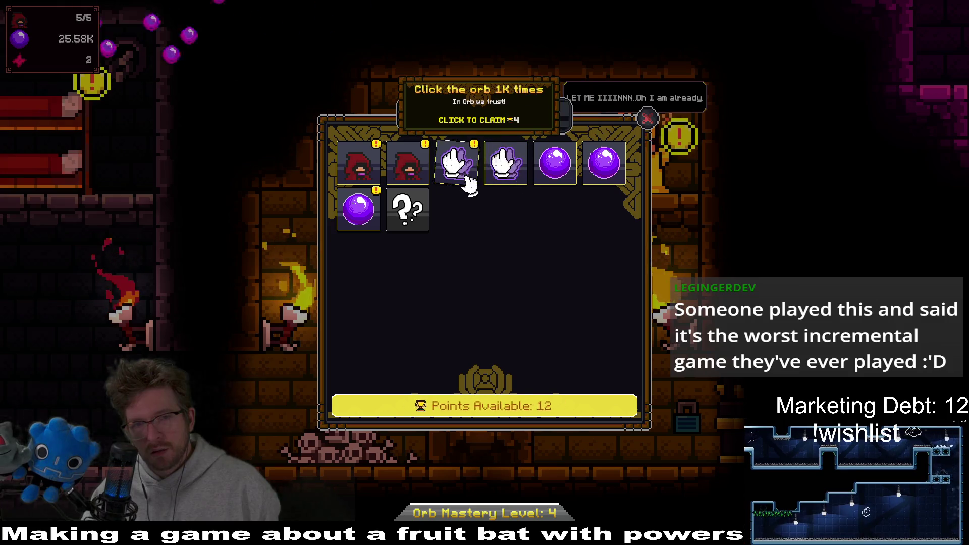
pyautogui.click(417, 173)
pyautogui.click(373, 182)
pyautogui.click(358, 206)
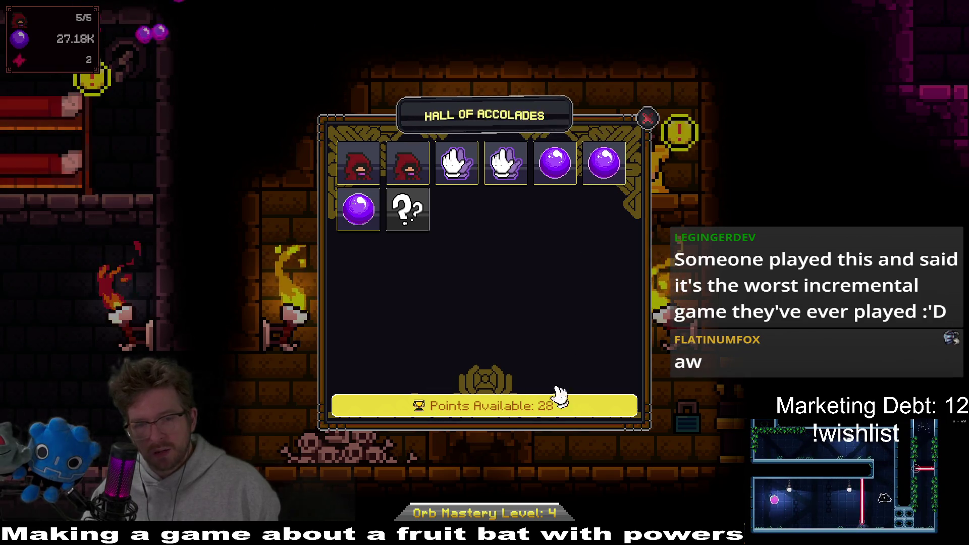
pyautogui.click(646, 120)
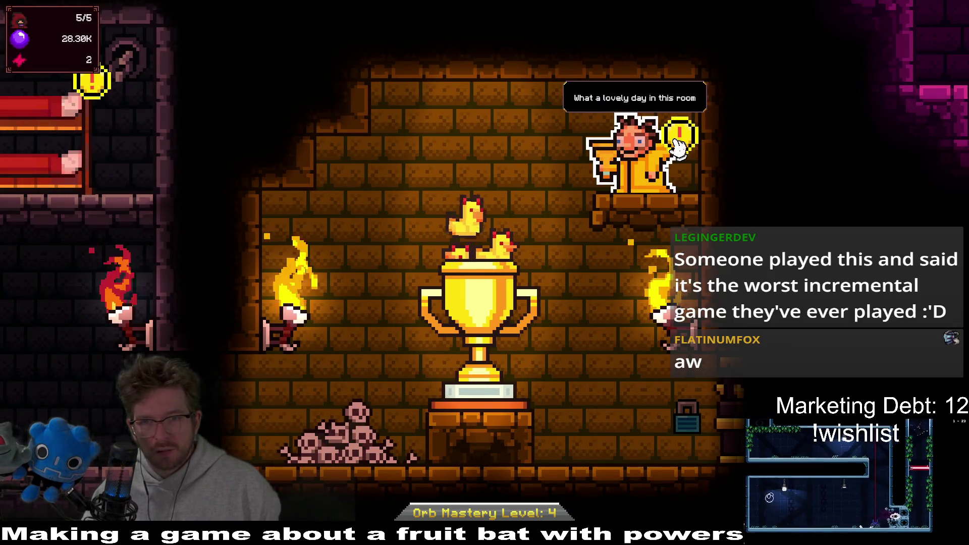
pyautogui.click(678, 141)
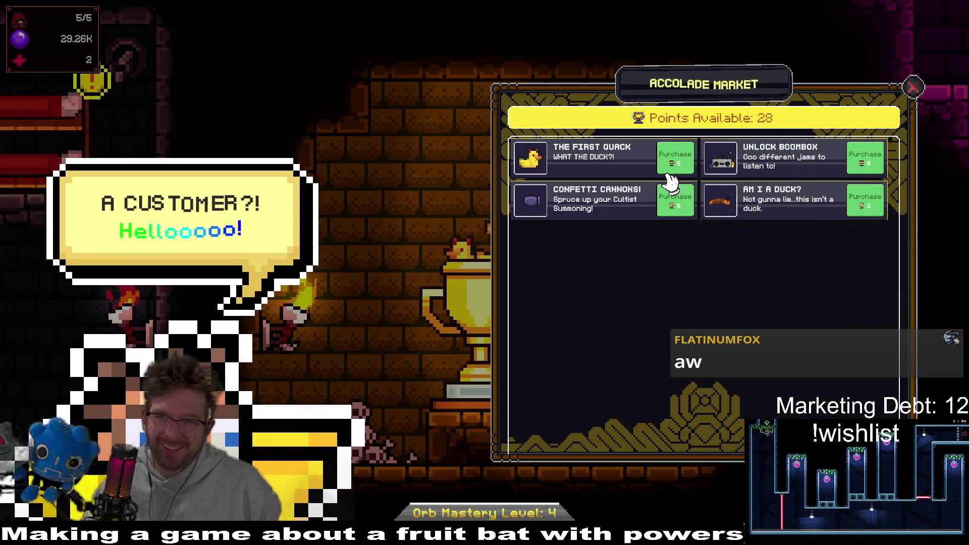
# Buy The First Quack, Confetti Cannons, Unlock Boombox and Am I a Duck?, leaving 12 points.
pyautogui.press('Escape')
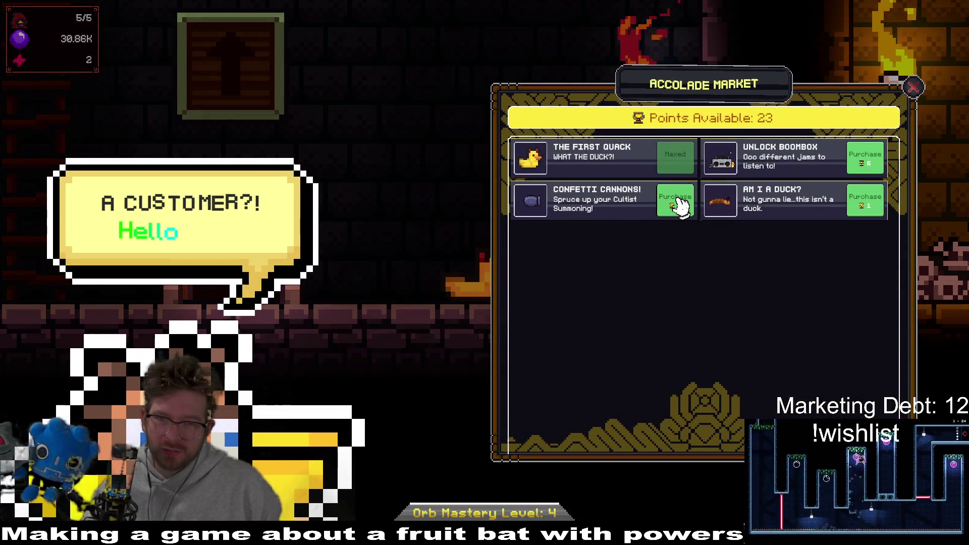
pyautogui.click(682, 204)
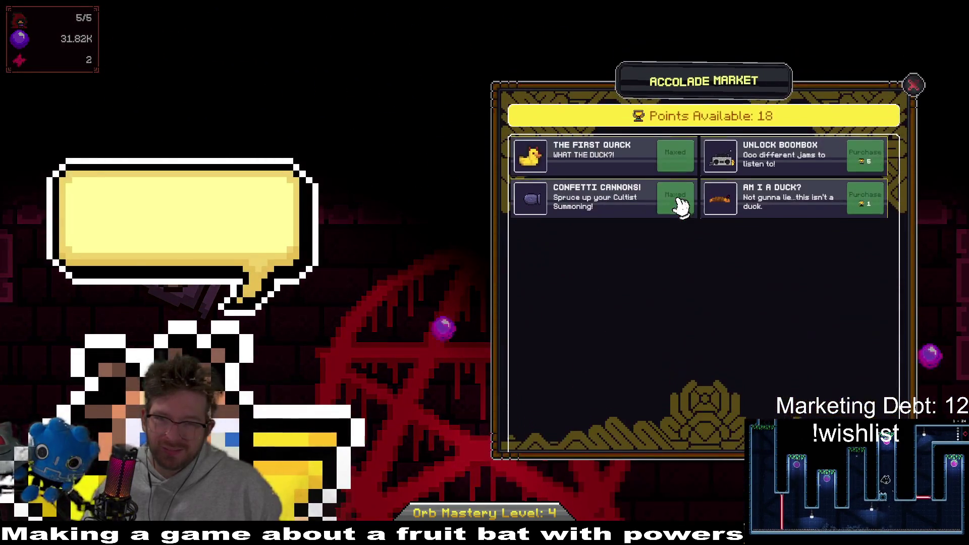
pyautogui.click(872, 162)
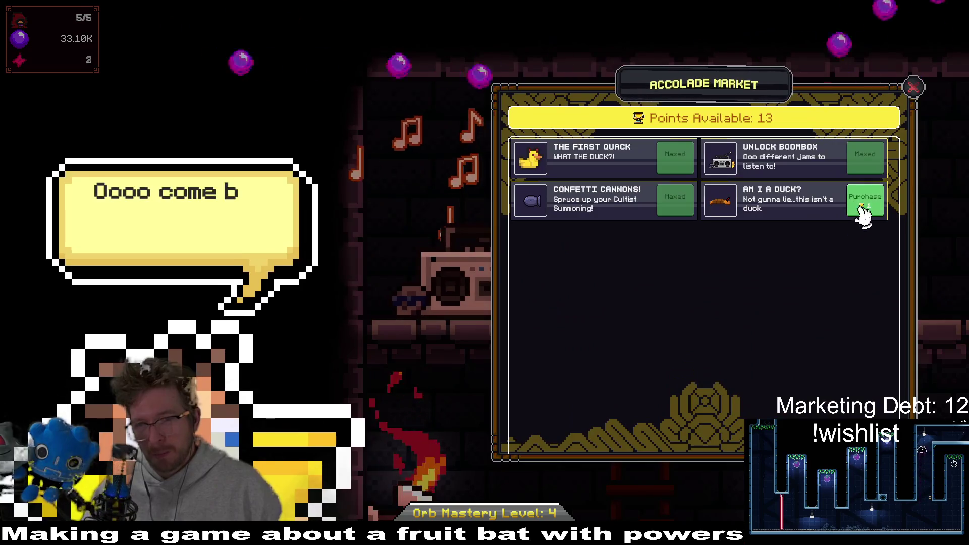
pyautogui.click(862, 209)
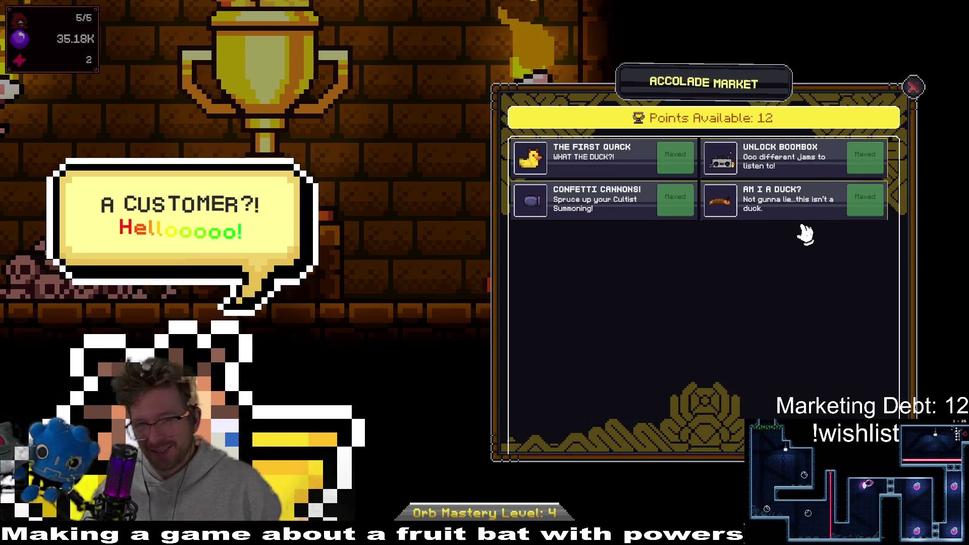
pyautogui.click(916, 89)
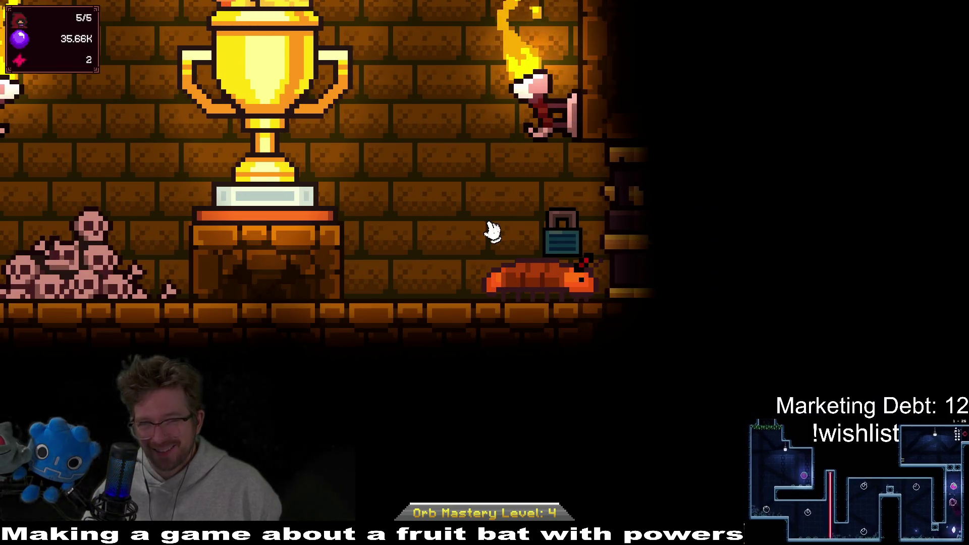
pyautogui.scroll(-5, 493, 232)
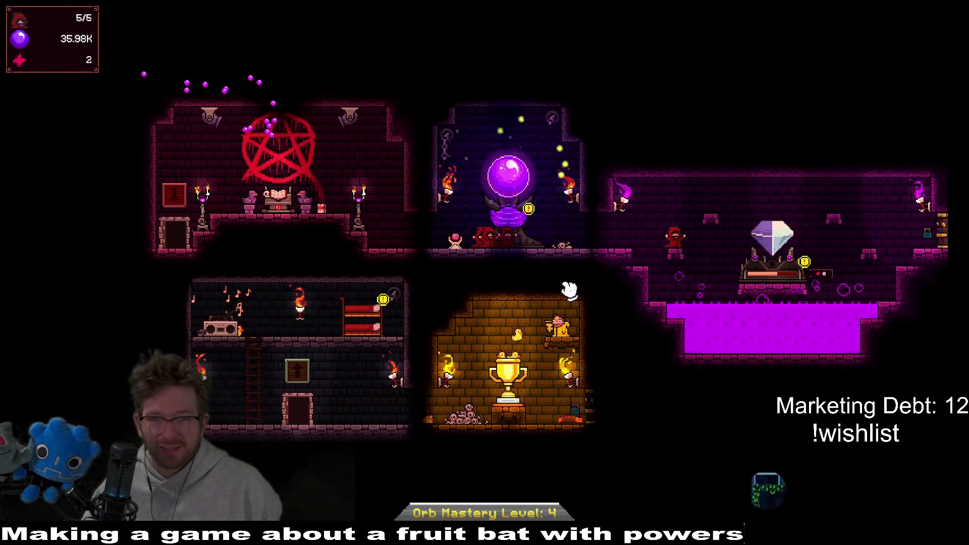
# Level up Cultist Devotion Growth in the Cultist Quarters to level 11.
pyautogui.click(376, 318)
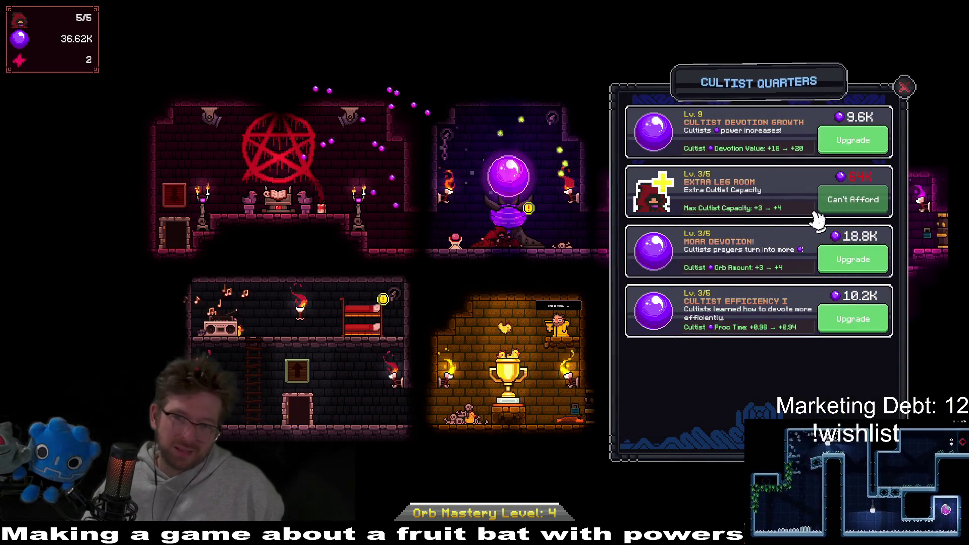
pyautogui.click(848, 144)
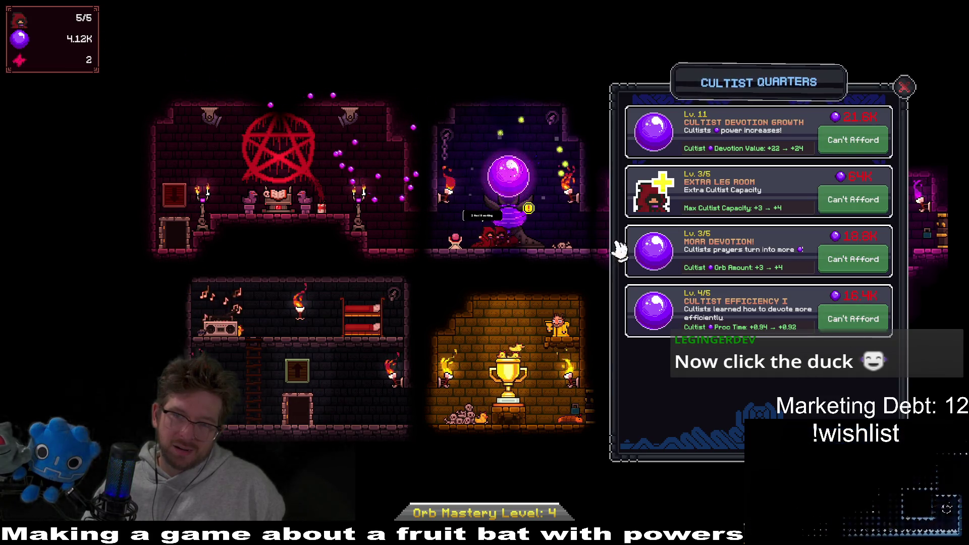
pyautogui.click(904, 87)
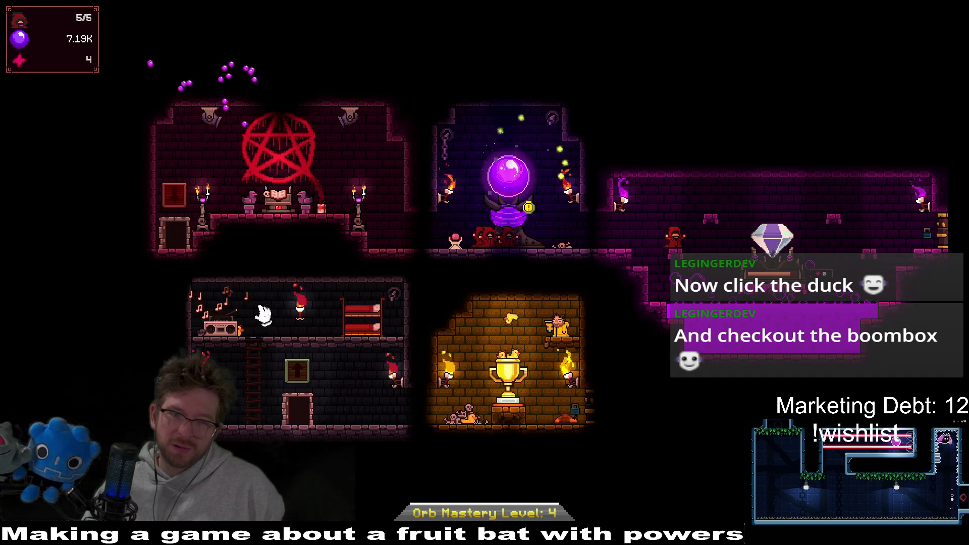
# Unlock the Acoustic, Lofi, Retro, Rock and Slow Jazz Dungeon boombox tracks.
pyautogui.click(226, 332)
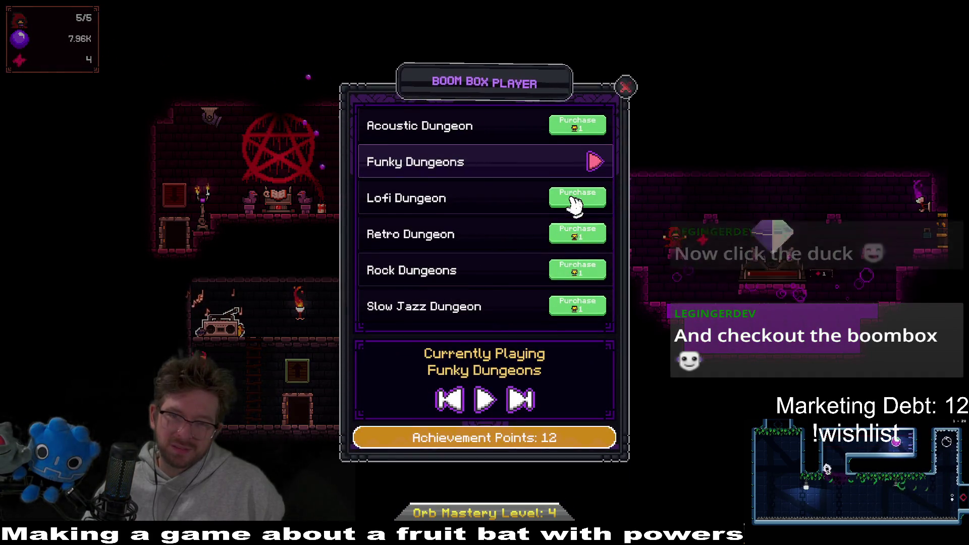
pyautogui.click(577, 129)
pyautogui.click(577, 198)
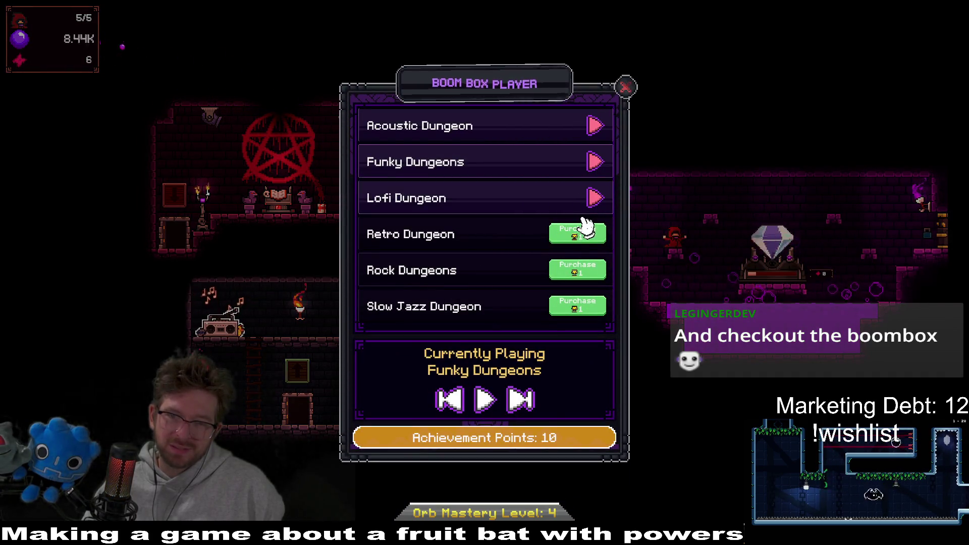
pyautogui.click(578, 235)
pyautogui.click(577, 270)
pyautogui.click(574, 306)
# Play Rock Dungeons, then switch the music to Acoustic Dungeon and leave the player.
pyautogui.click(594, 272)
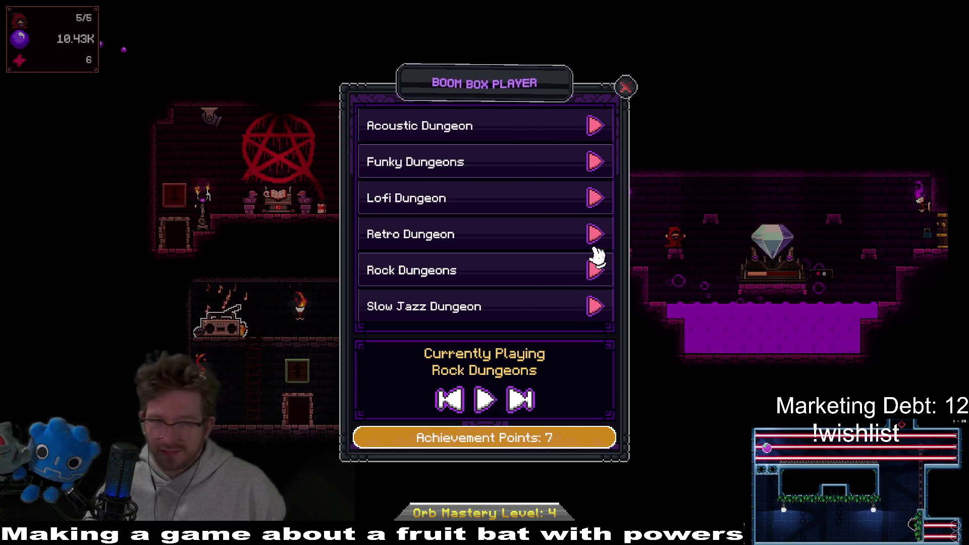
pyautogui.click(597, 128)
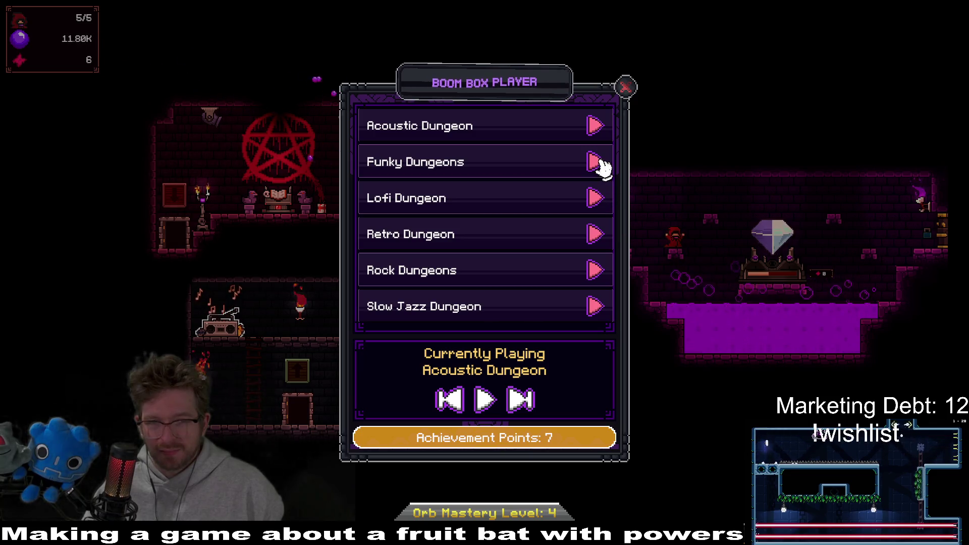
pyautogui.click(627, 89)
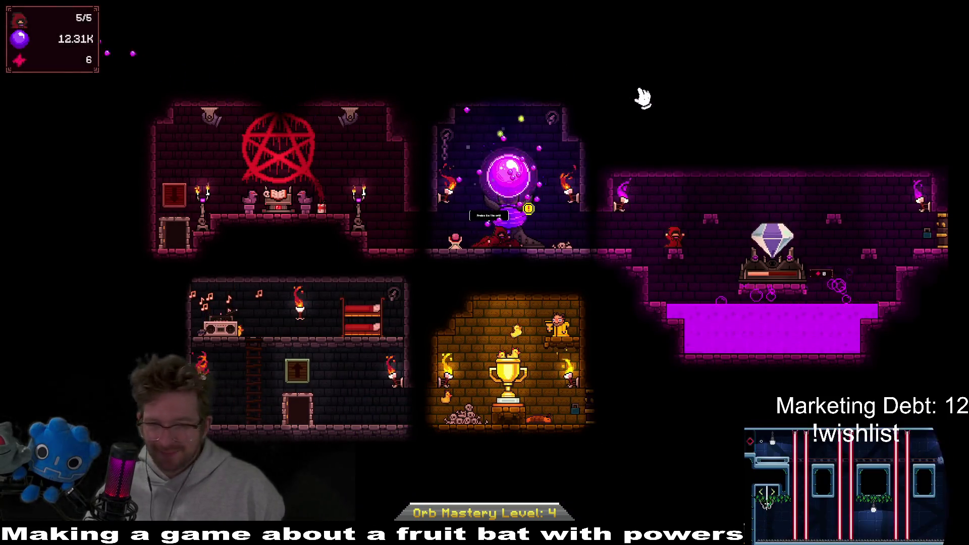
pyautogui.click(500, 212)
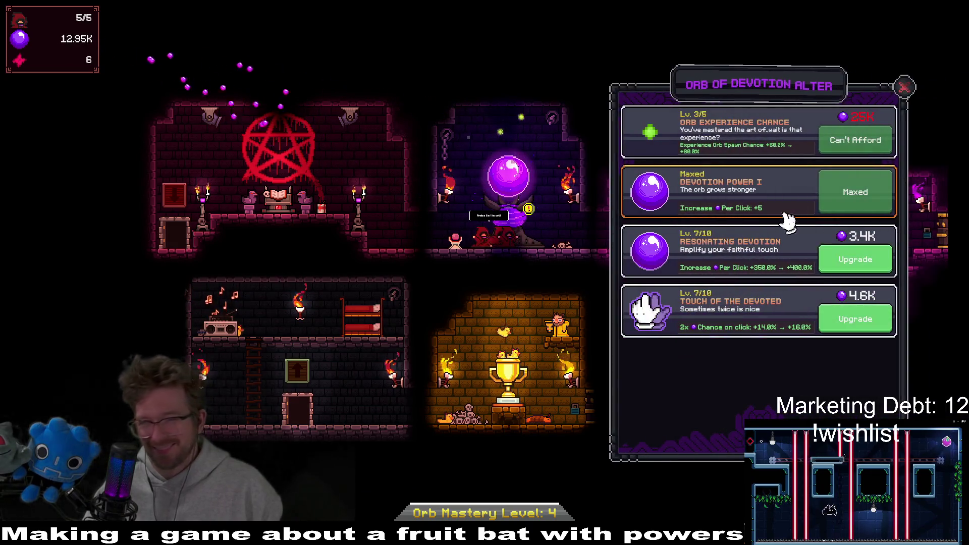
# Raise Touch of the Devoted to level 8 and Resonating Devotion to level 9 at the altar.
pyautogui.click(861, 326)
pyautogui.click(876, 267)
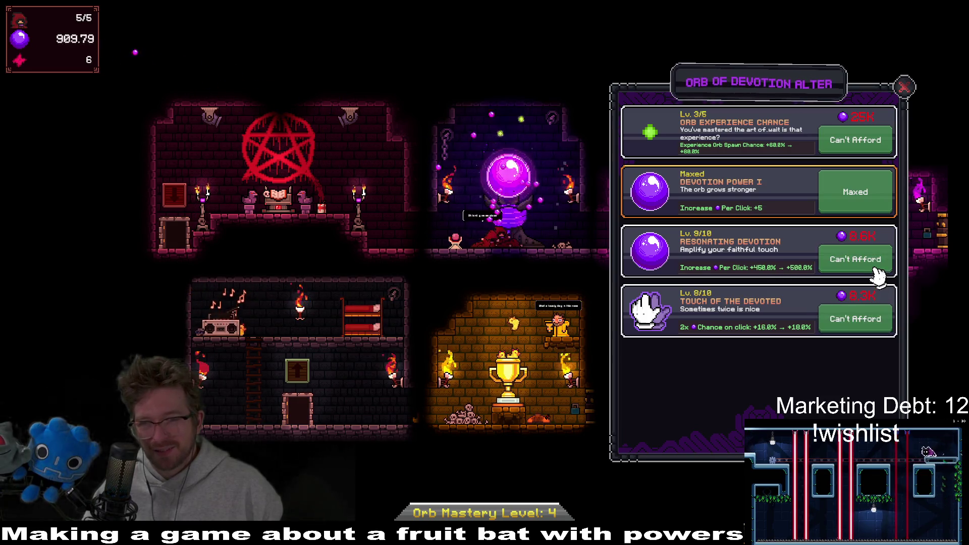
pyautogui.click(903, 87)
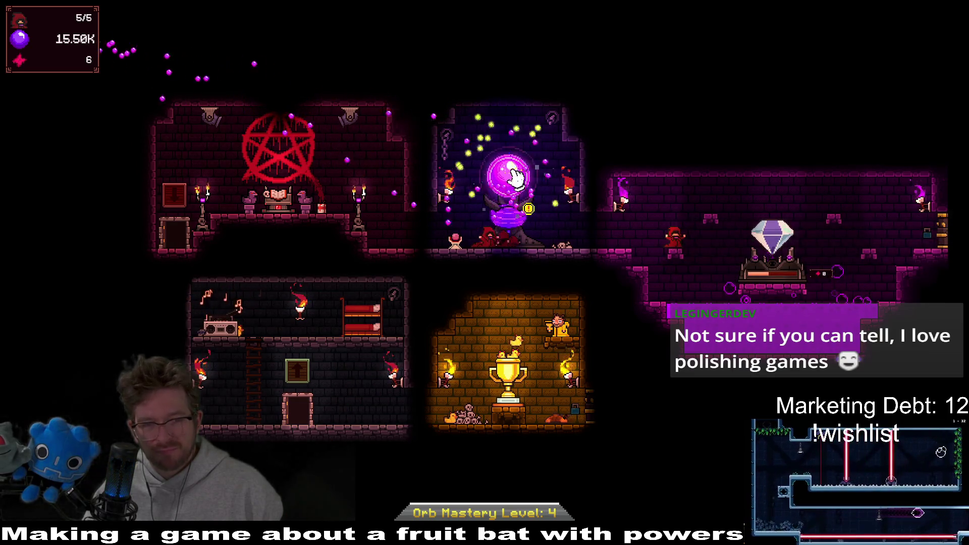
# Recheck the altar upgrades, then bring up the Life Crystal upgrades.
pyautogui.click(520, 222)
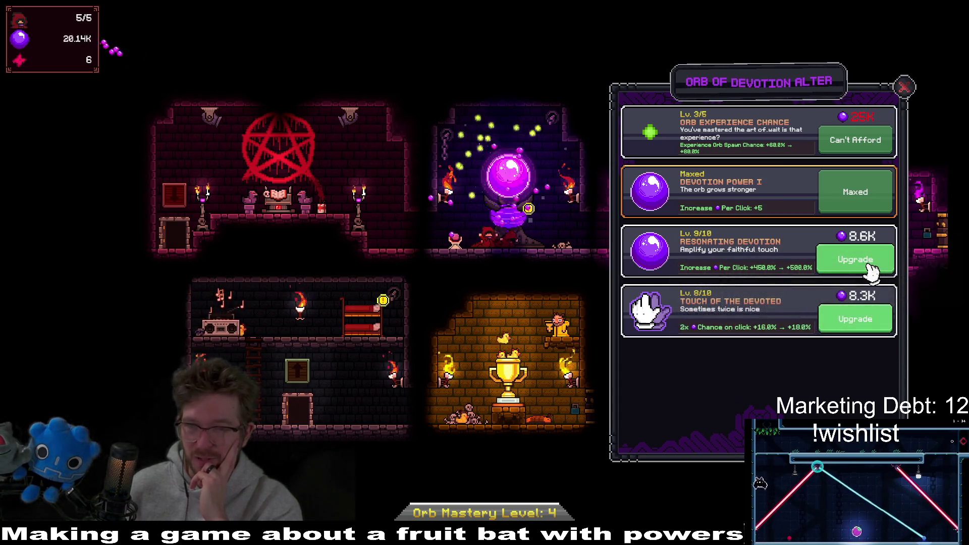
pyautogui.click(901, 88)
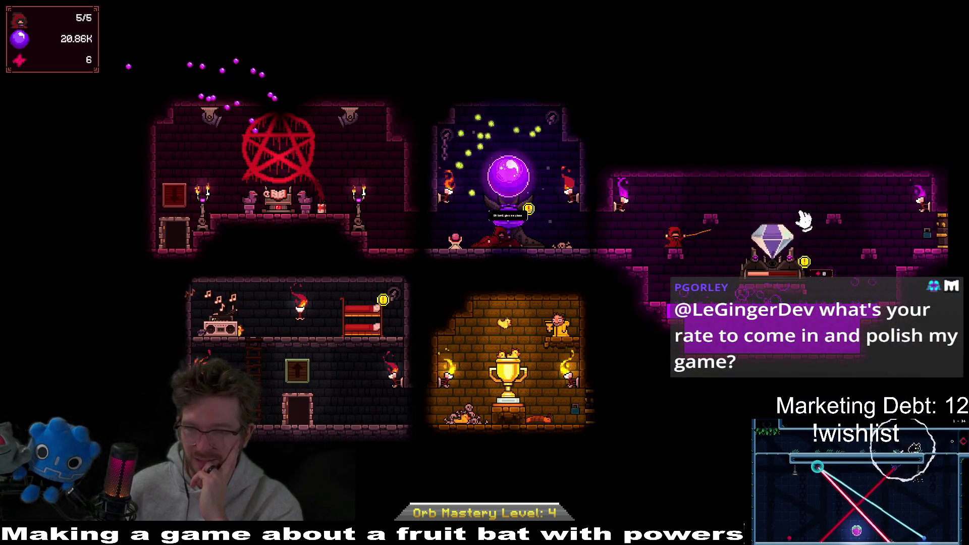
pyautogui.click(784, 254)
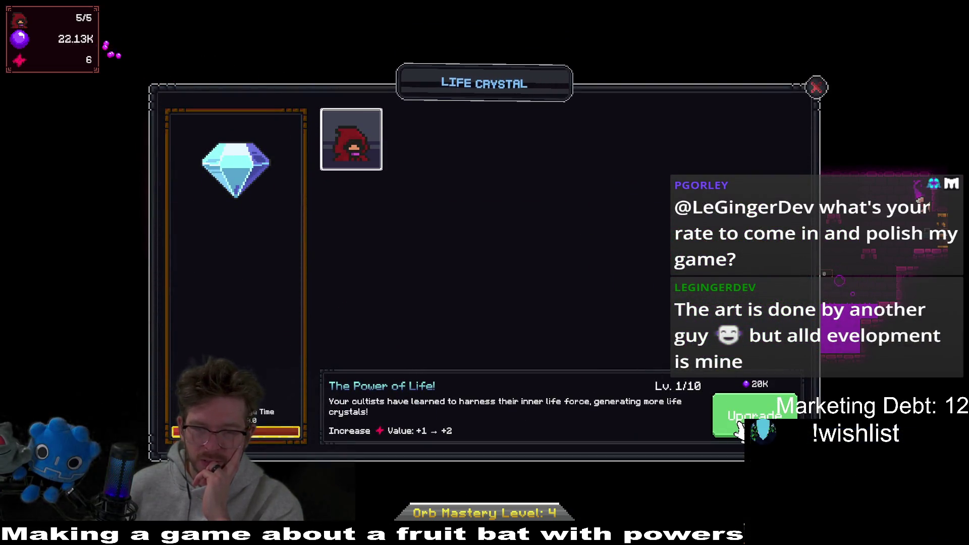
# Close the Life Crystal upgrades to return to the cult base overview.
pyautogui.press('Escape')
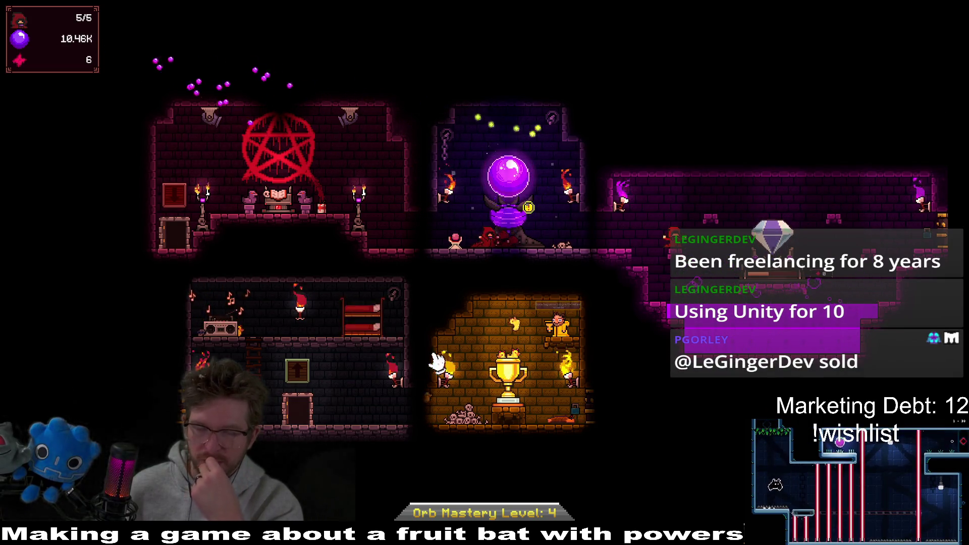
# Check Cultist Quarters, then purchase the Divine whiskers blessing for 10 pink crystals.
pyautogui.click(360, 320)
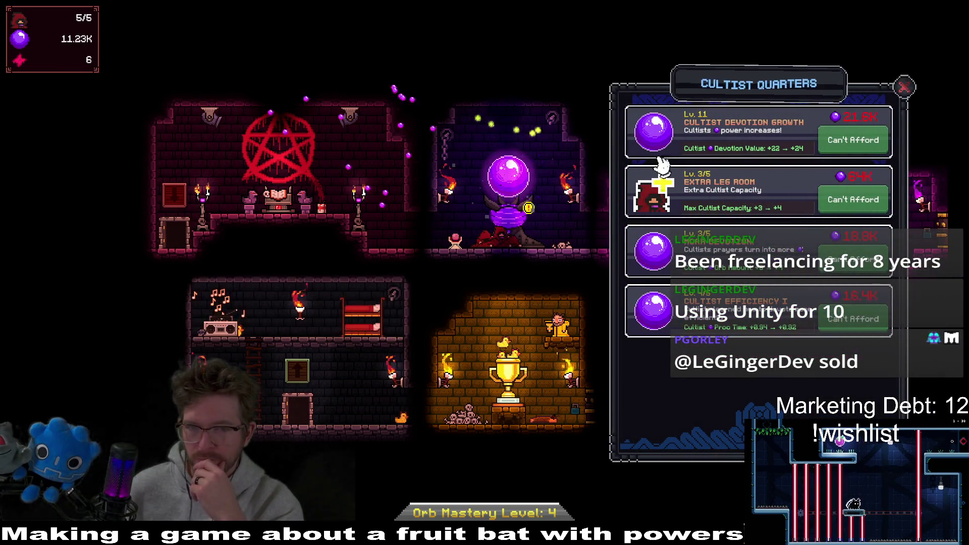
pyautogui.click(905, 87)
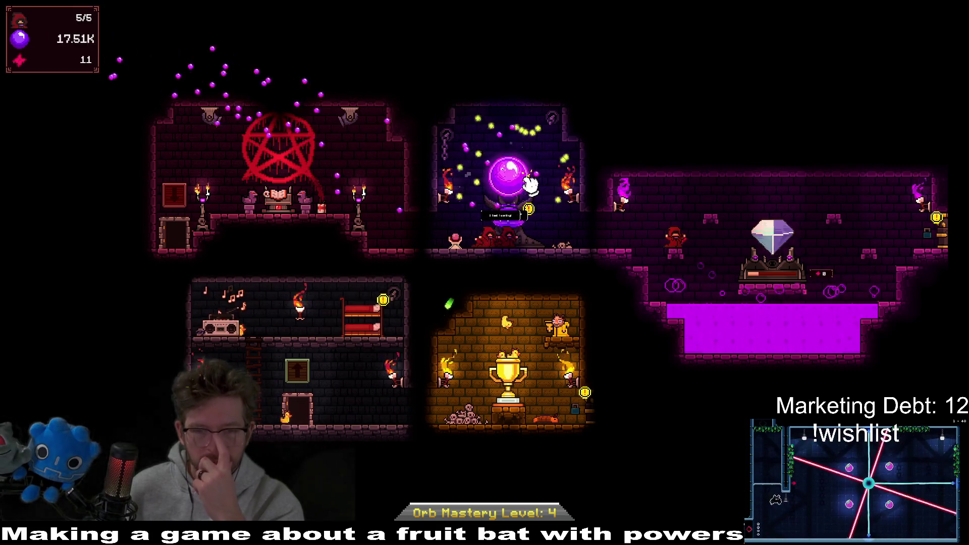
pyautogui.click(585, 396)
pyautogui.click(468, 335)
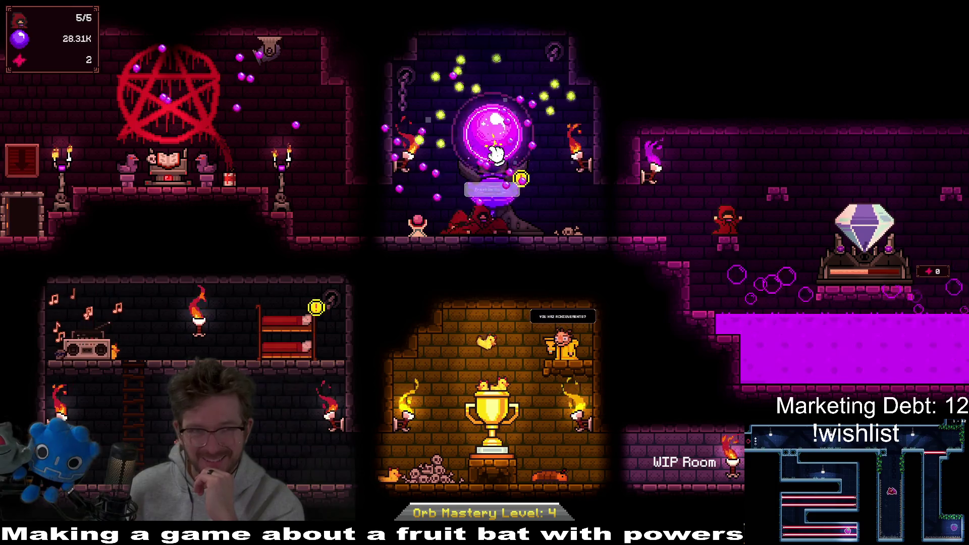
pyautogui.click(209, 180)
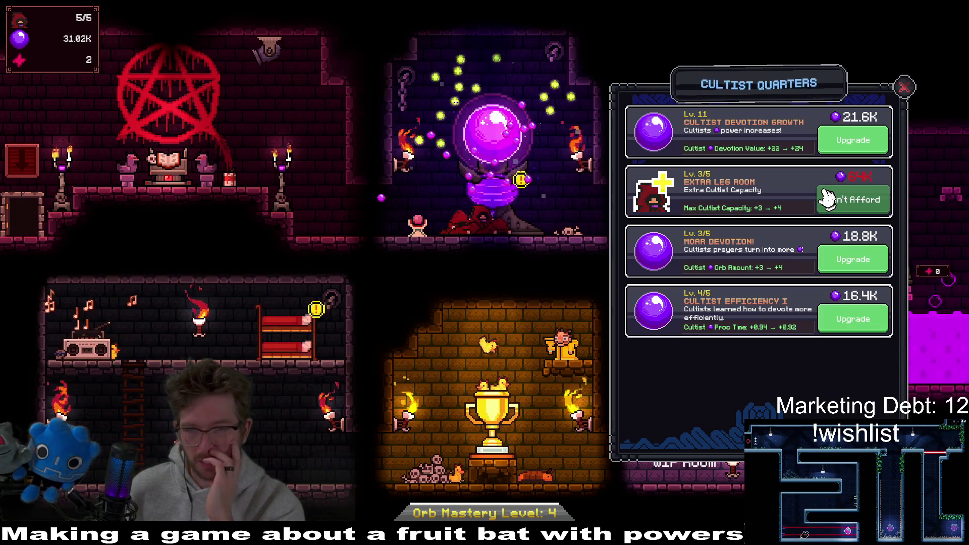
pyautogui.click(904, 88)
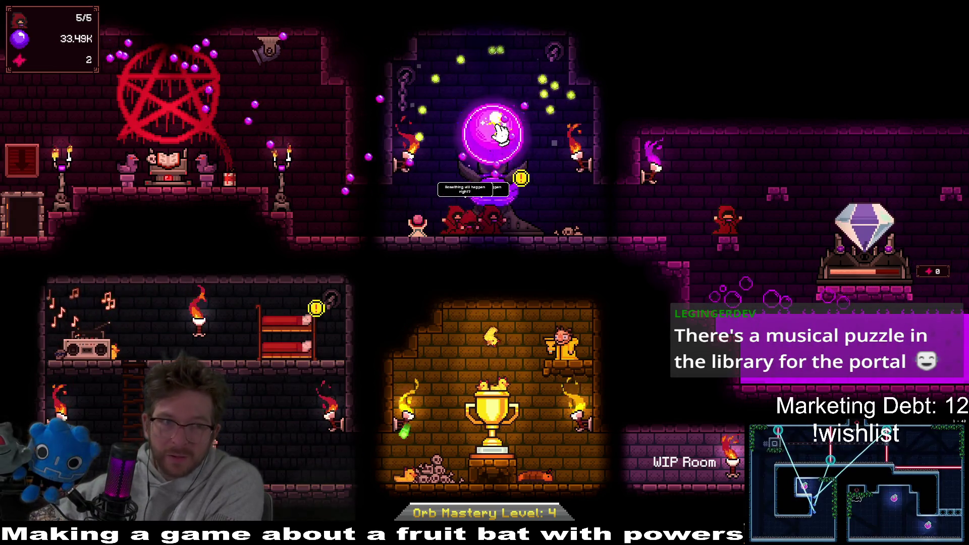
pyautogui.click(500, 132)
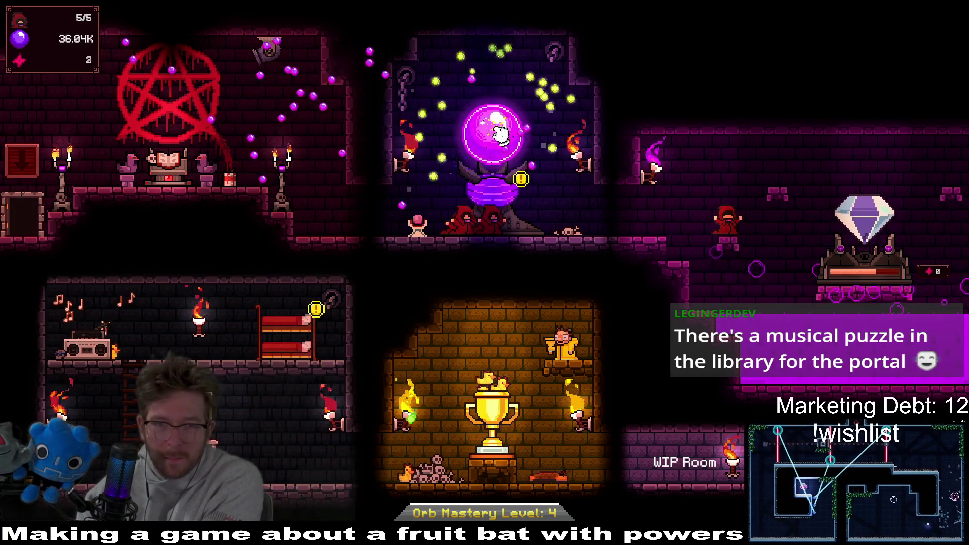
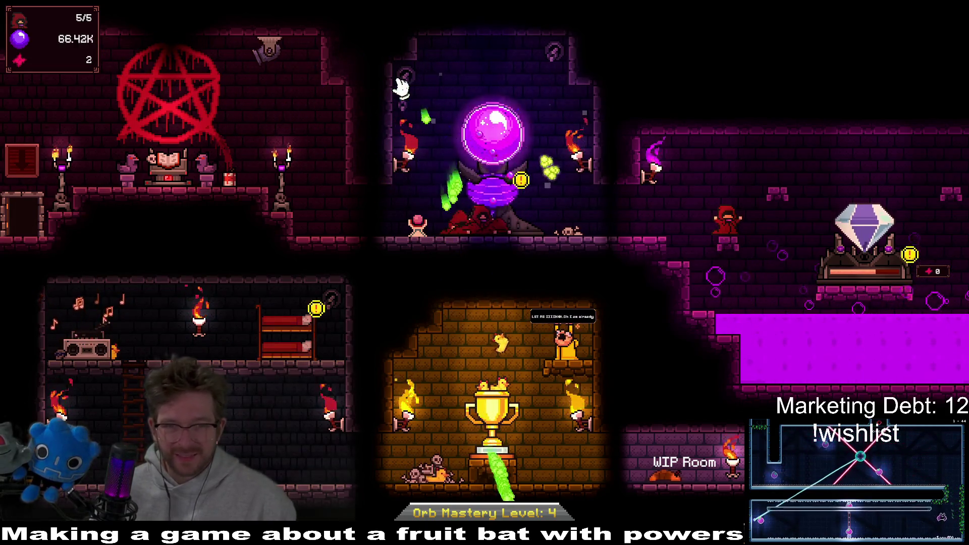
# Buy the Extra Leg Room capacity upgrade in the Cultist Quarters.
pyautogui.click(310, 334)
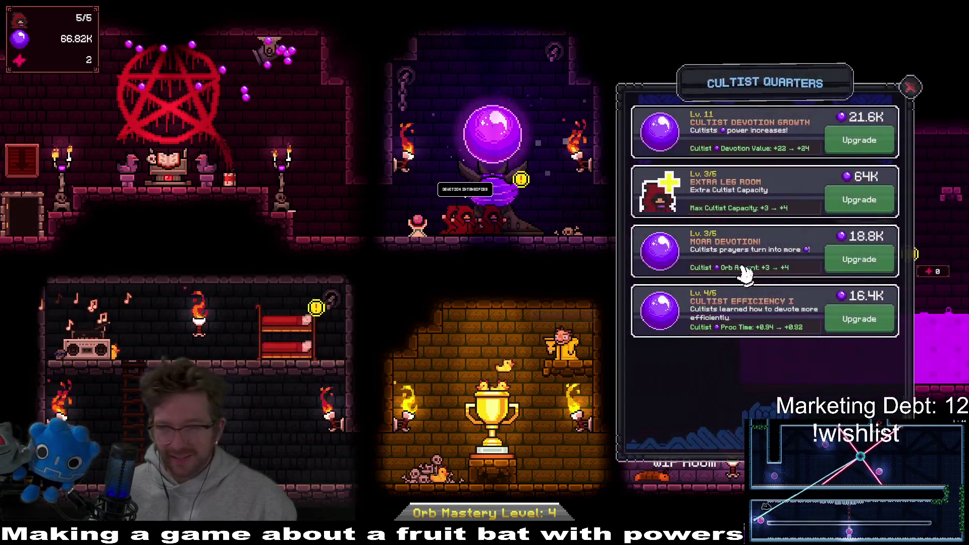
pyautogui.click(854, 201)
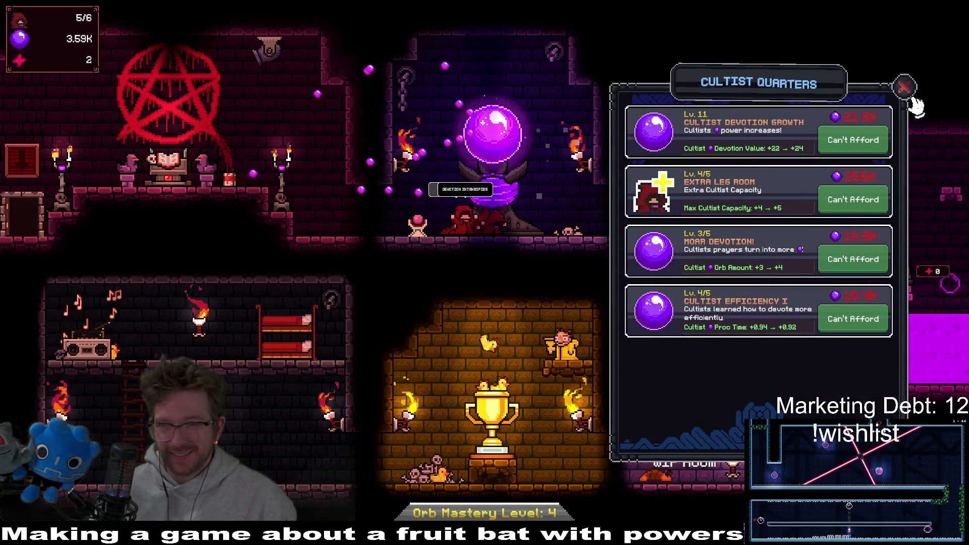
pyautogui.click(907, 89)
# Check the Tome of Summoning, then gather orbs by tapping the great orb.
pyautogui.click(665, 170)
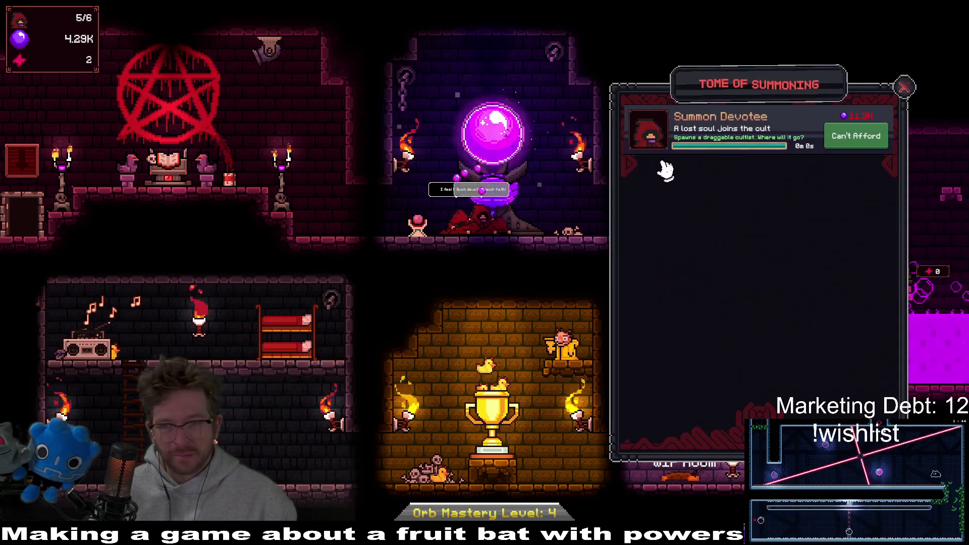
pyautogui.click(905, 87)
pyautogui.click(507, 145)
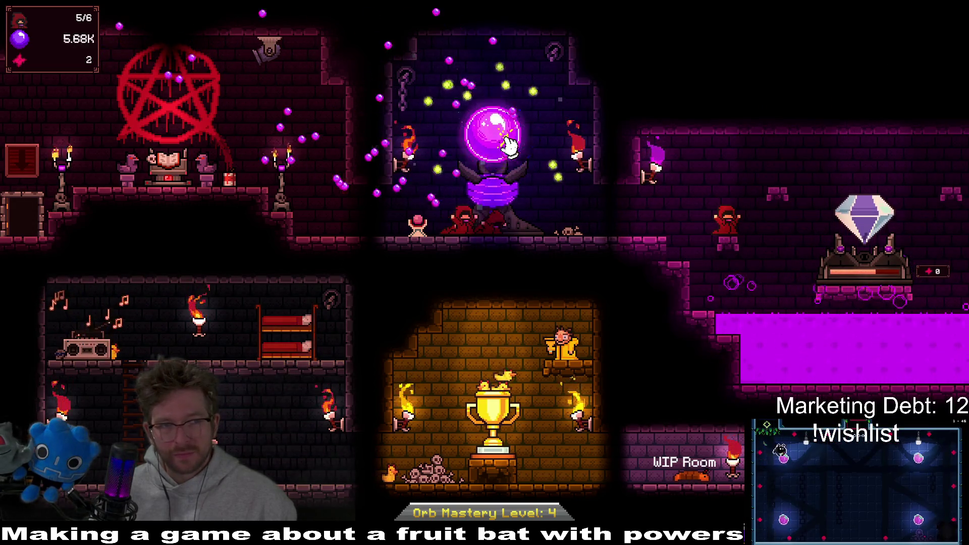
pyautogui.click(508, 144)
pyautogui.click(508, 144)
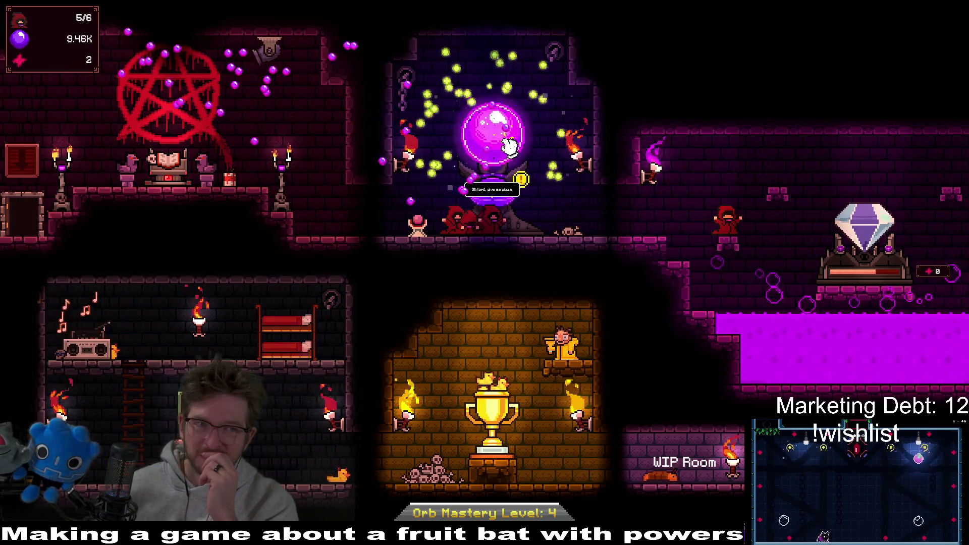
# Summon a new devotee from the Tome of Summoning, bringing the cult to 6/6.
pyautogui.click(174, 171)
pyautogui.click(849, 140)
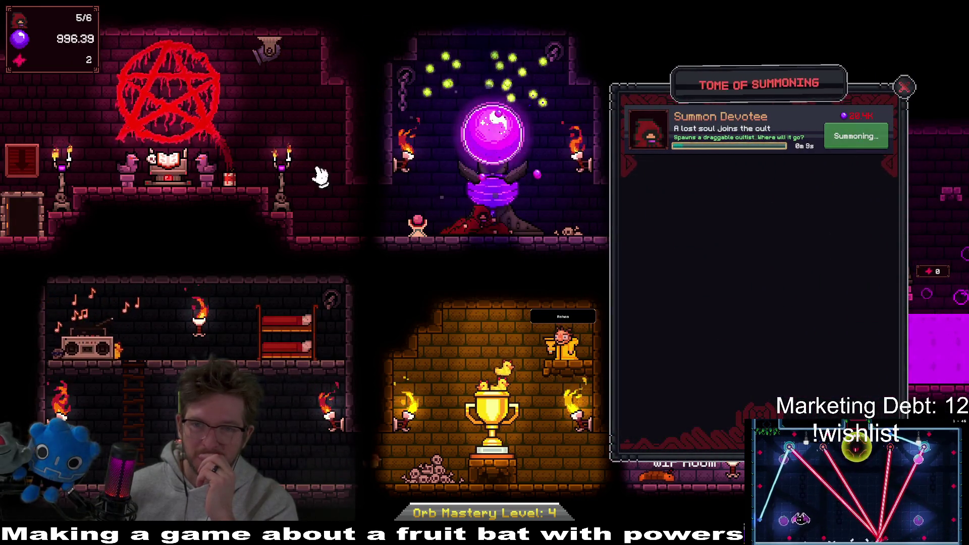
pyautogui.click(905, 87)
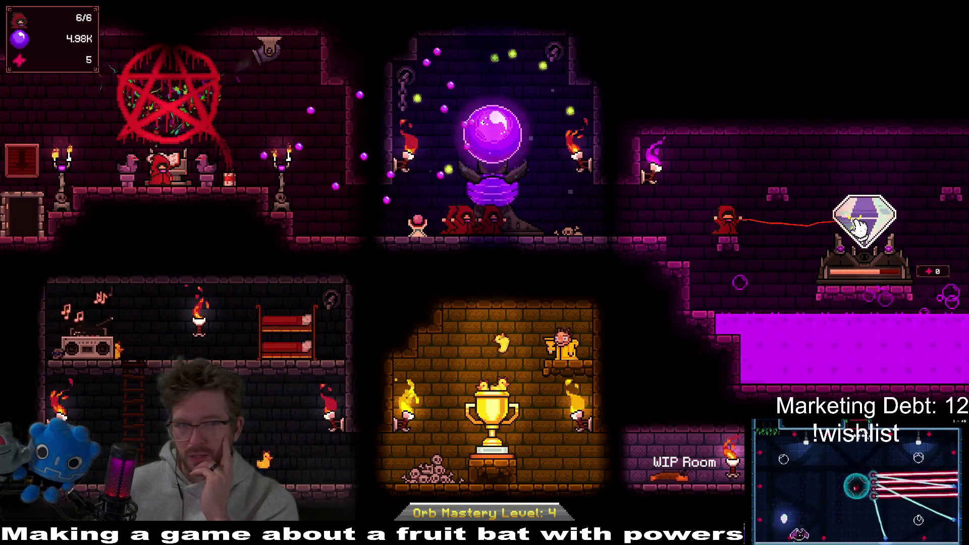
# Put the new cultist on the crystal, tap it up to 14 red gems, and select the locked Library.
pyautogui.moveTo(167, 178); pyautogui.dragTo(846, 250)
pyautogui.scroll(3, 887, 281)
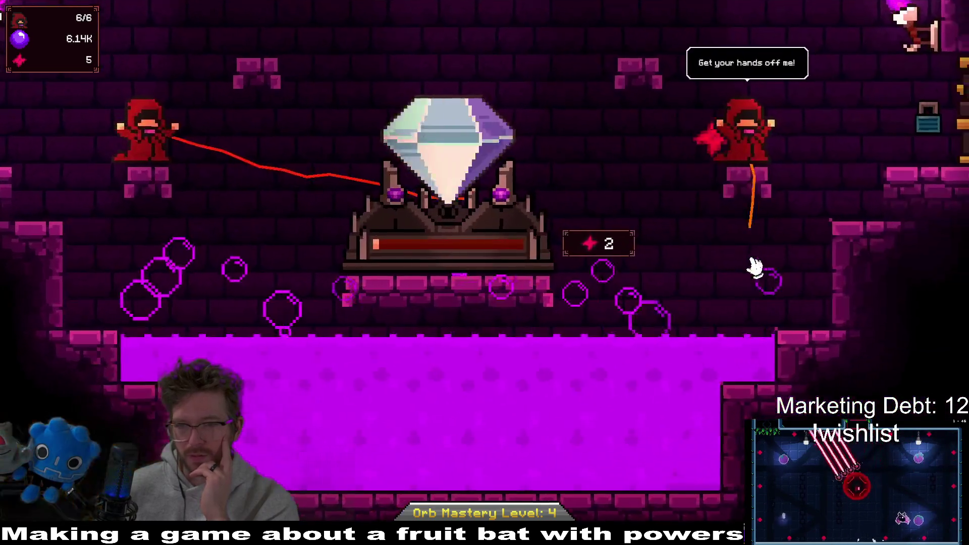
pyautogui.click(488, 155)
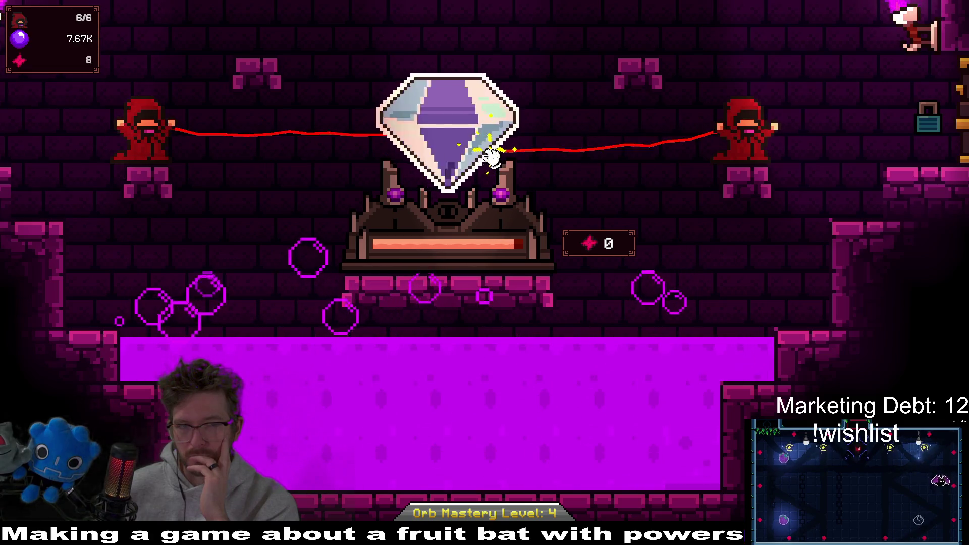
pyautogui.click(488, 156)
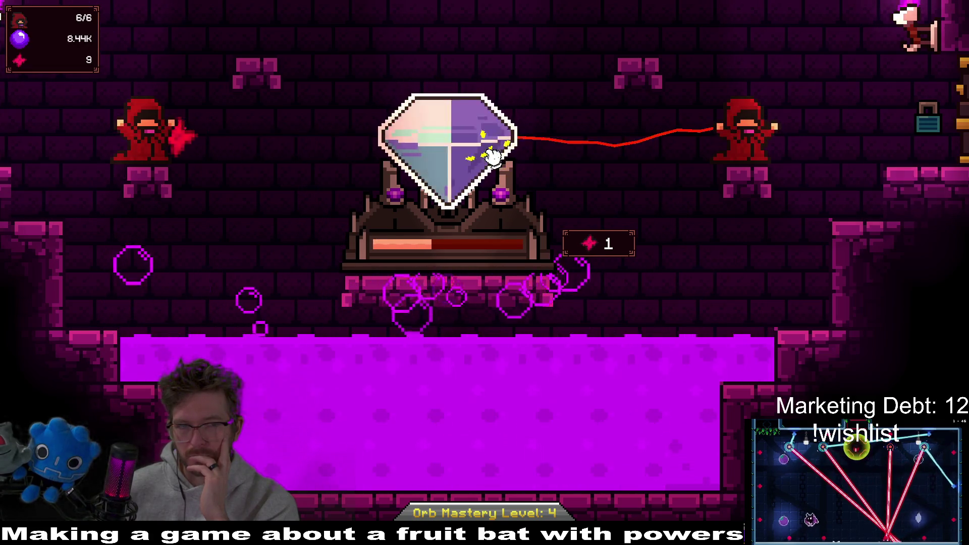
pyautogui.click(488, 155)
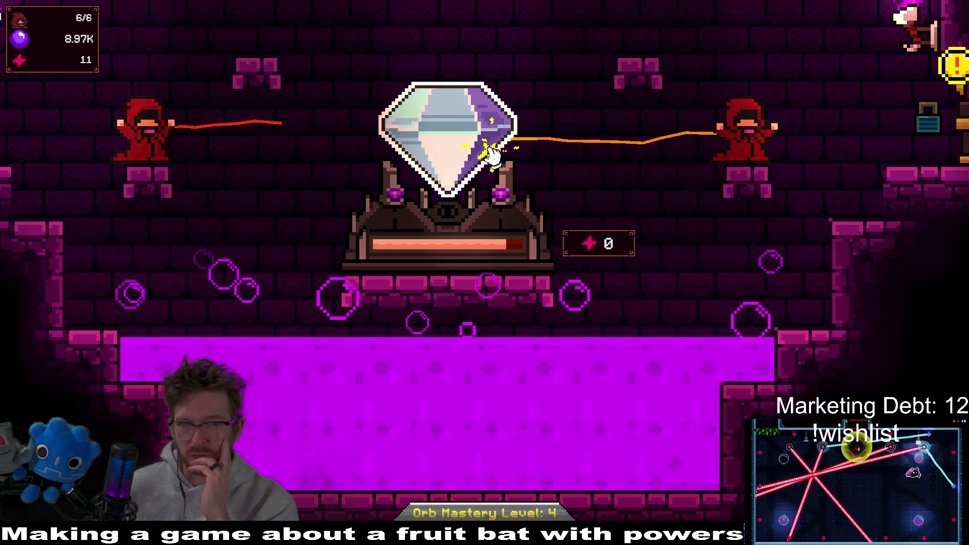
pyautogui.click(491, 156)
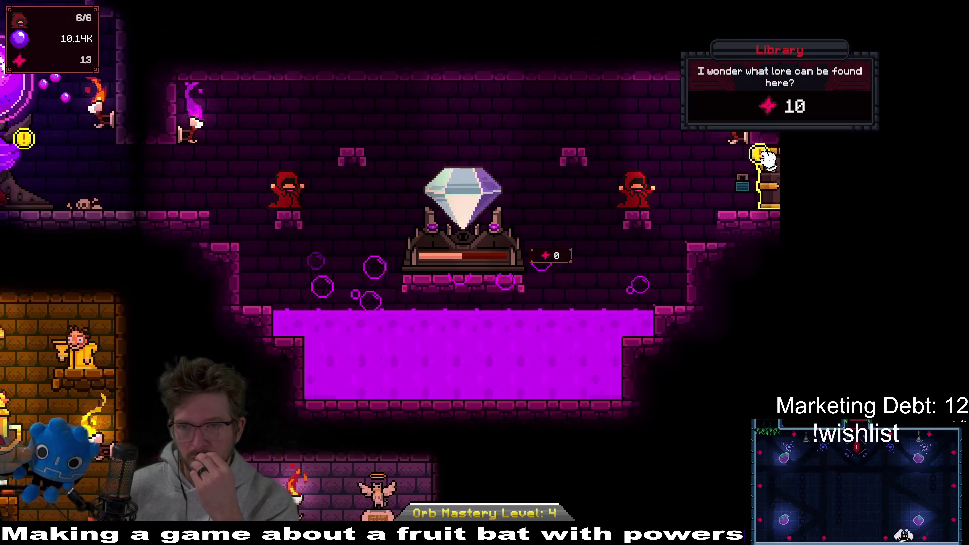
pyautogui.click(760, 156)
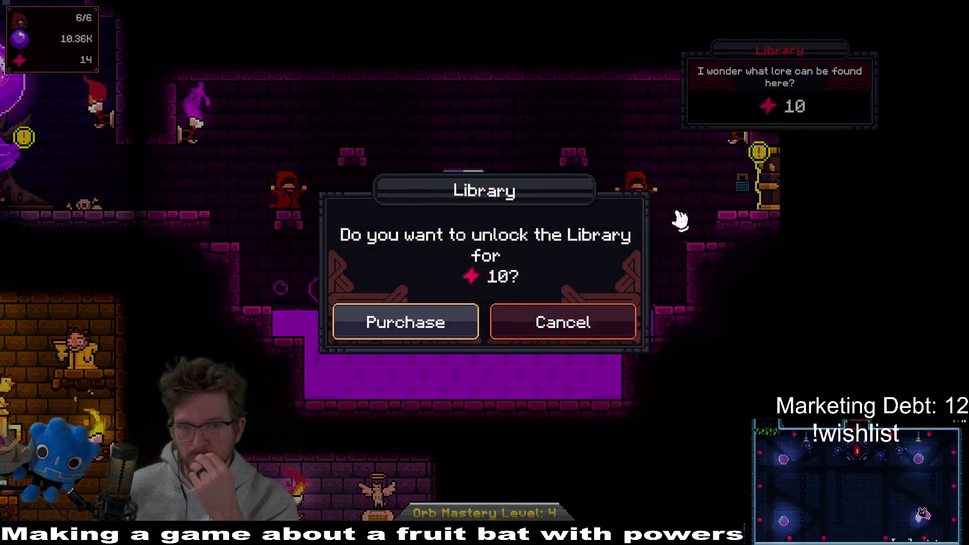
# Purchase the Library, then purchase the Infernal whiskers room.
pyautogui.click(459, 331)
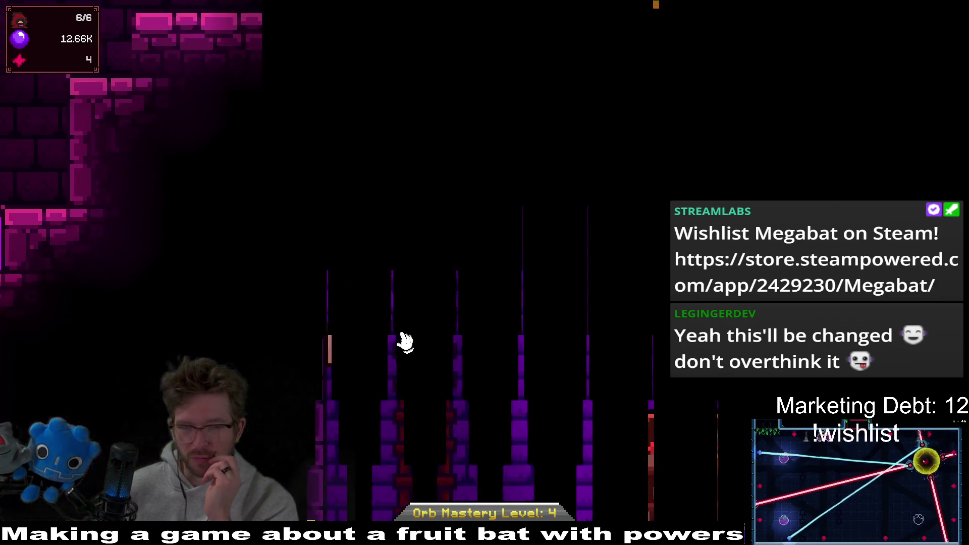
pyautogui.click(250, 379)
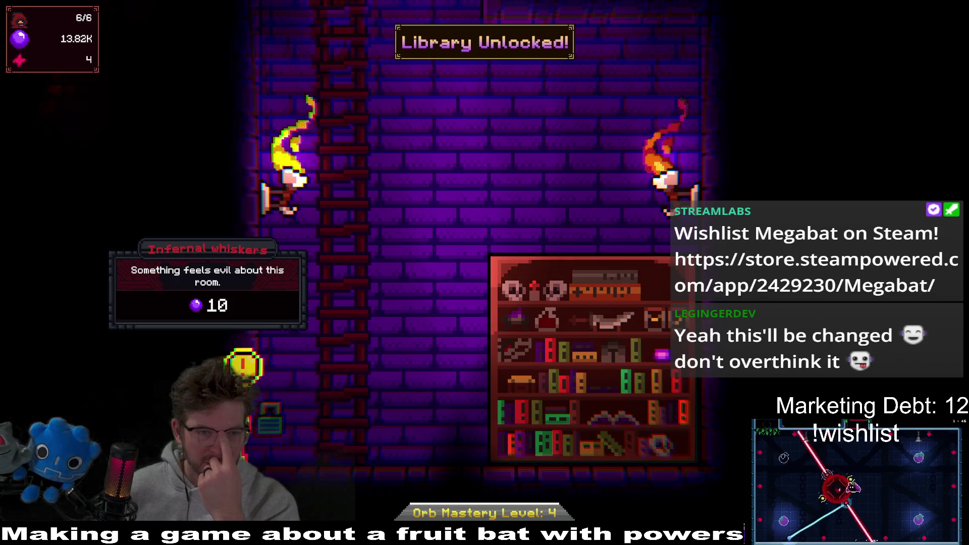
pyautogui.click(244, 367)
pyautogui.click(416, 331)
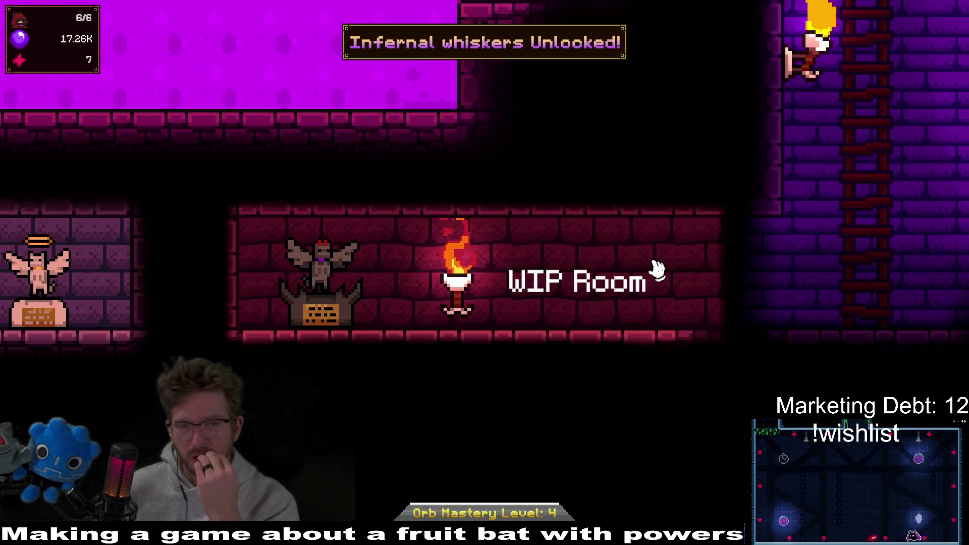
pyautogui.scroll(-3, 656, 269)
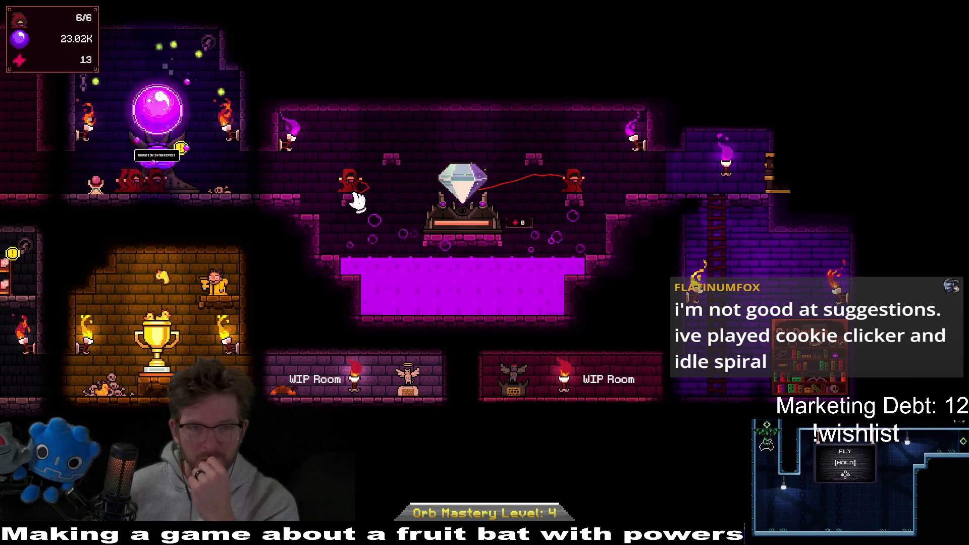
# Upgrade Cultist Efficiency II to level 1 in the Devotion Mastery Tree and close it.
pyautogui.moveTo(351, 202); pyautogui.dragTo(520, 234)
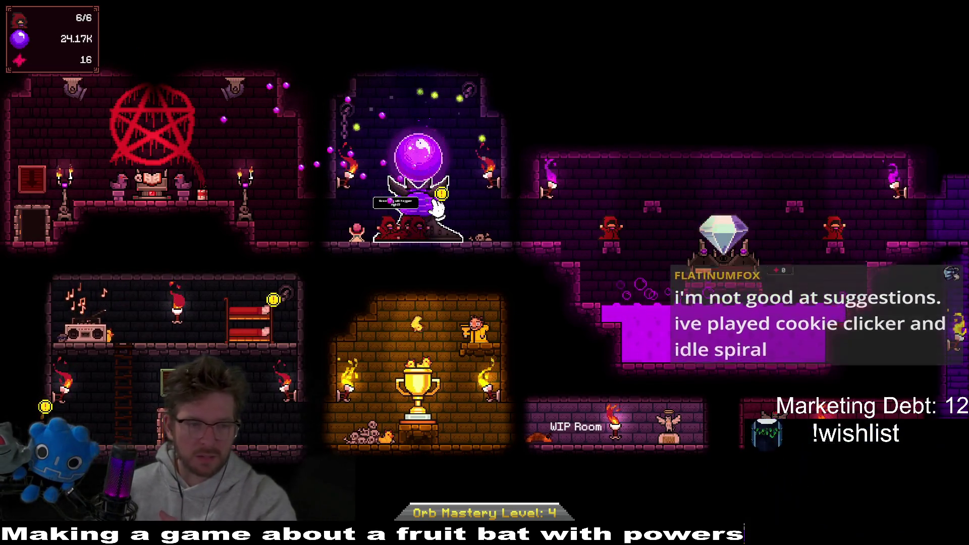
pyautogui.click(362, 244)
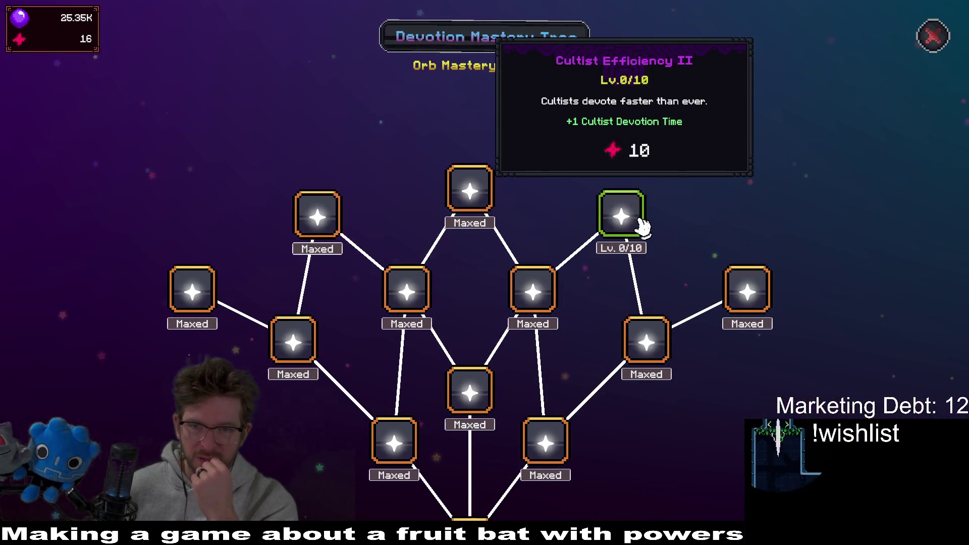
pyautogui.click(642, 224)
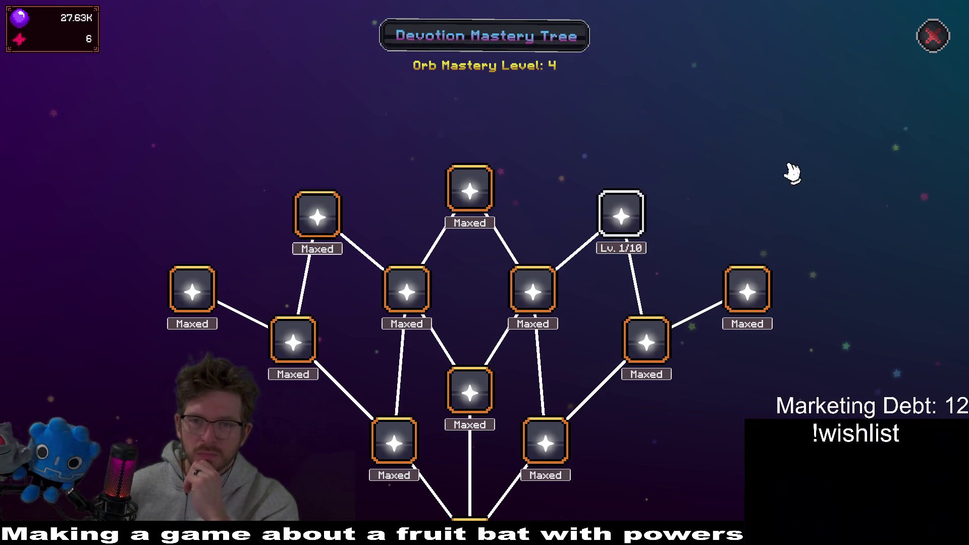
pyautogui.click(933, 36)
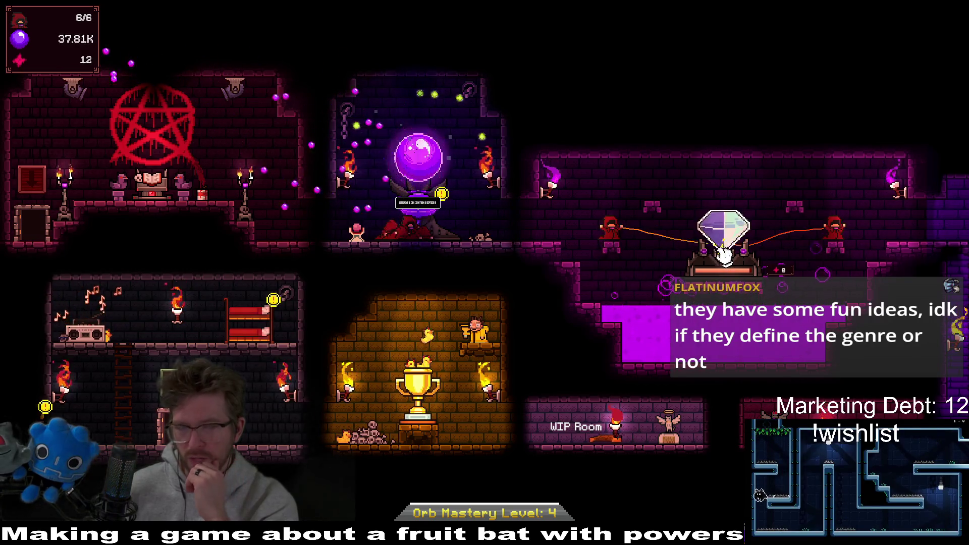
# Purchase The Chefs Kitchen, pan across the rooms, then exit fullscreen to the itch.io page.
pyautogui.click(76, 421)
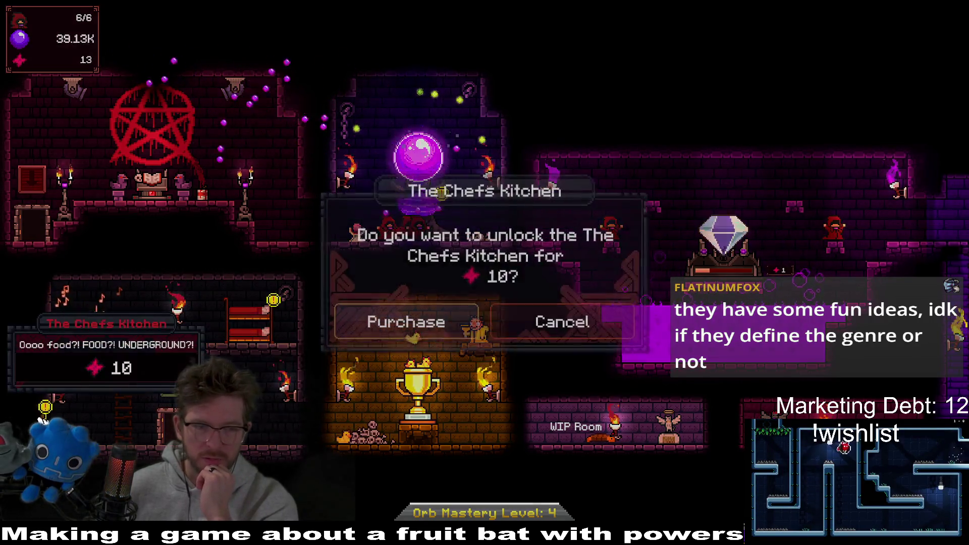
pyautogui.click(448, 326)
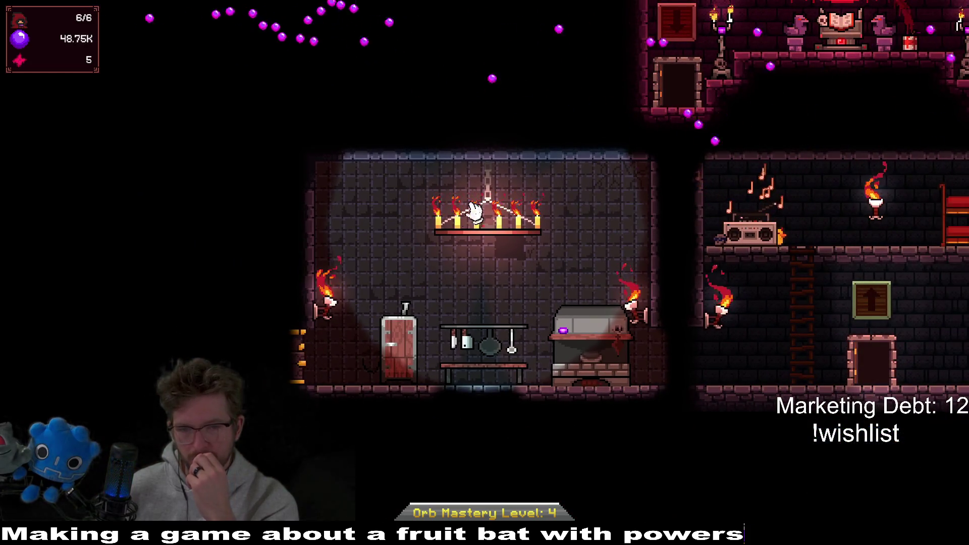
pyautogui.press('Right')
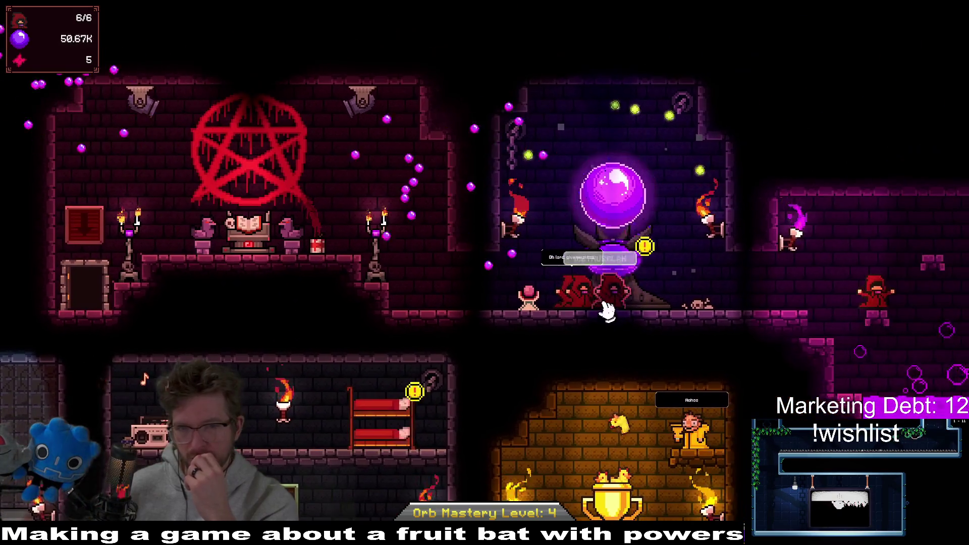
pyautogui.scroll(-2, 659, 330)
pyautogui.scroll(-1, 682, 337)
pyautogui.moveTo(740, 351)
pyautogui.mouseDown()
pyautogui.moveTo(576, 353)
pyautogui.moveTo(697, 353)
pyautogui.moveTo(538, 288)
pyautogui.mouseUp()
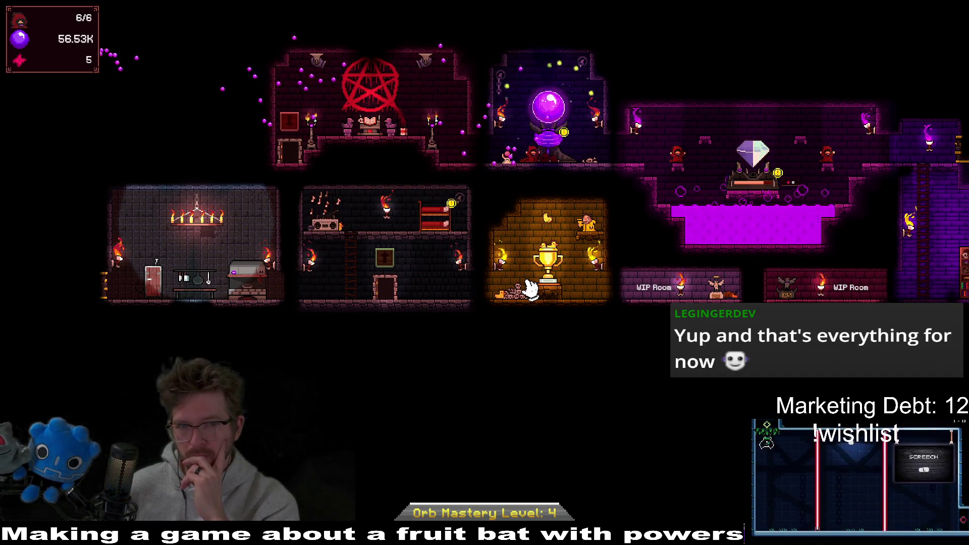
pyautogui.moveTo(530, 288); pyautogui.dragTo(537, 310)
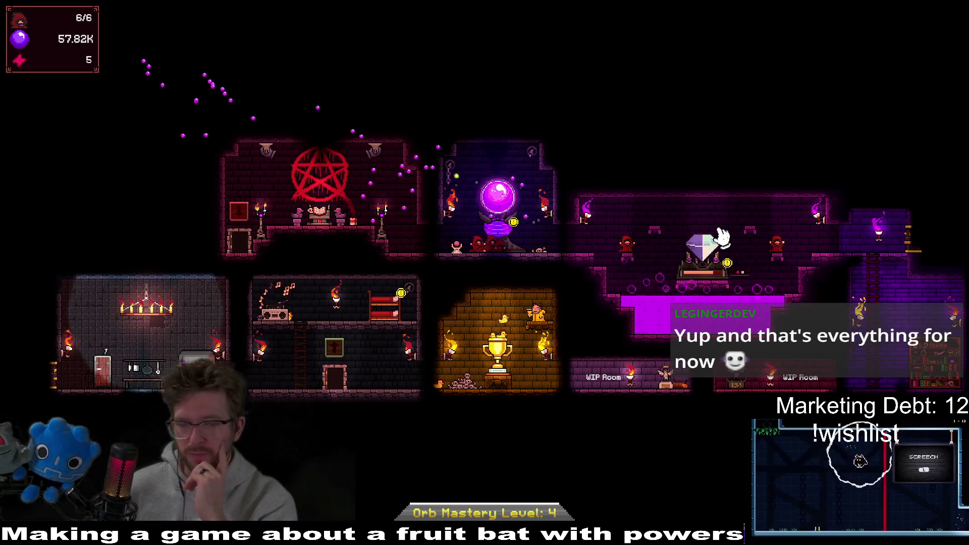
pyautogui.press('Escape')
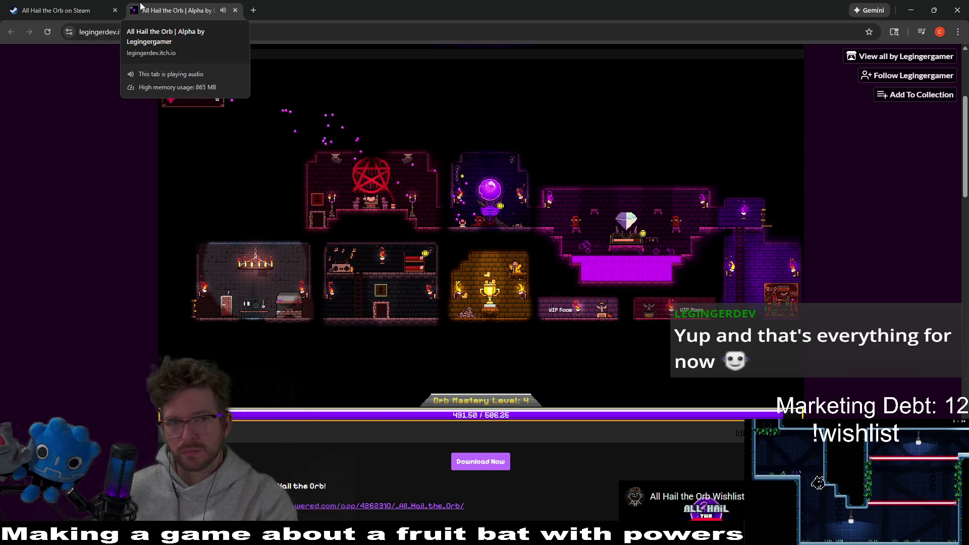
# View the All Hail the Orb Steam tab, close Chrome, and switch back to Megabat.
pyautogui.click(89, 11)
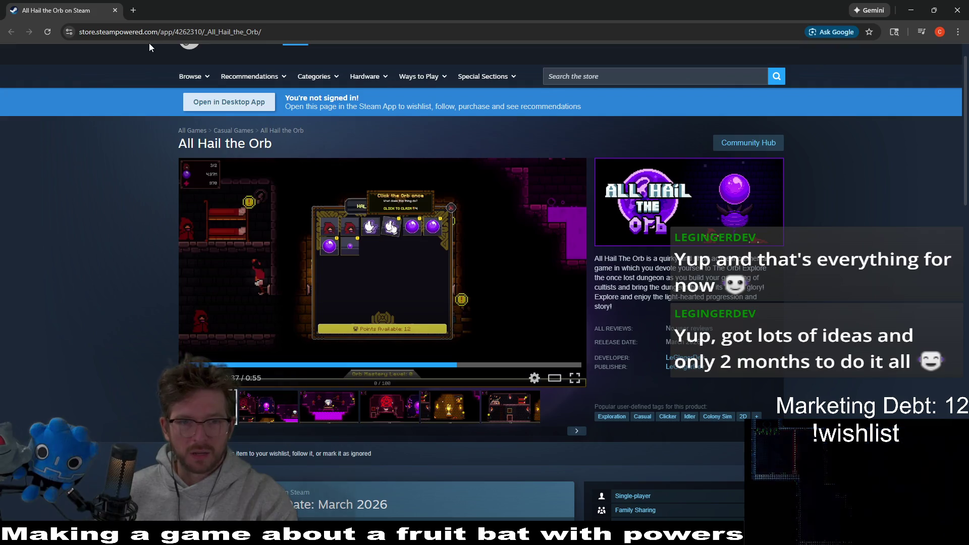
pyautogui.click(947, 5)
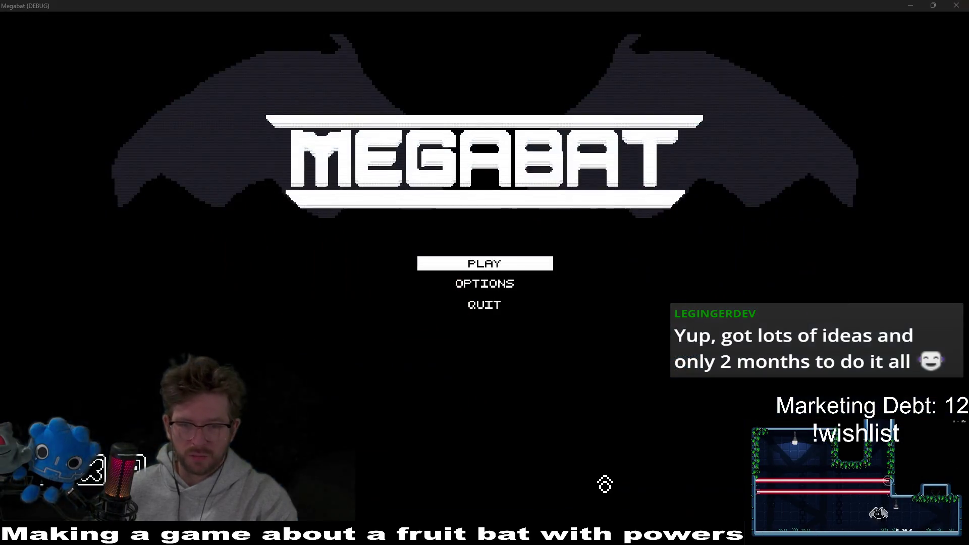
pyautogui.hotkey('alt', 'Tab')
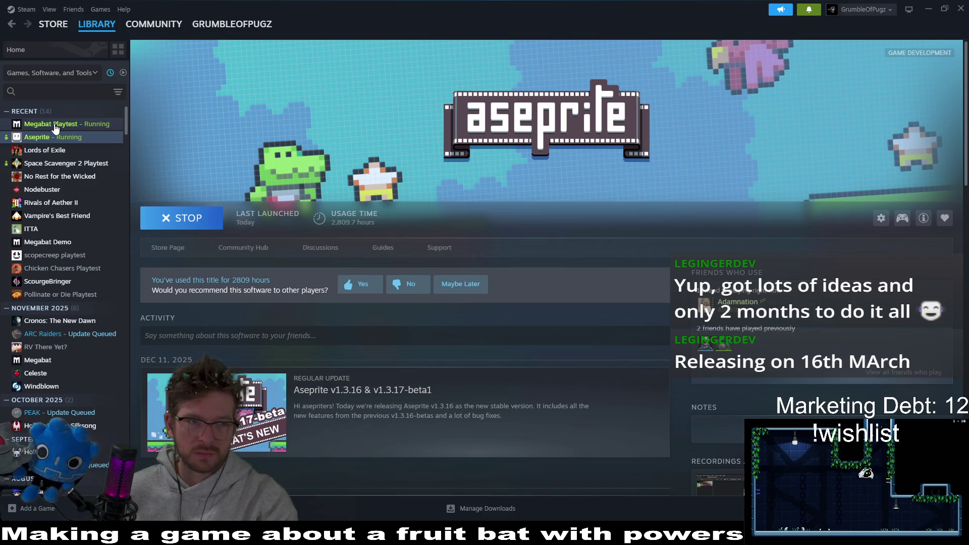
# Search the Steam store for 'all hail the orb', wishlist it, and switch to the Megabat window.
pyautogui.click(47, 24)
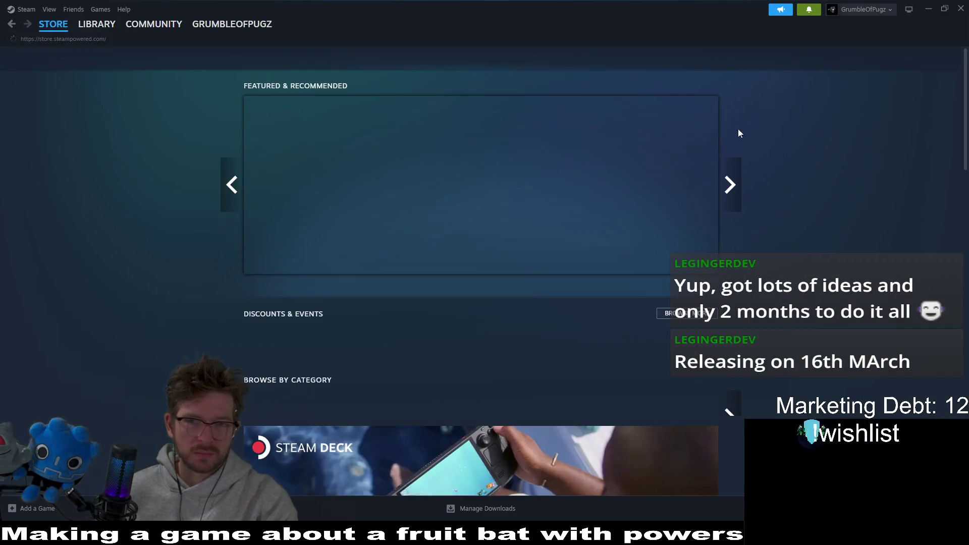
pyautogui.click(599, 59)
pyautogui.write('ll hail the orb')
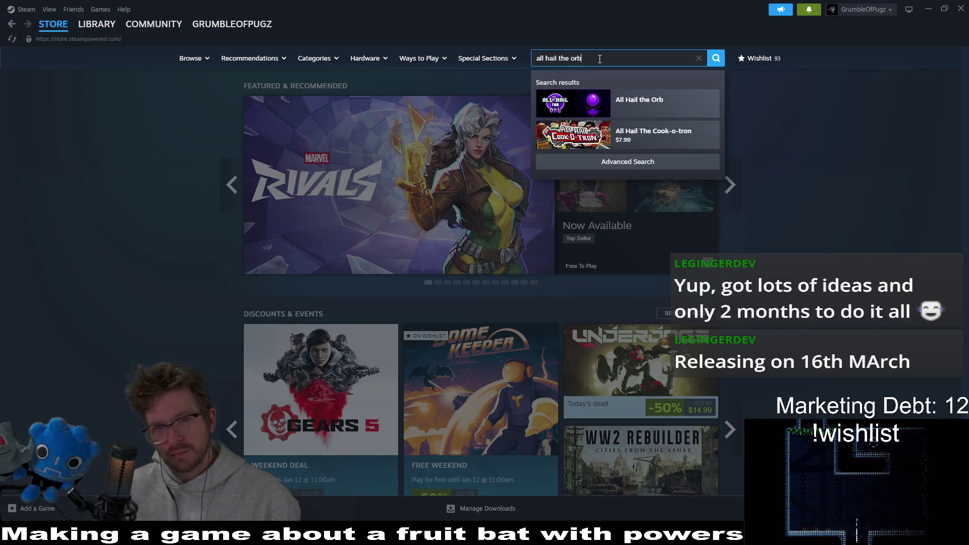
pyautogui.click(638, 100)
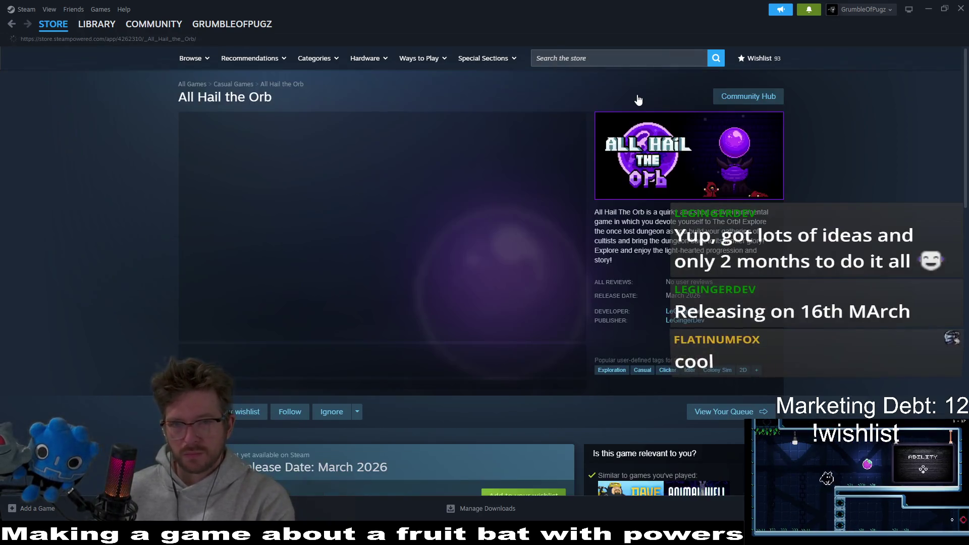
pyautogui.scroll(-1, 438, 131)
pyautogui.scroll(-2, 438, 132)
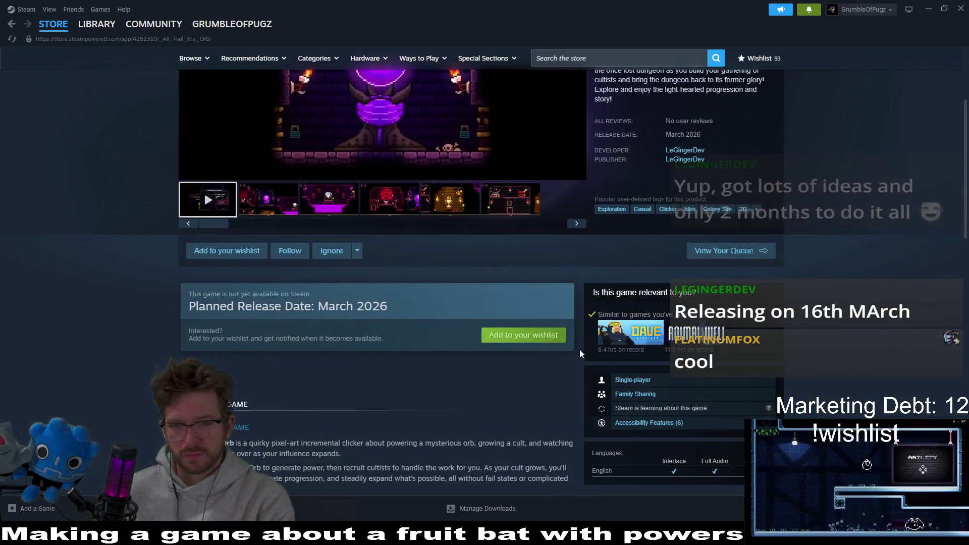
pyautogui.click(523, 334)
pyautogui.scroll(3, 445, 63)
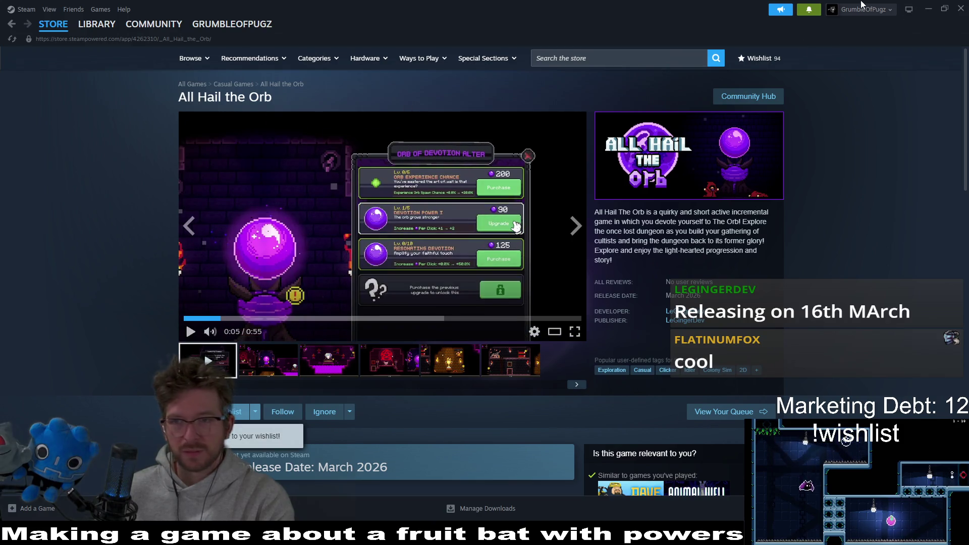
pyautogui.hotkey('alt', 'Tab')
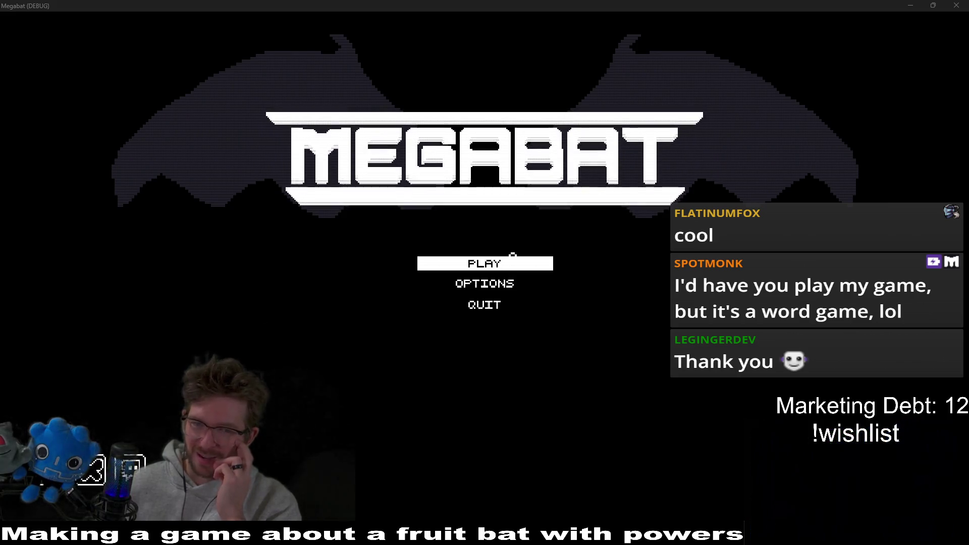
# Start the first level from the Desert save profile.
pyautogui.click(495, 270)
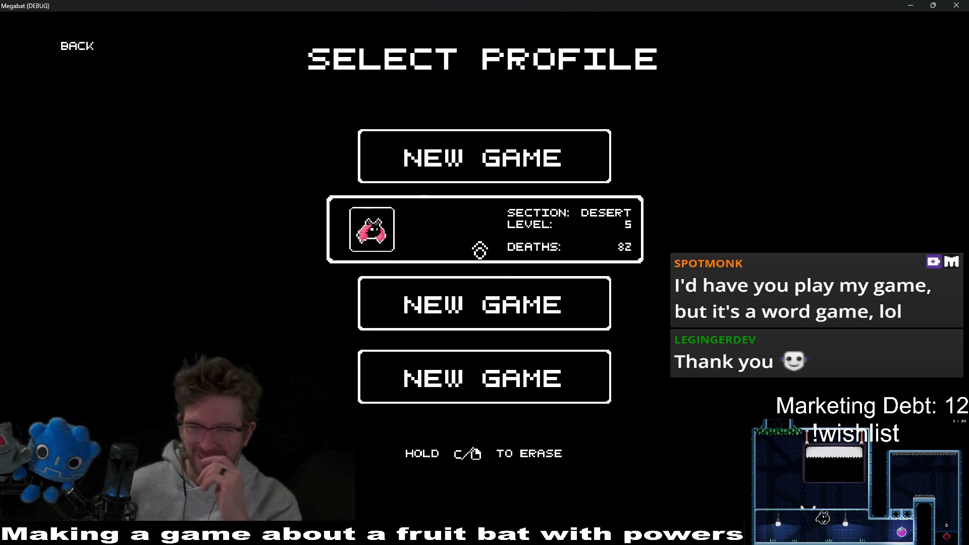
pyautogui.click(481, 251)
pyautogui.click(480, 251)
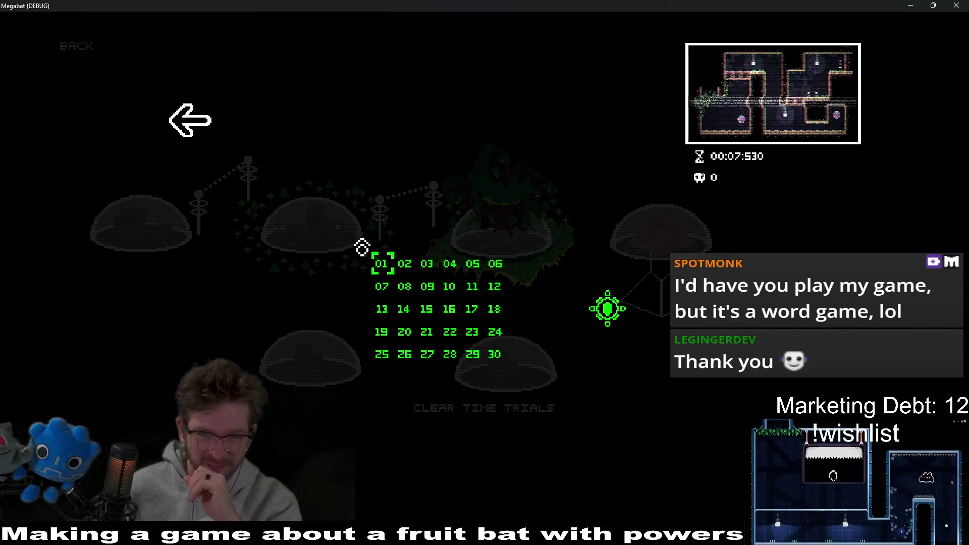
pyautogui.press('Return')
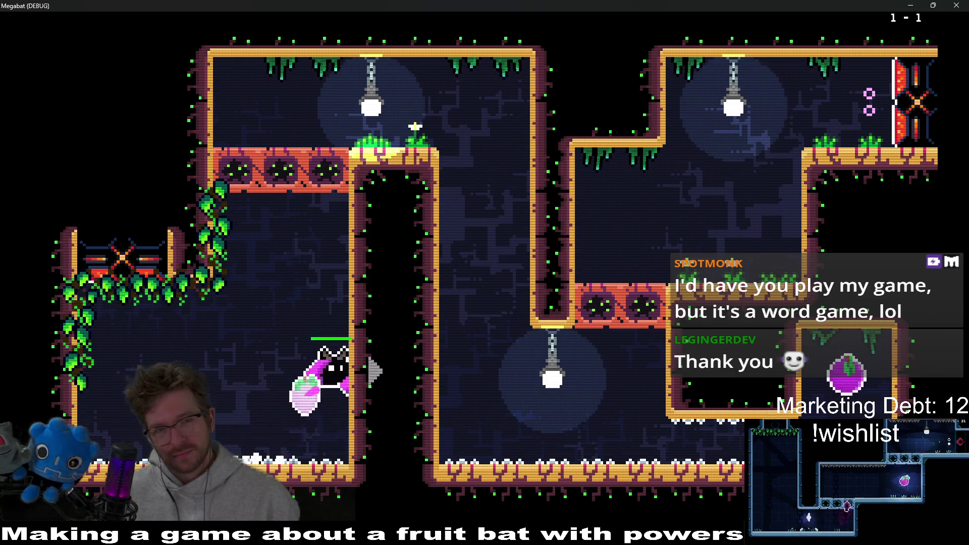
# Fly the bat up and right, breaking through the red blocks.
pyautogui.press('Right')
pyautogui.press('Right')
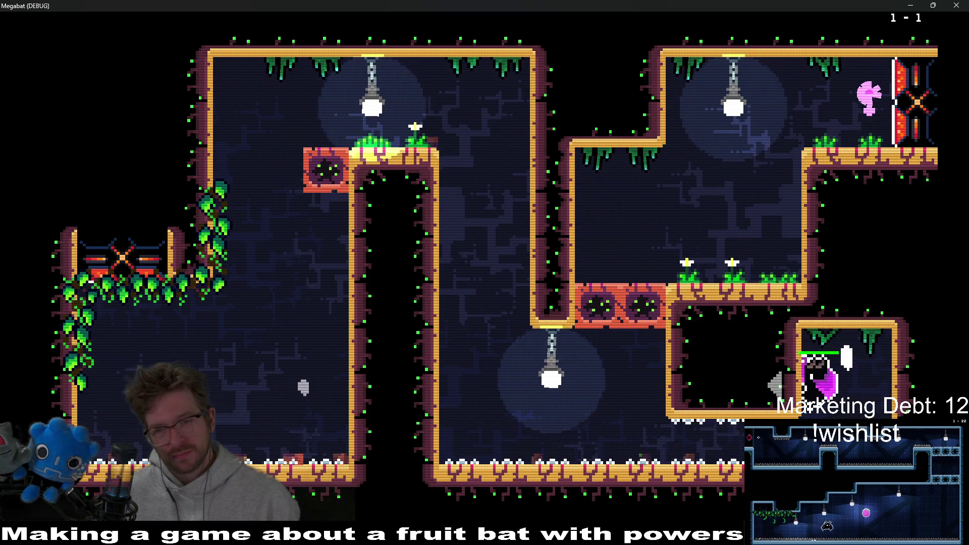
pyautogui.press('Up')
pyautogui.press('Right')
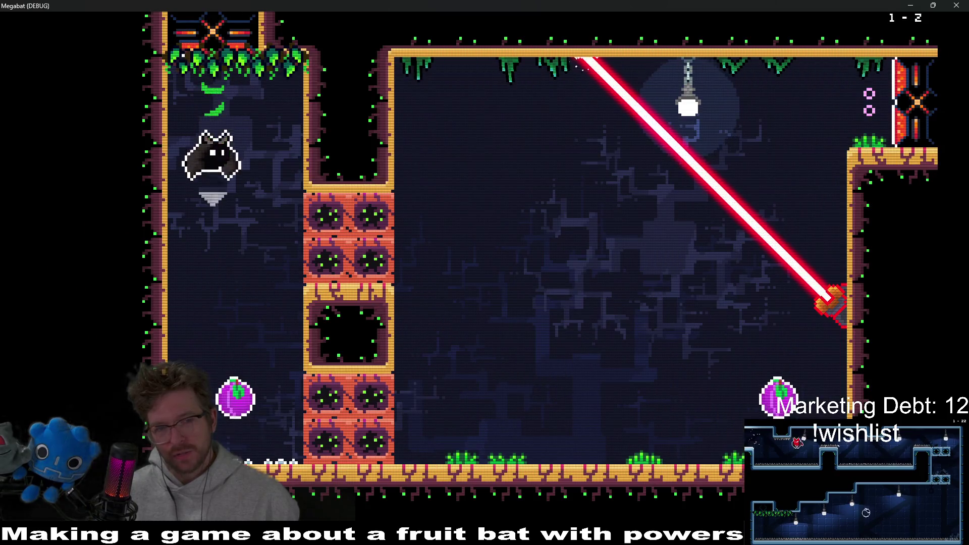
pyautogui.press('Up')
pyautogui.press('Right')
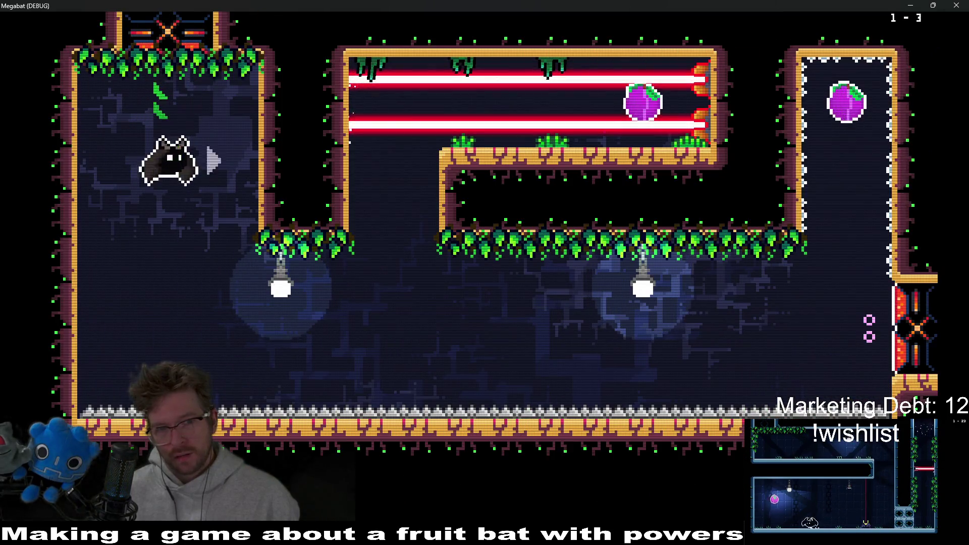
# Swoop up to collect the fruit and leave through the right exit.
pyautogui.press('Up')
pyautogui.press('Down')
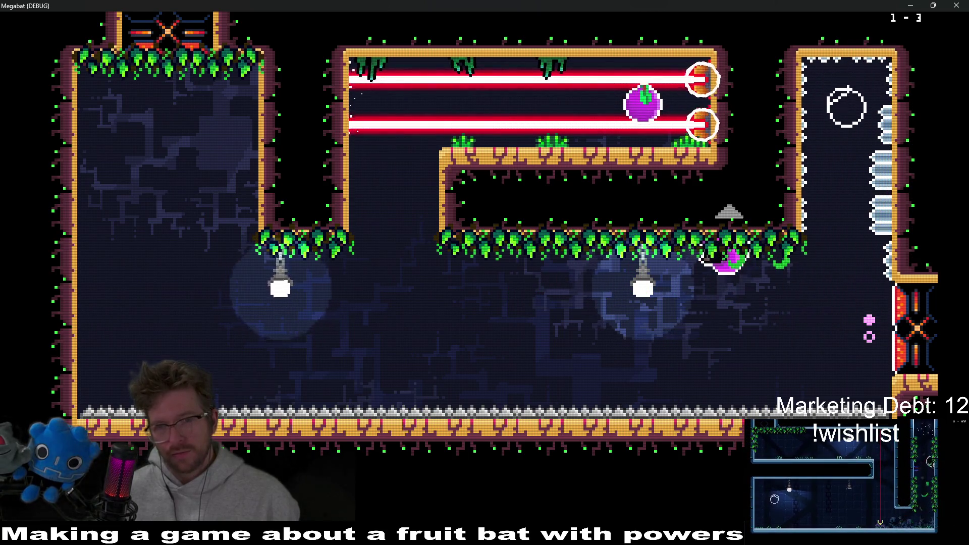
pyautogui.press('Left')
pyautogui.press('Up')
pyautogui.press('Right')
pyautogui.press('Left')
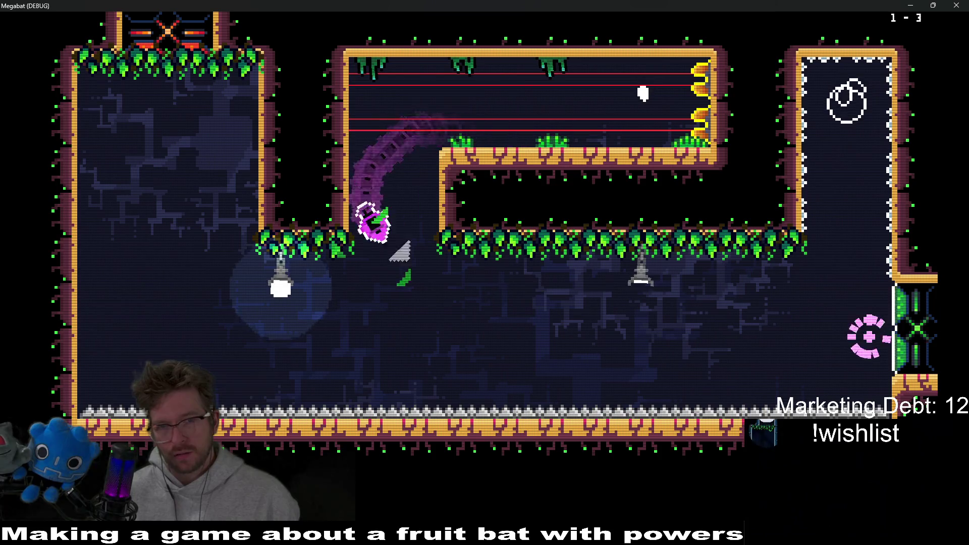
pyautogui.press('Right')
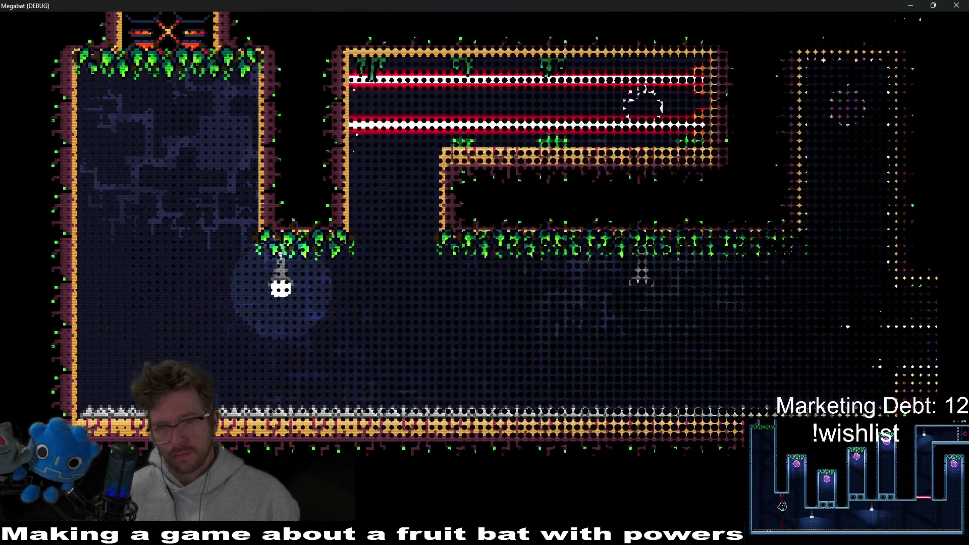
# Climb the right wall in the new room and fly along the top corridor.
pyautogui.press('Right')
pyautogui.press('Up')
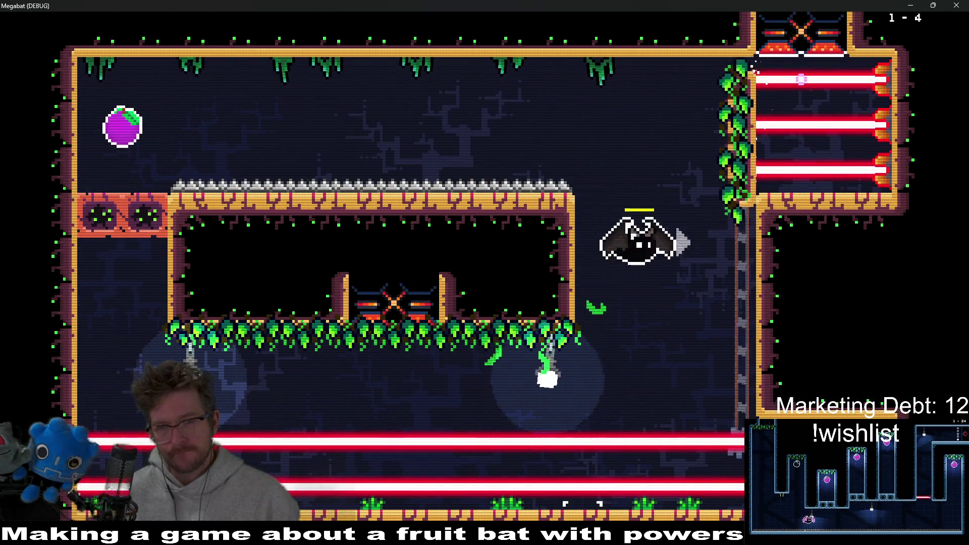
pyautogui.press('Down')
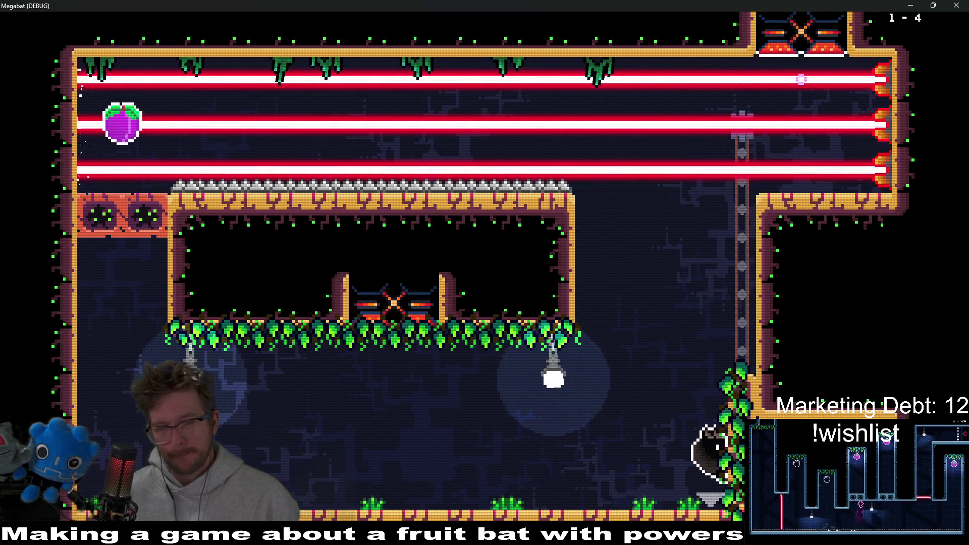
pyautogui.press('Up')
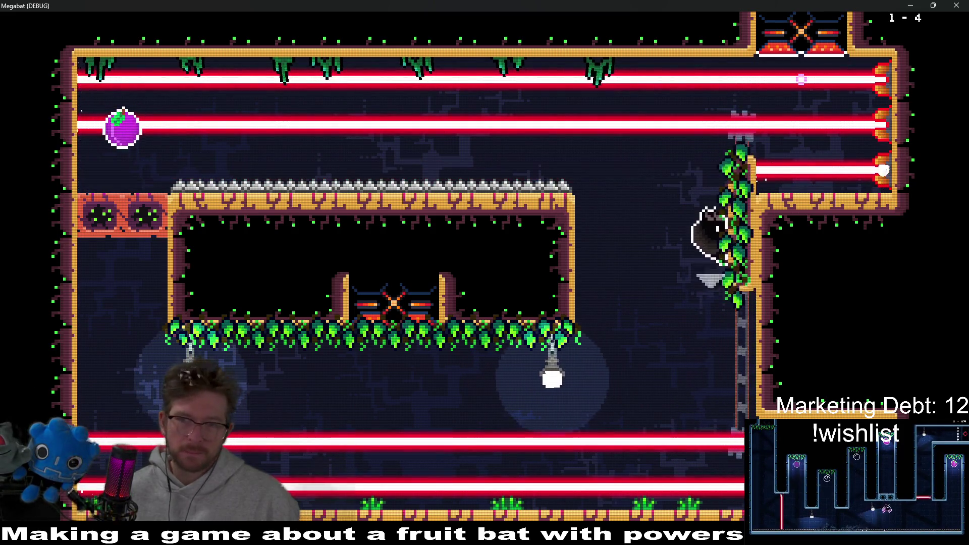
pyautogui.press('Left')
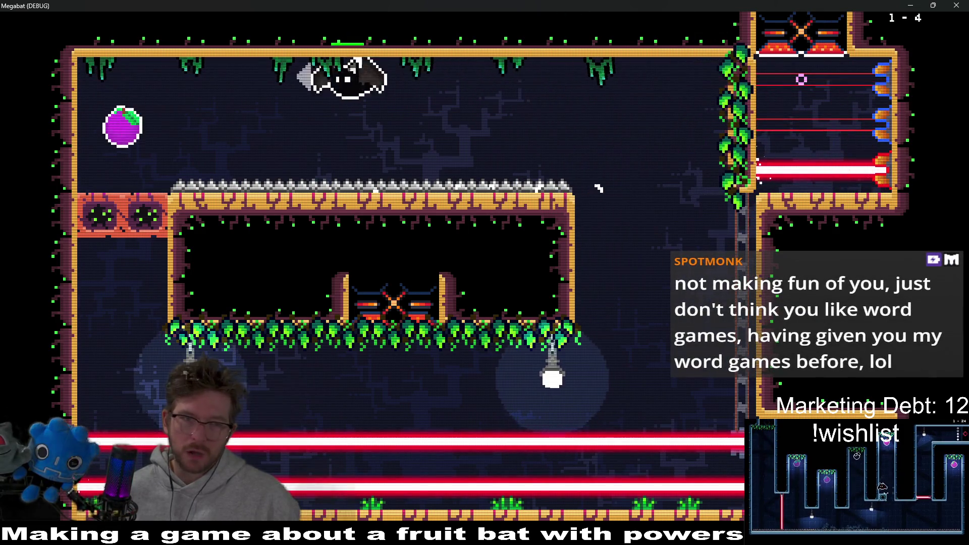
pyautogui.press('Right')
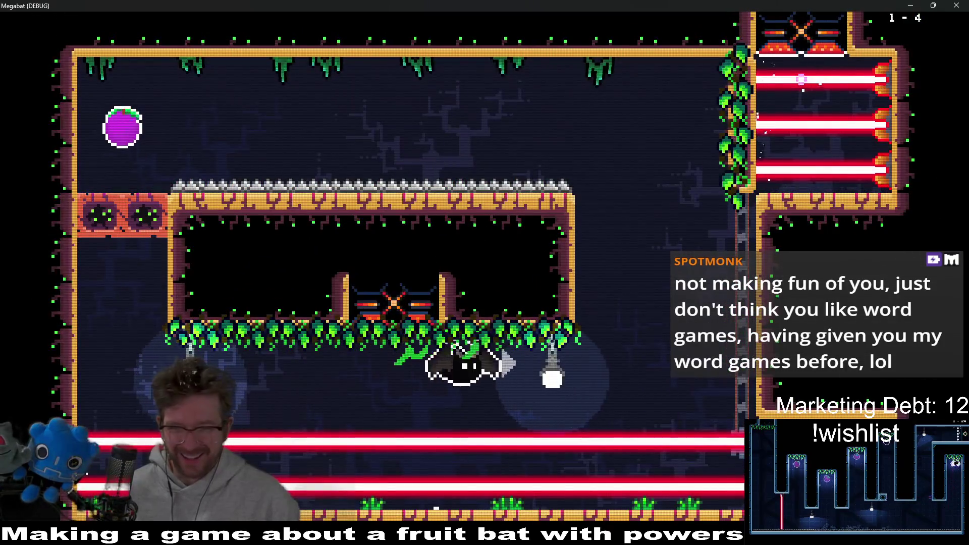
# Climb the vines, grab the far-left fruit, and exit through the top-right shaft.
pyautogui.press('Right')
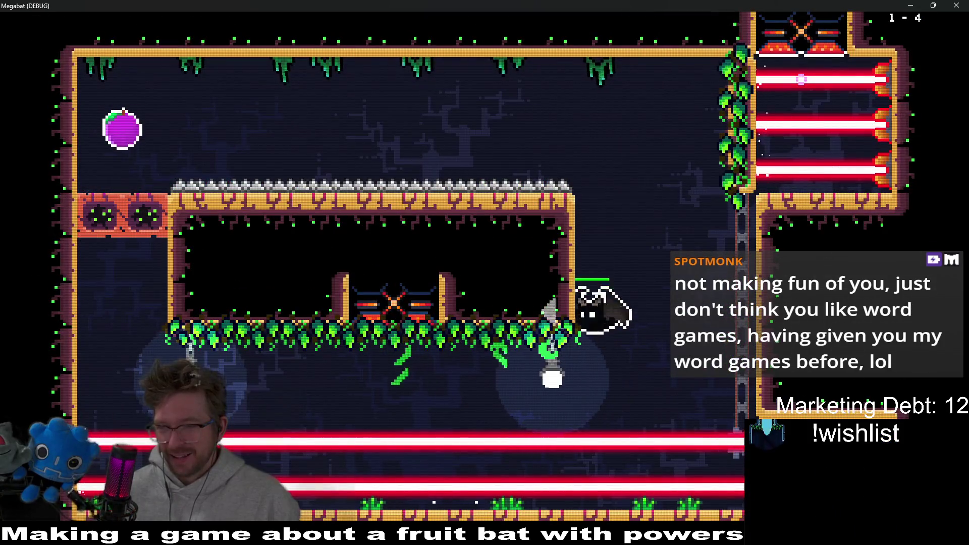
pyautogui.press('Right')
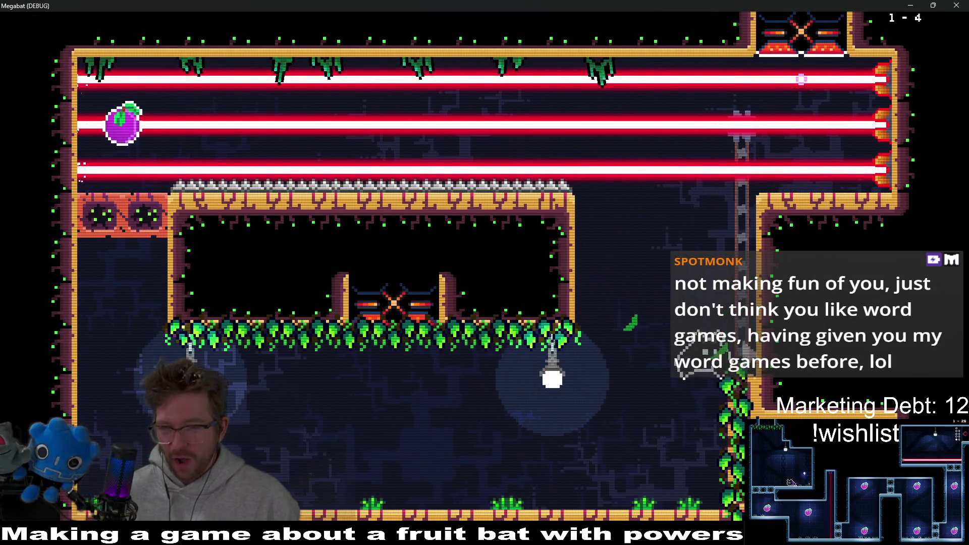
pyautogui.press('Up')
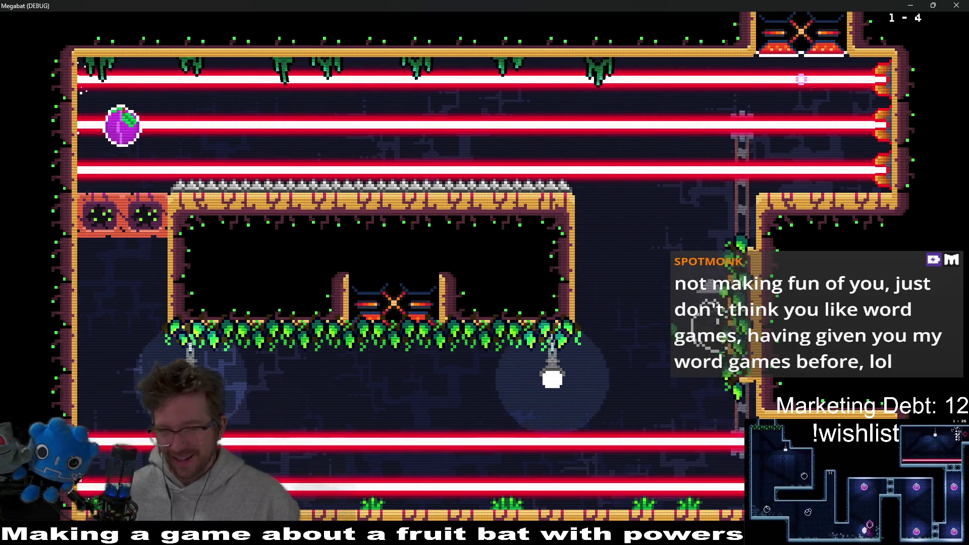
pyautogui.press('Left')
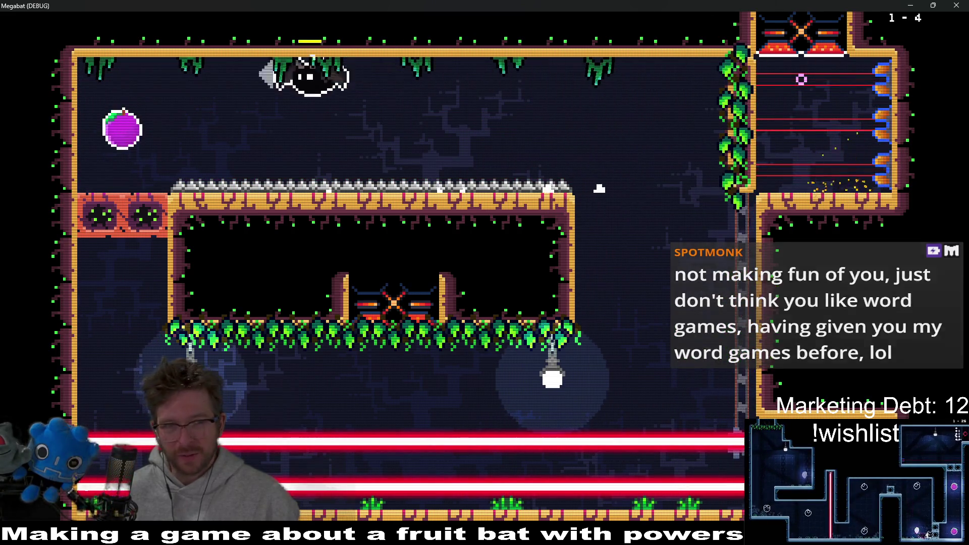
pyautogui.press('Down')
pyautogui.press('Right')
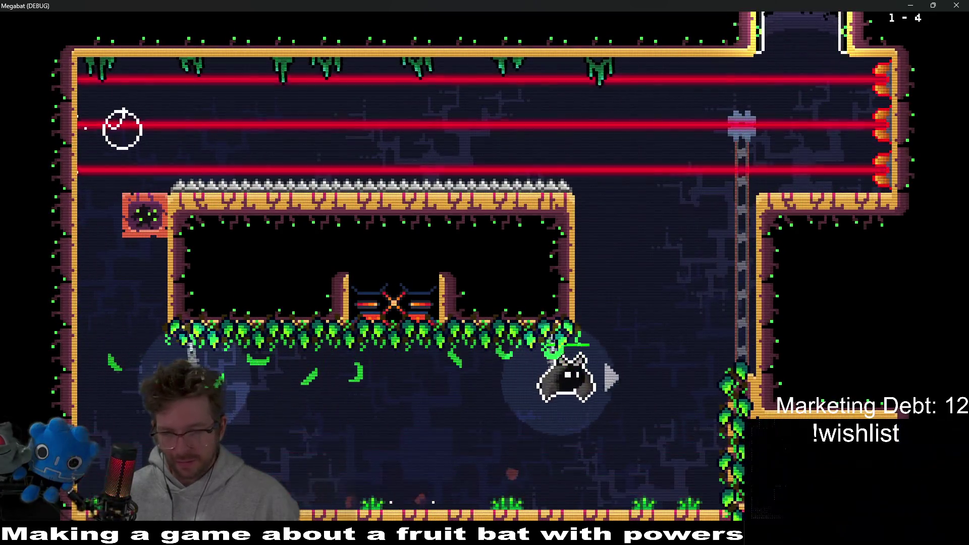
pyautogui.press('Down')
pyautogui.press('Up')
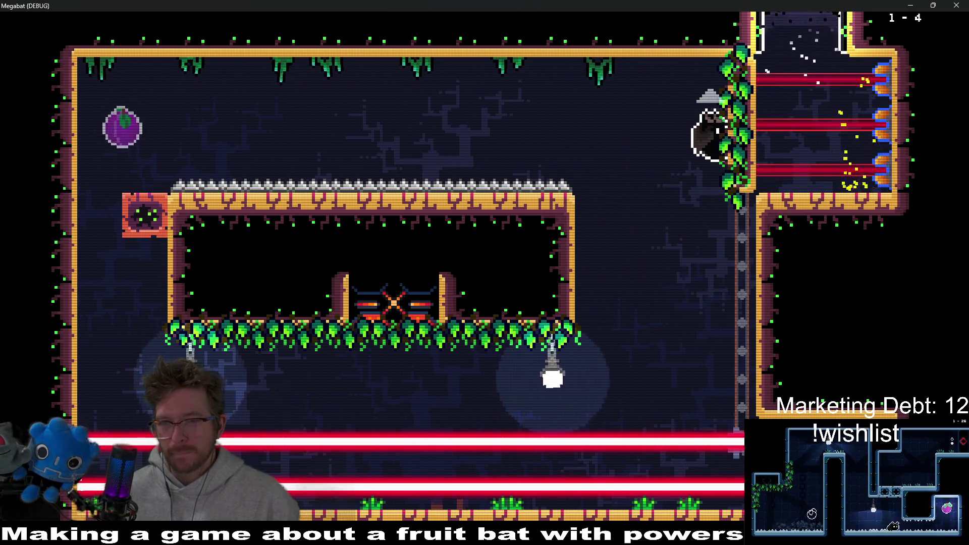
pyautogui.press('Up')
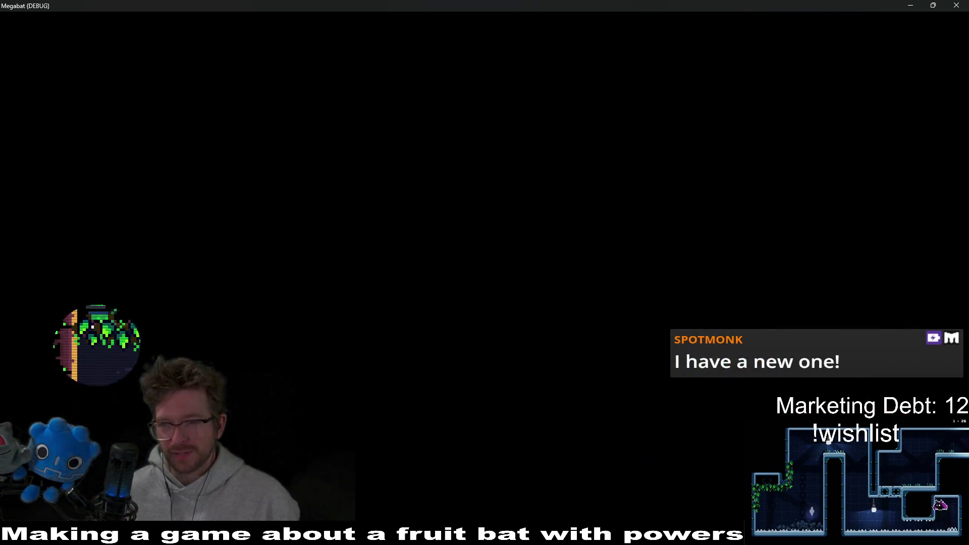
# Move under the middle block, eat the top-right fruit, and fly on to room 1-6.
pyautogui.press('Right')
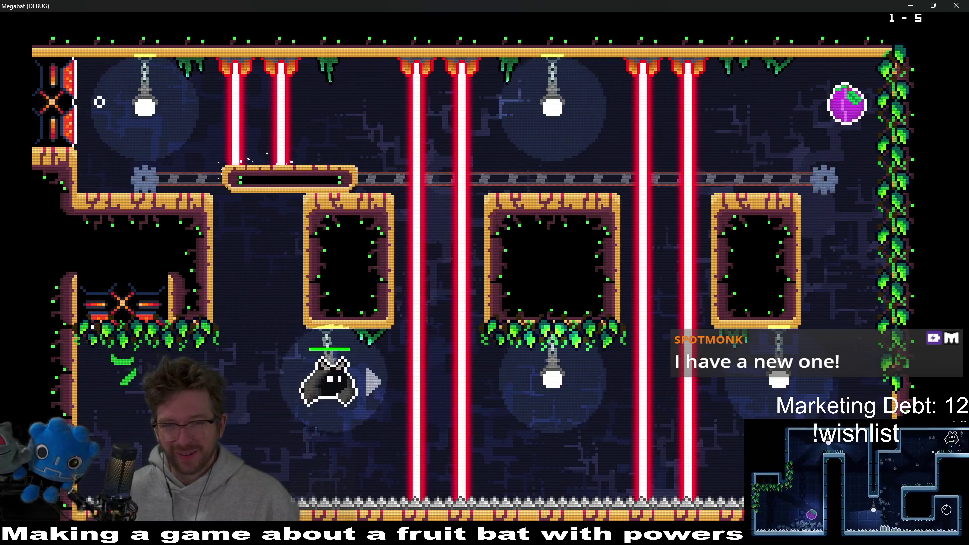
pyautogui.press('Right')
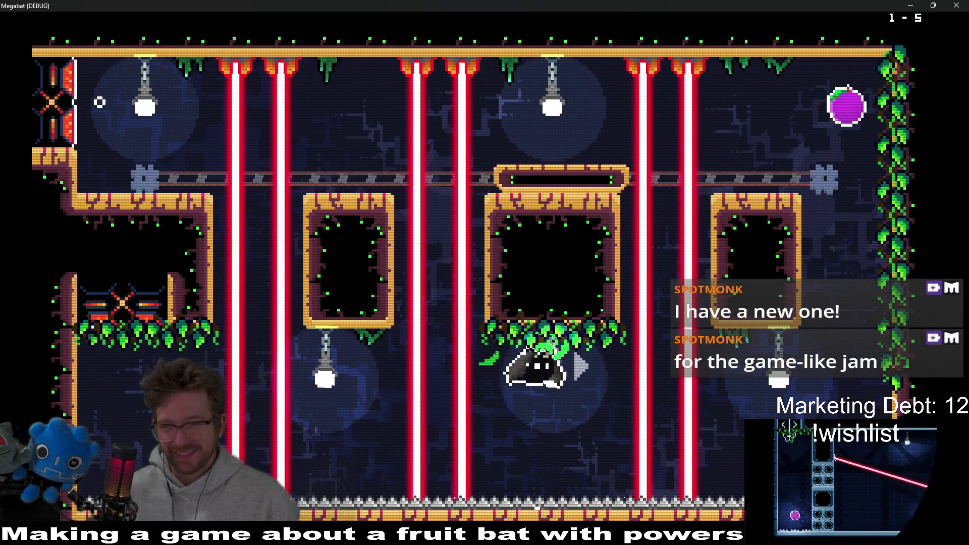
pyautogui.press('Up')
pyautogui.press('Left')
pyautogui.press('Left')
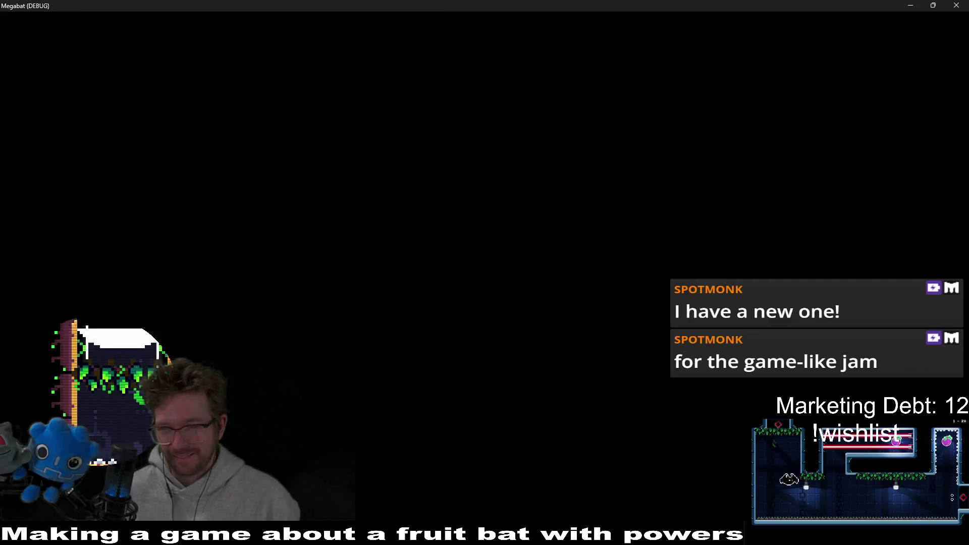
pyautogui.press('Up')
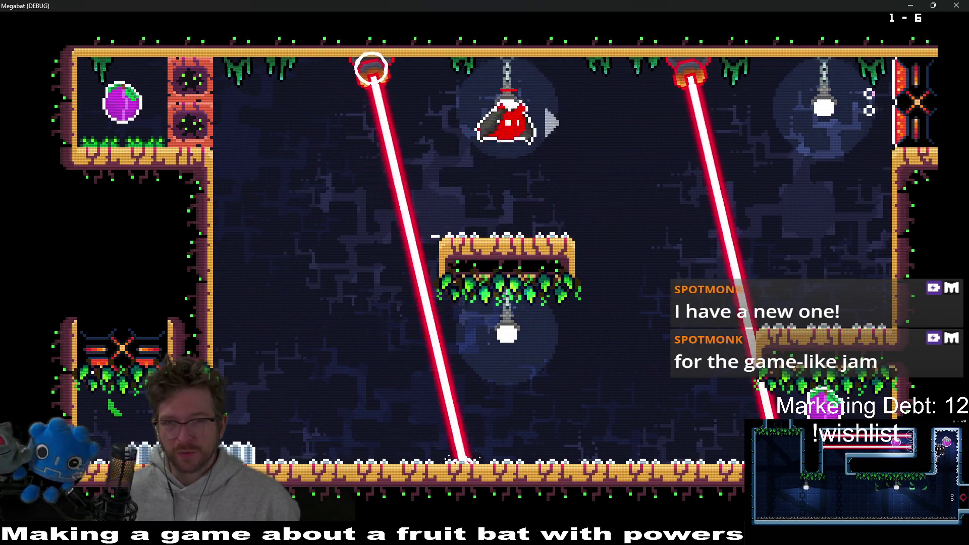
# Dash to the top-left ledge, pass the lasers, and exit room 1-6 into 1-7.
pyautogui.press('Left')
pyautogui.press('Up')
pyautogui.press('Left')
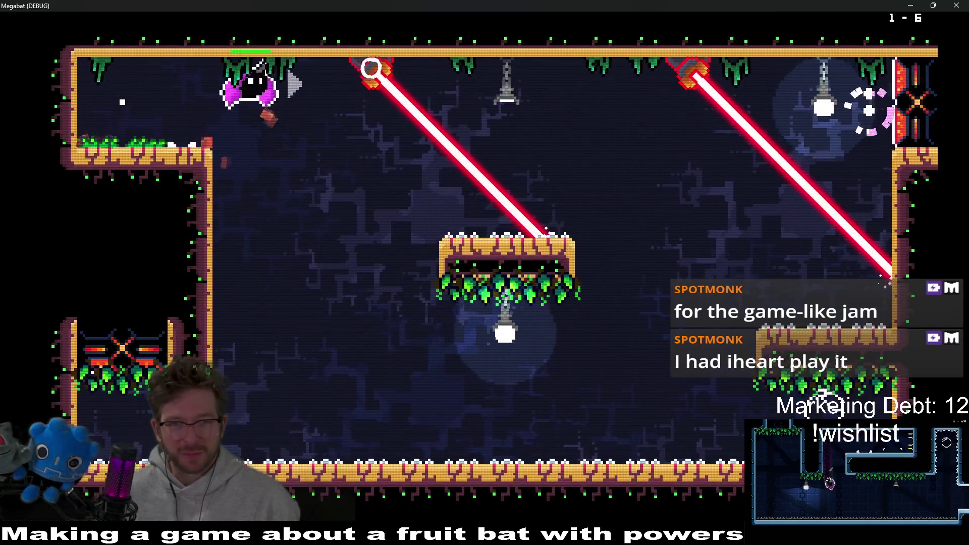
pyautogui.press('Right')
pyautogui.press('Up')
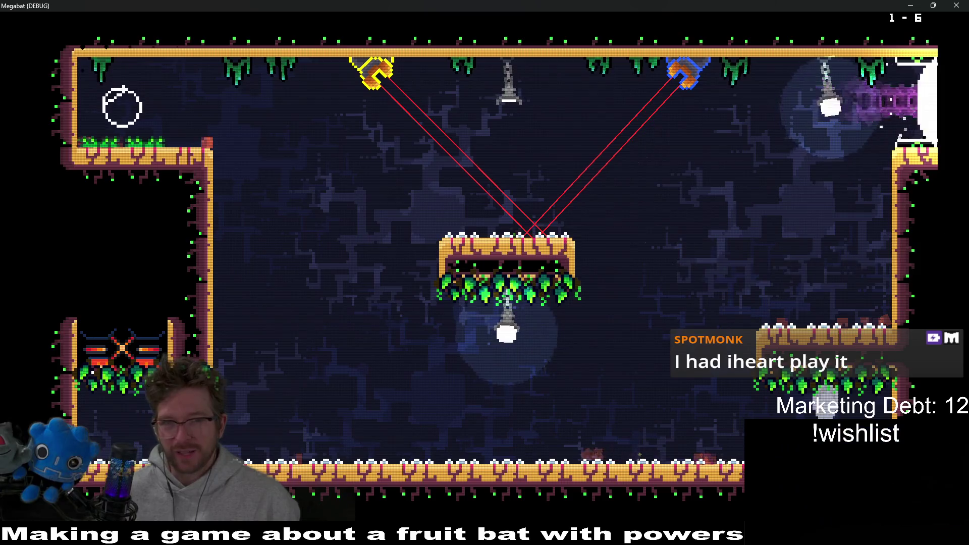
# Dive for the purple fruit, slip past the lasers and turrets, and exit through the lower corridor.
pyautogui.press('Right')
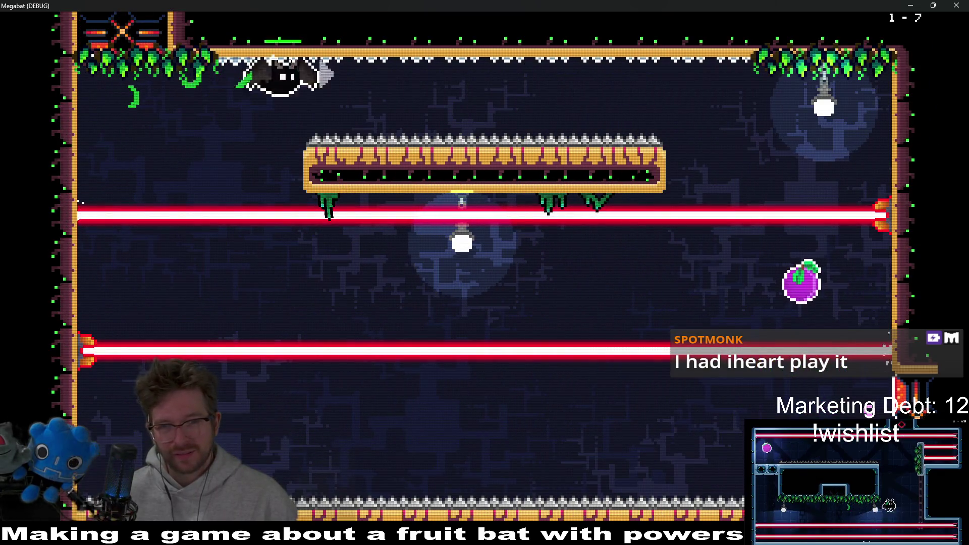
pyautogui.press('Right')
pyautogui.press('Down')
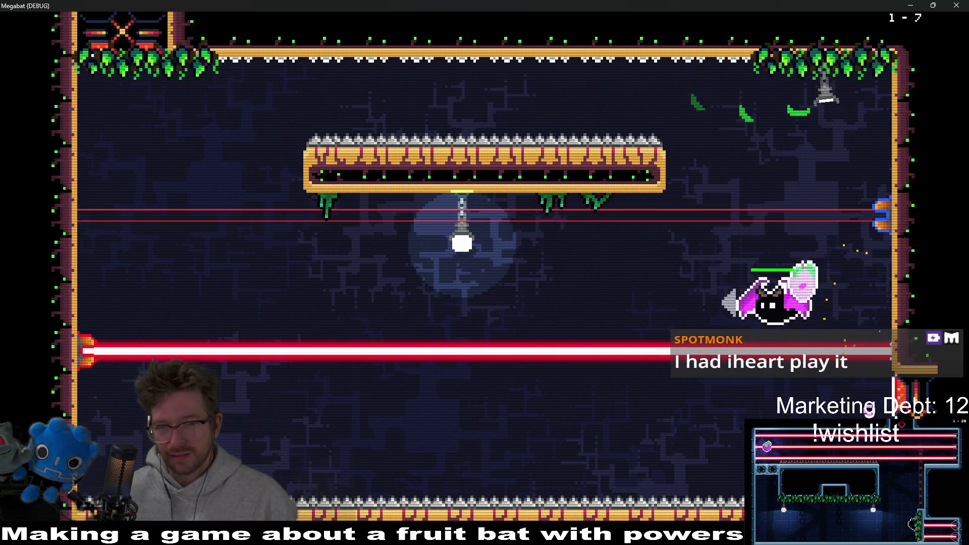
pyautogui.press('Left')
pyautogui.press('Down')
pyautogui.press('Right')
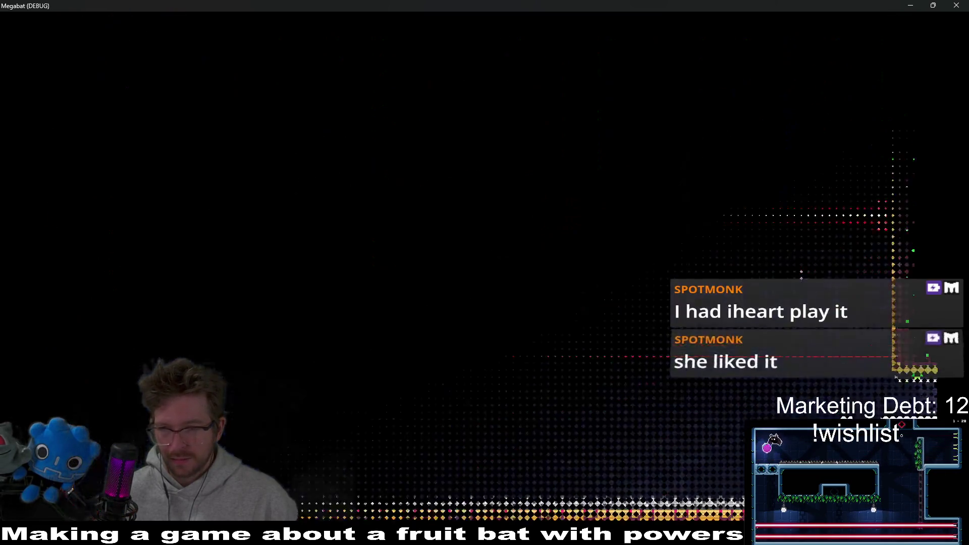
pyautogui.press('Right')
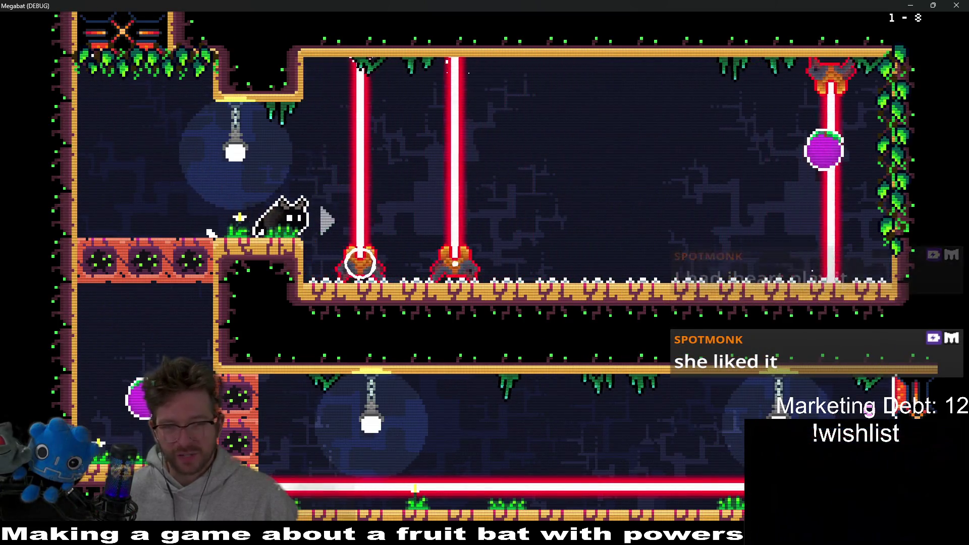
pyautogui.press('Right')
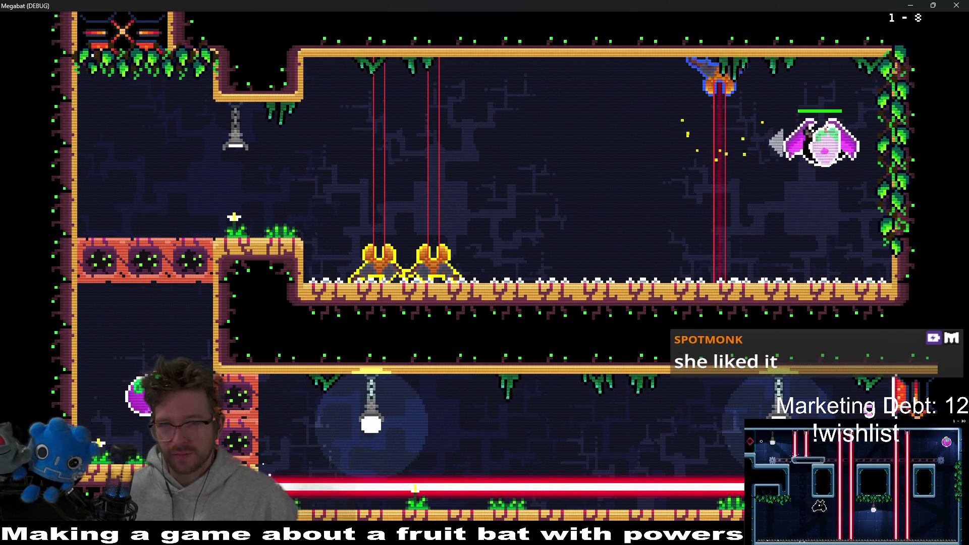
pyautogui.press('Left')
pyautogui.press('Left')
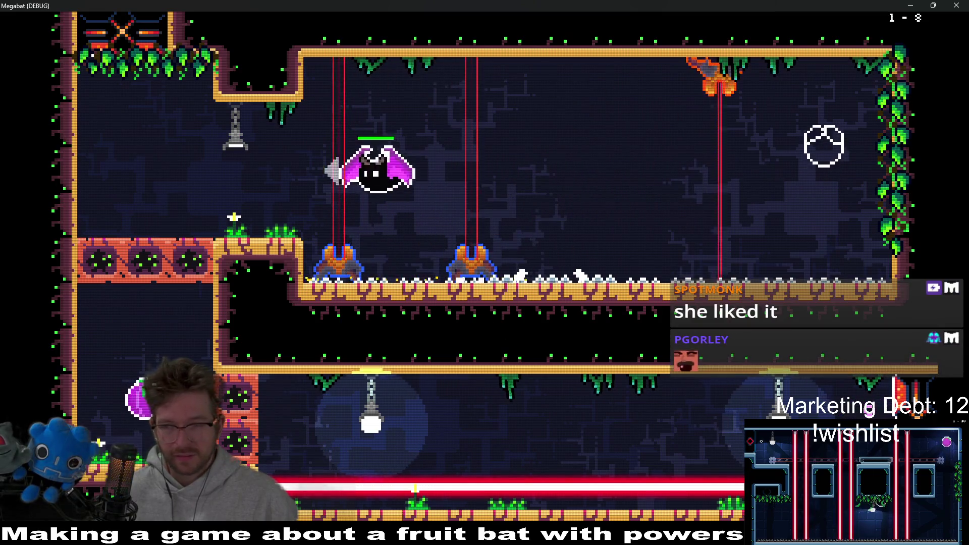
pyautogui.press('Right')
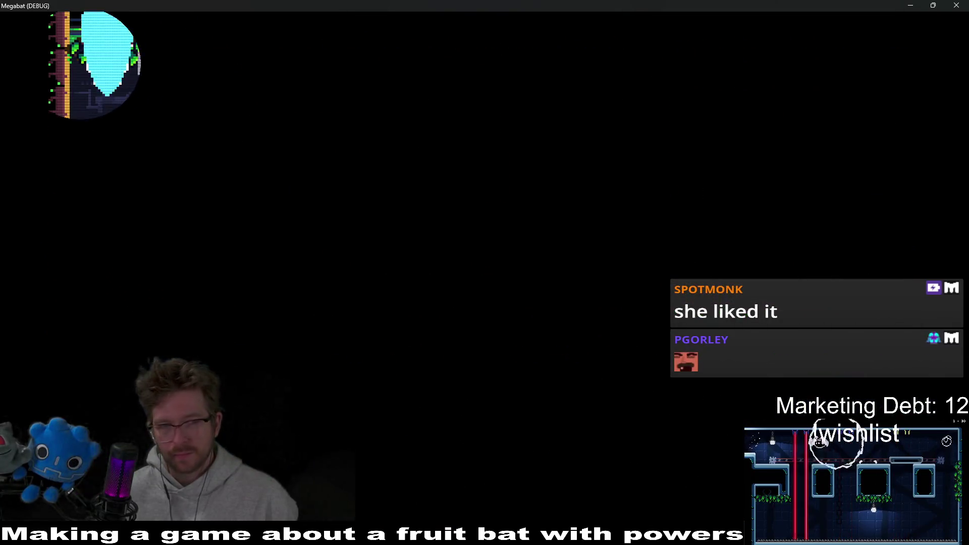
# Grab the fruits past the laser ledge, exit top-right, pause in room 1-11 and return to the editor.
pyautogui.press('Up')
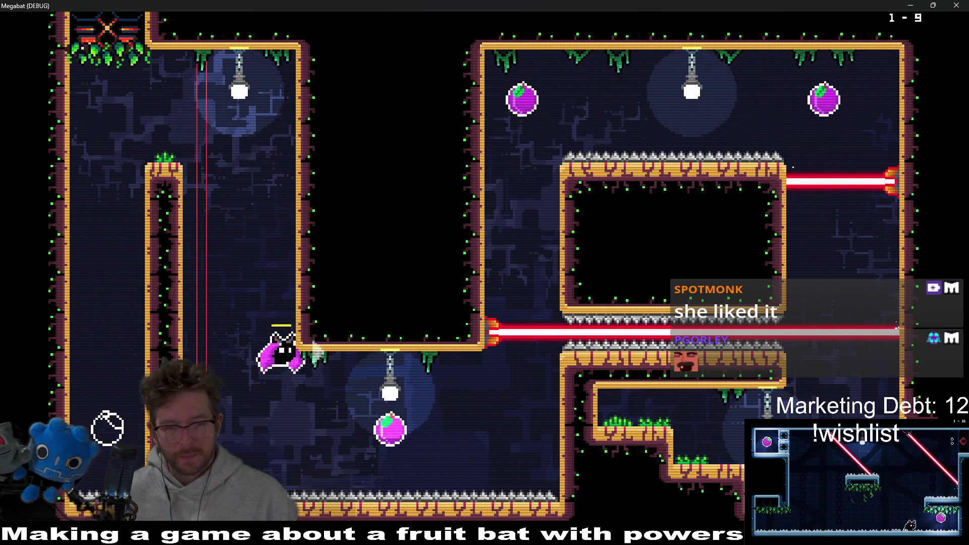
pyautogui.press('Up')
pyautogui.press('Right')
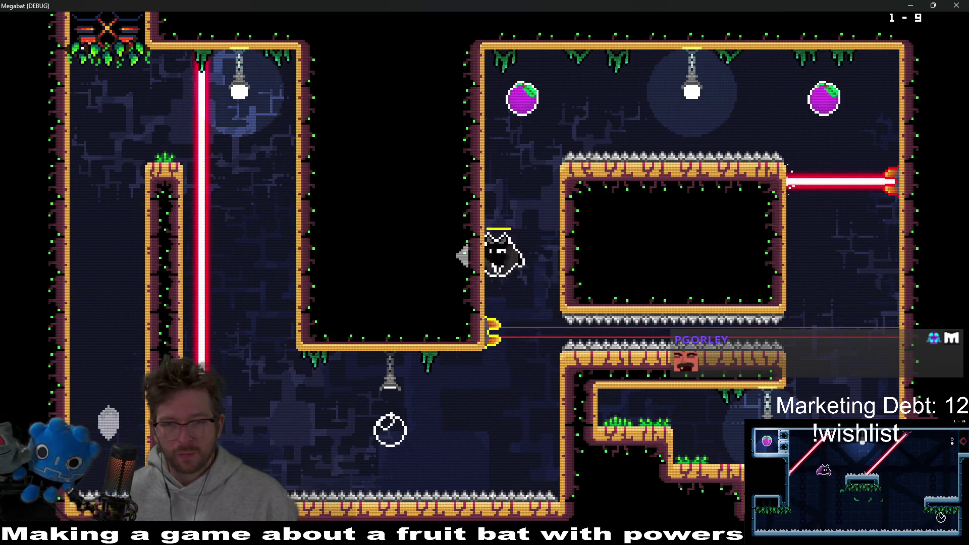
pyautogui.press('Up')
pyautogui.press('Down')
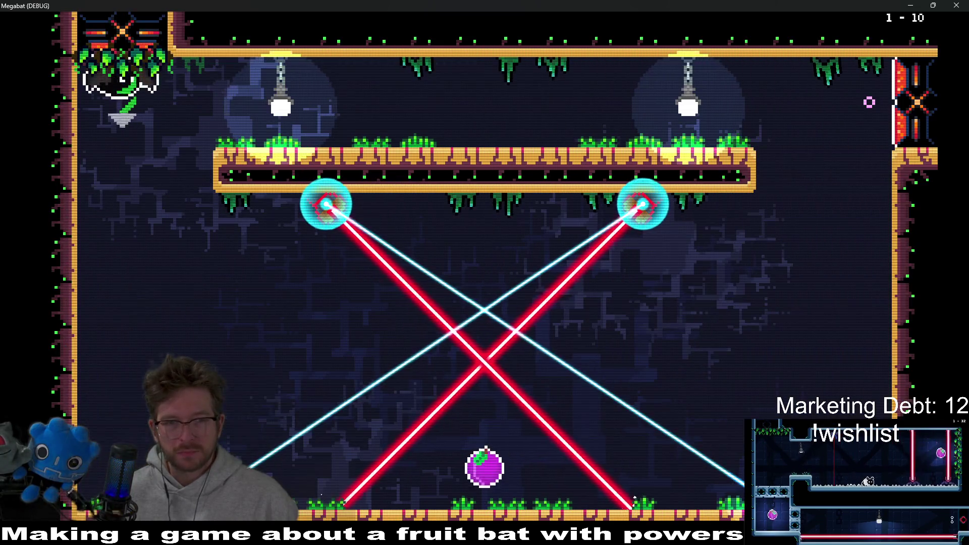
pyautogui.press('Right')
pyautogui.press('Left')
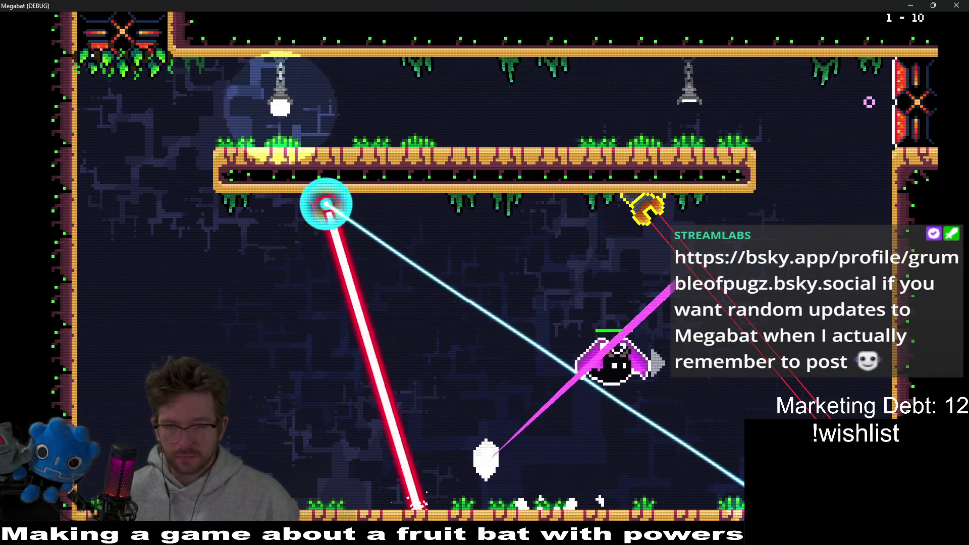
pyautogui.press('Right')
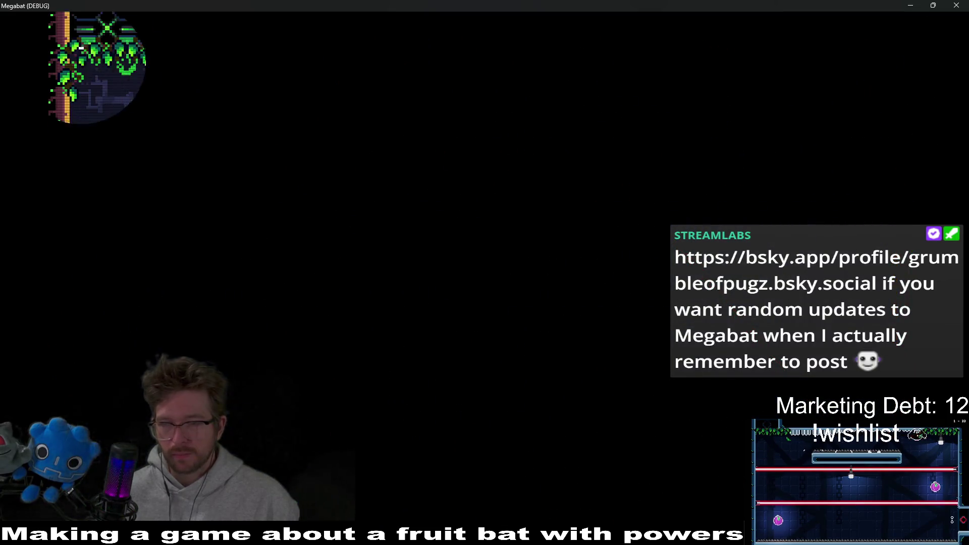
pyautogui.press('Escape')
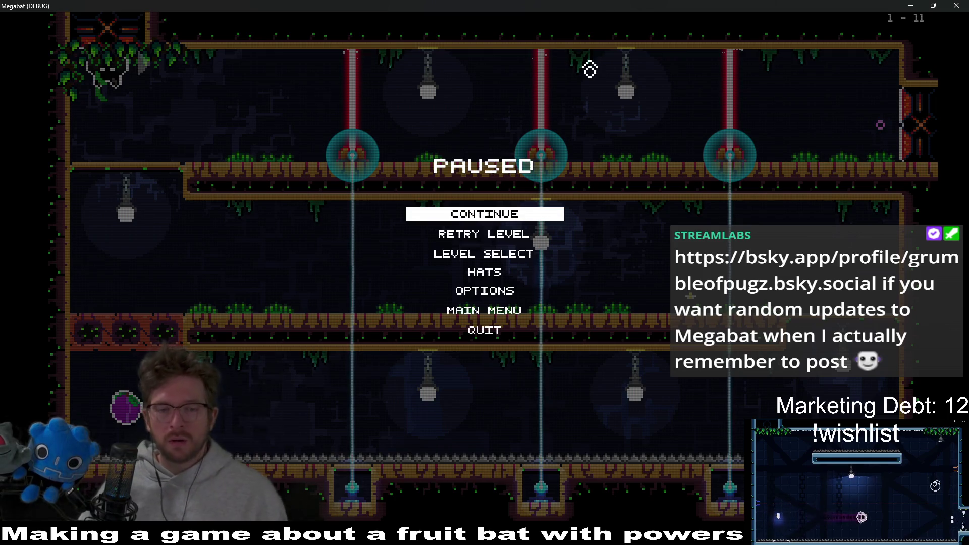
pyautogui.press('F8')
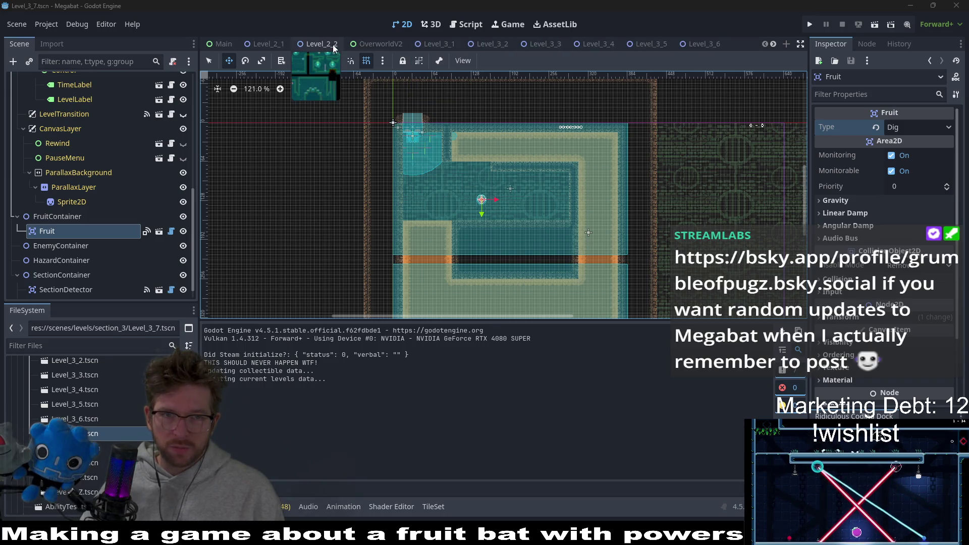
# Switch to the Level_2_1 scene and run it to play-test.
pyautogui.click(265, 43)
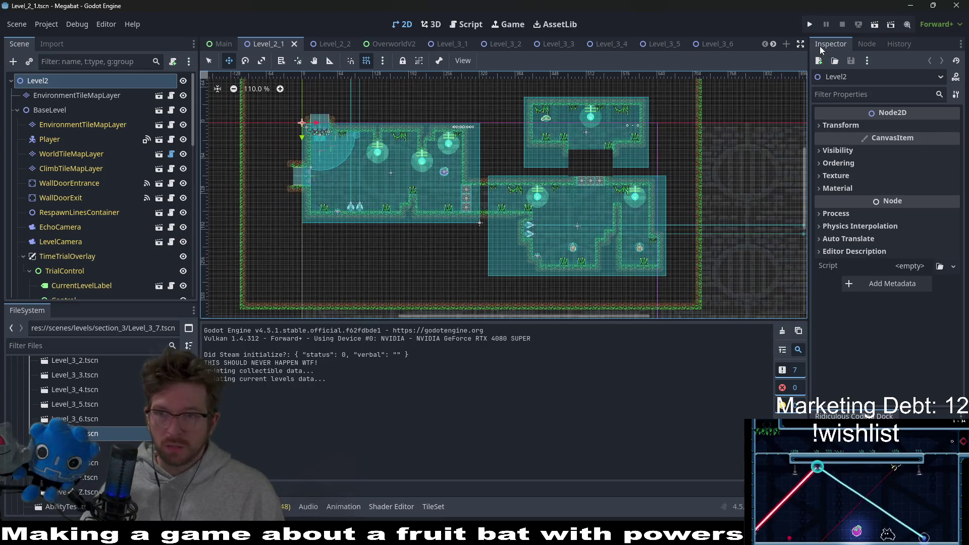
pyautogui.click(872, 28)
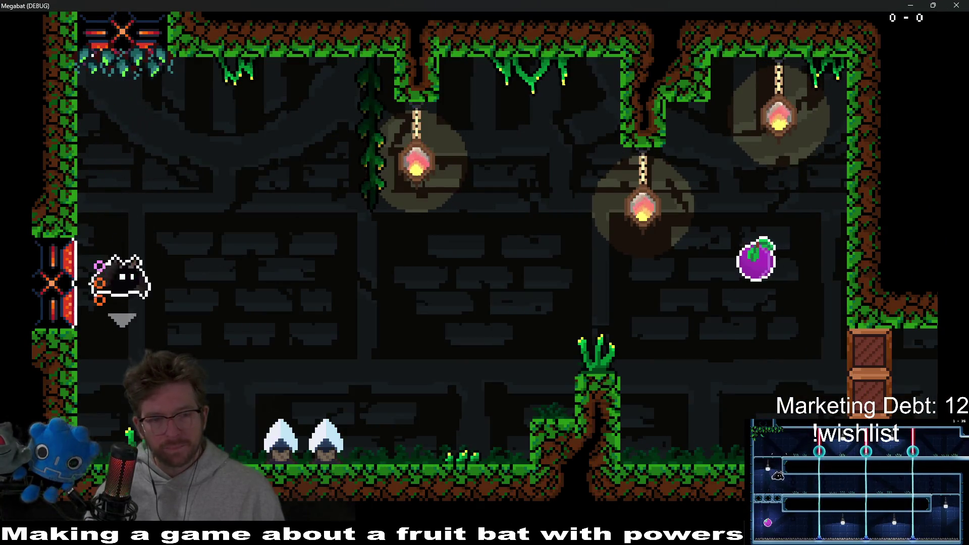
# Fly the bat past the spear rail collecting the purple and orange fruits, then leave via the upper-left ledge.
pyautogui.press('Right')
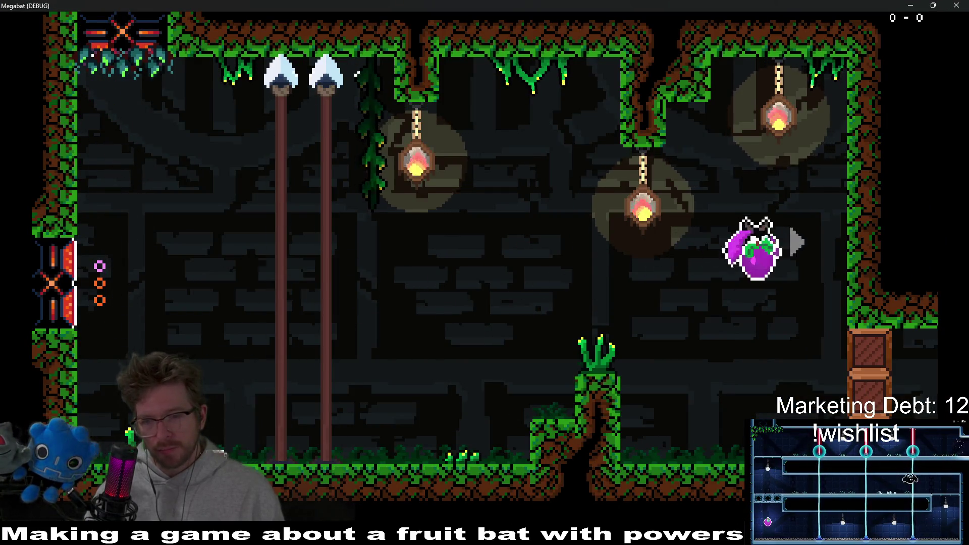
pyautogui.press('Right')
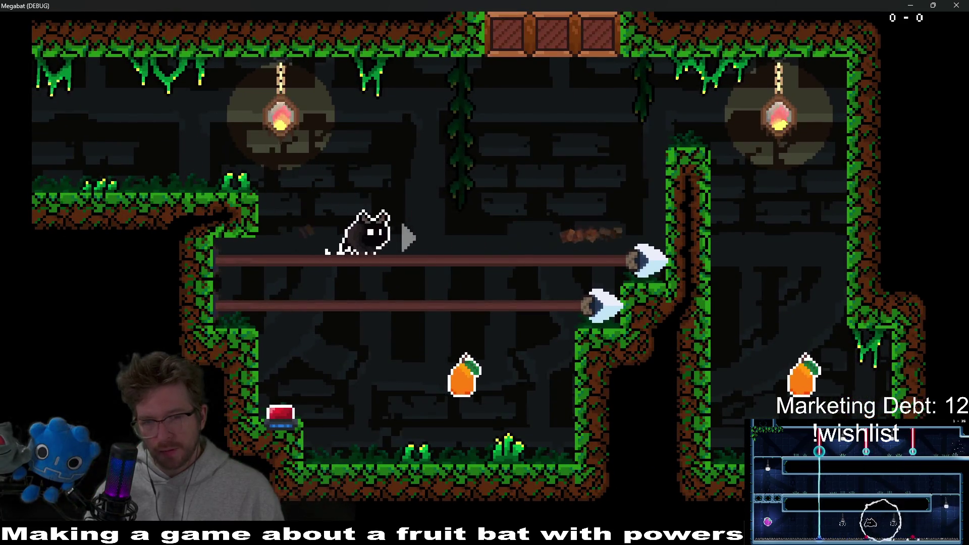
pyautogui.press('Down')
pyautogui.press('Left')
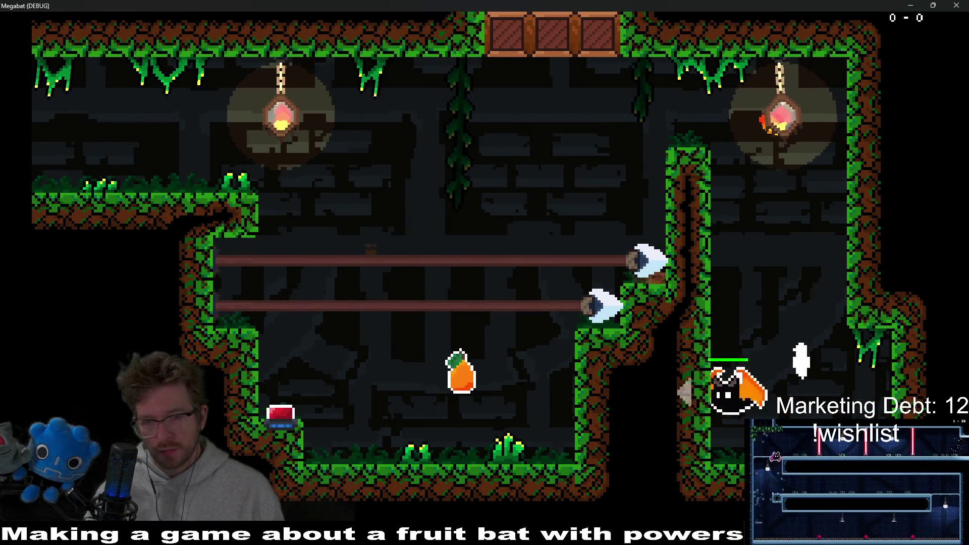
pyautogui.press('Up')
pyautogui.press('Left')
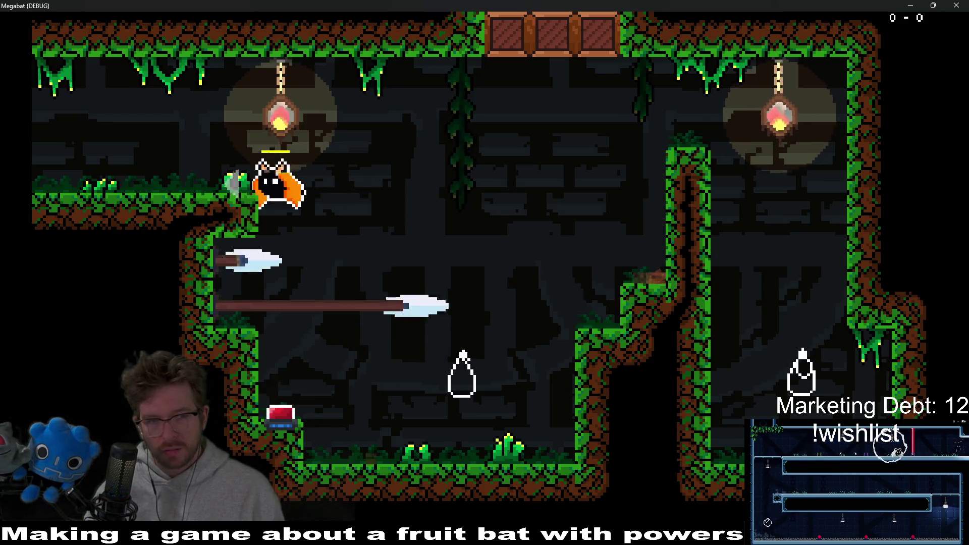
pyautogui.press('Right')
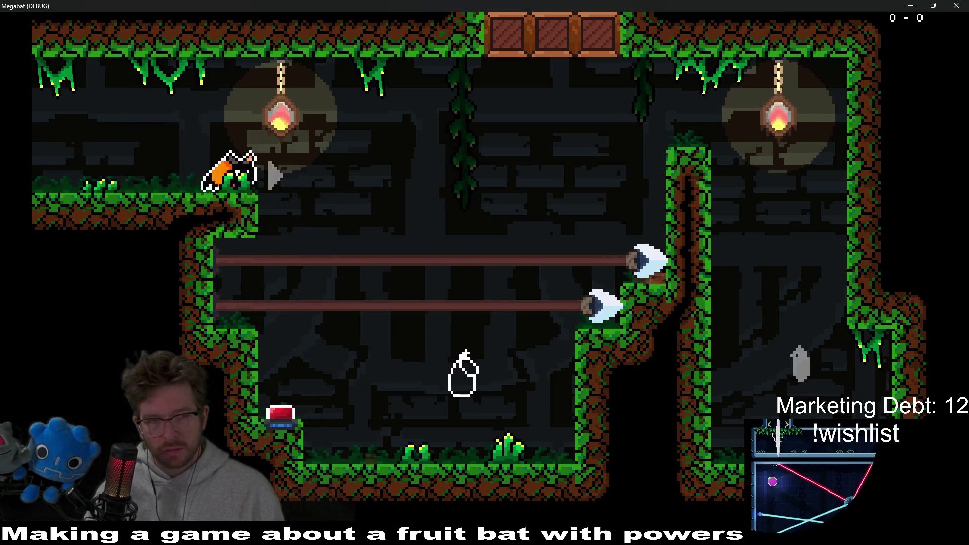
pyautogui.press('Left')
# Collect the next room's purple fruit, drop through the pit into the lower rooms, then close the game window.
pyautogui.press('Up')
pyautogui.press('Right')
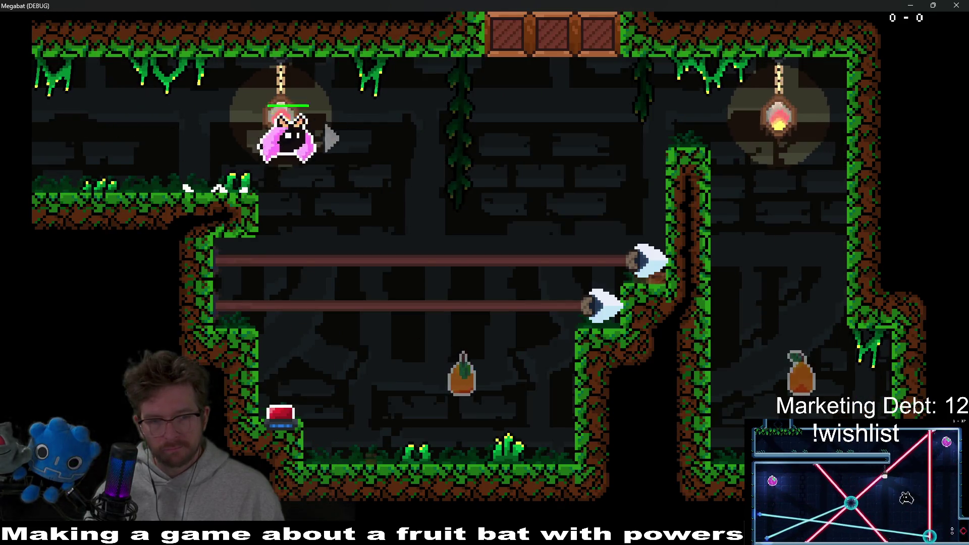
pyautogui.press('Up')
pyautogui.press('Left')
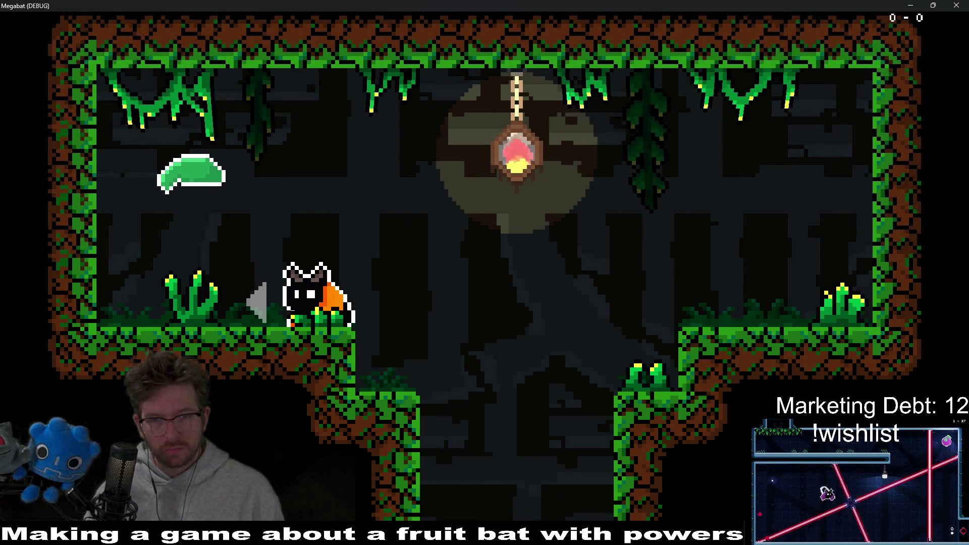
pyautogui.press('Right')
pyautogui.press('Left')
pyautogui.press('Right')
pyautogui.press('Left')
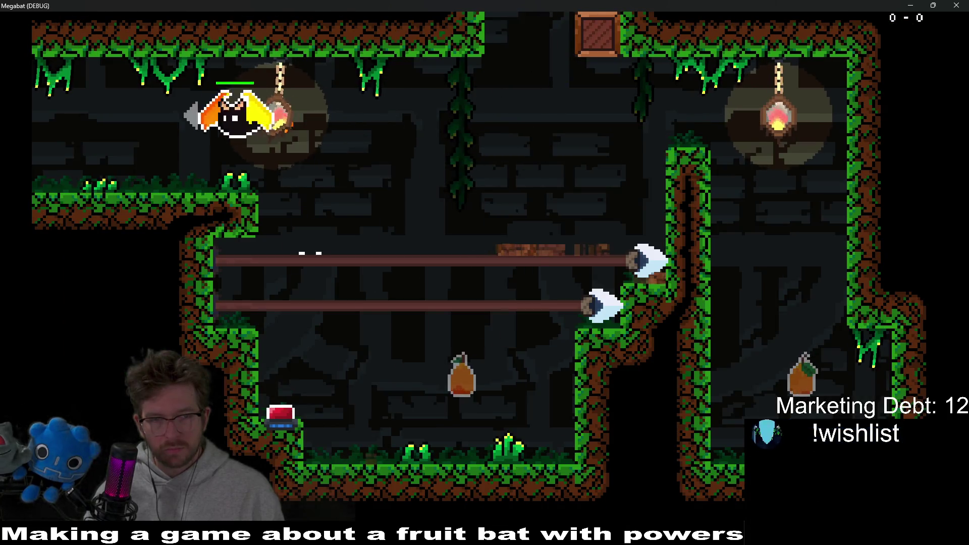
pyautogui.press('Left')
pyautogui.press('Left')
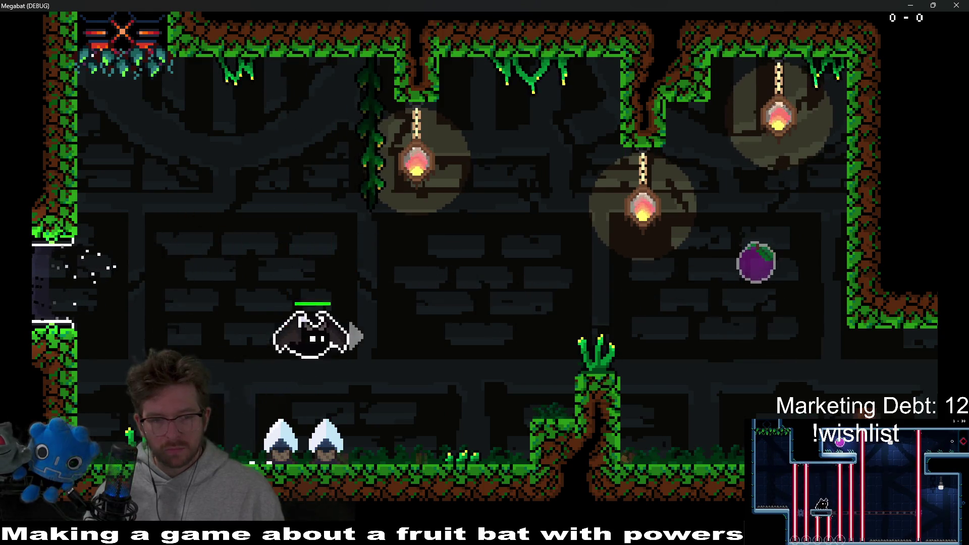
pyautogui.press('Right')
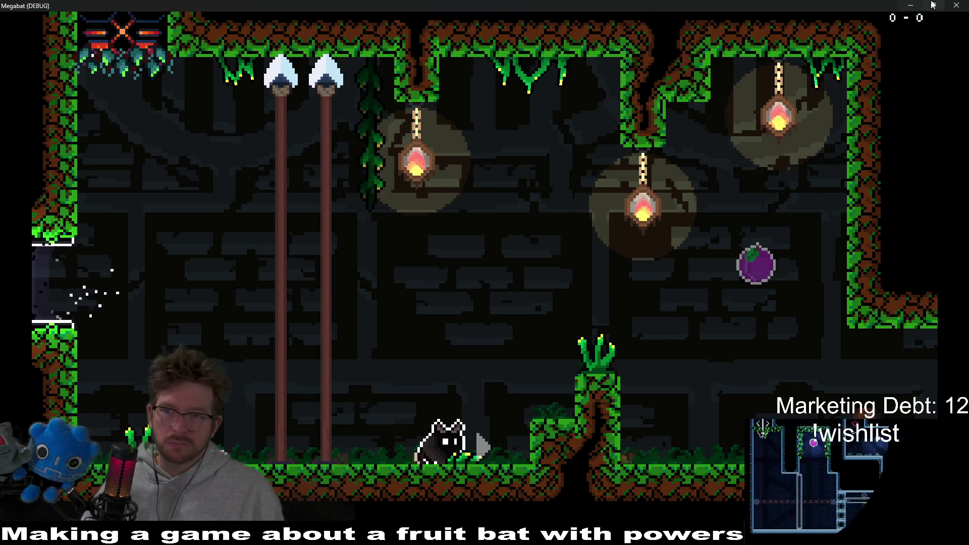
pyautogui.click(957, 6)
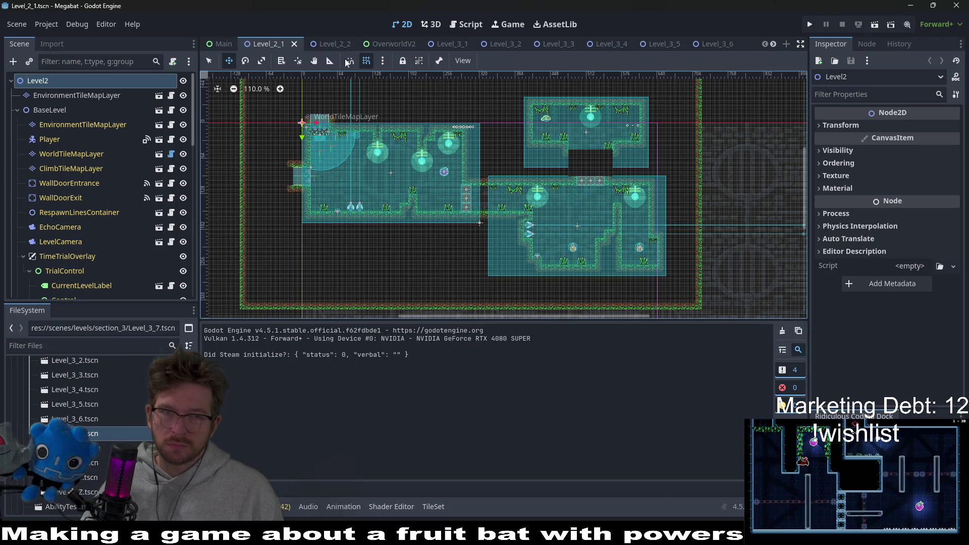
# Save the Level_2_2 scene with Ctrl+S and switch to the Level_3_6 scene.
pyautogui.click(334, 43)
pyautogui.scroll(2, 590, 187)
pyautogui.scroll(2, 590, 187)
pyautogui.scroll(1, 591, 187)
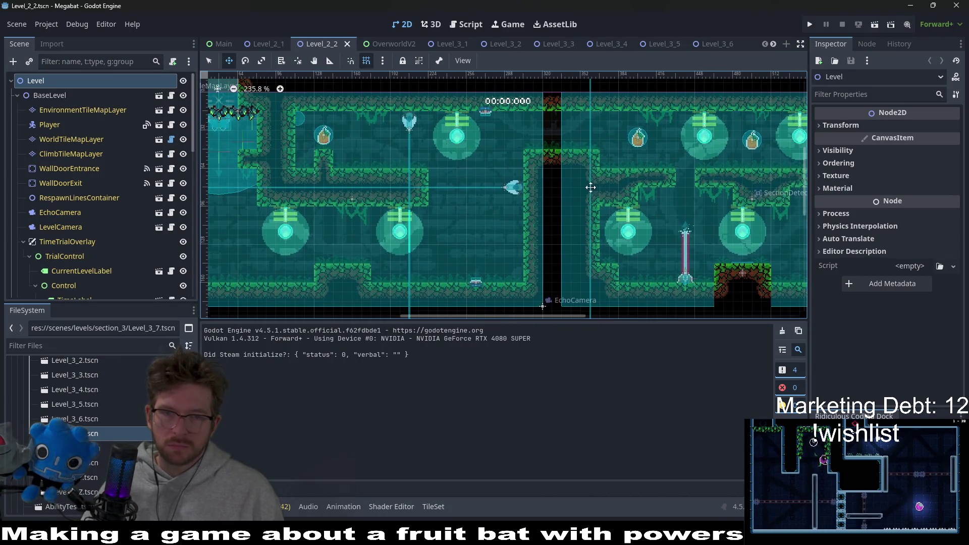
pyautogui.scroll(-1, 591, 188)
pyautogui.scroll(-1, 595, 193)
pyautogui.scroll(-1, 600, 205)
pyautogui.scroll(-1, 604, 213)
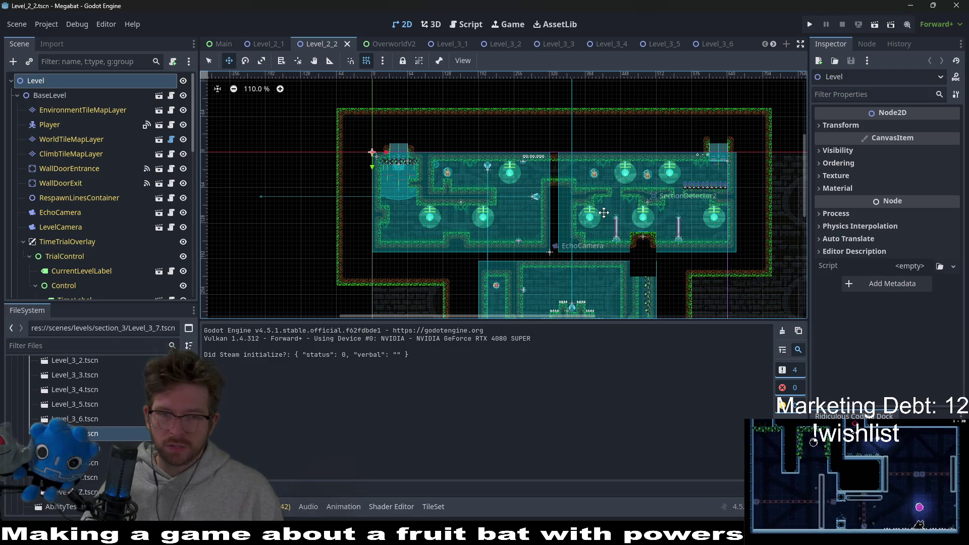
pyautogui.hotkey('ctrl', 's')
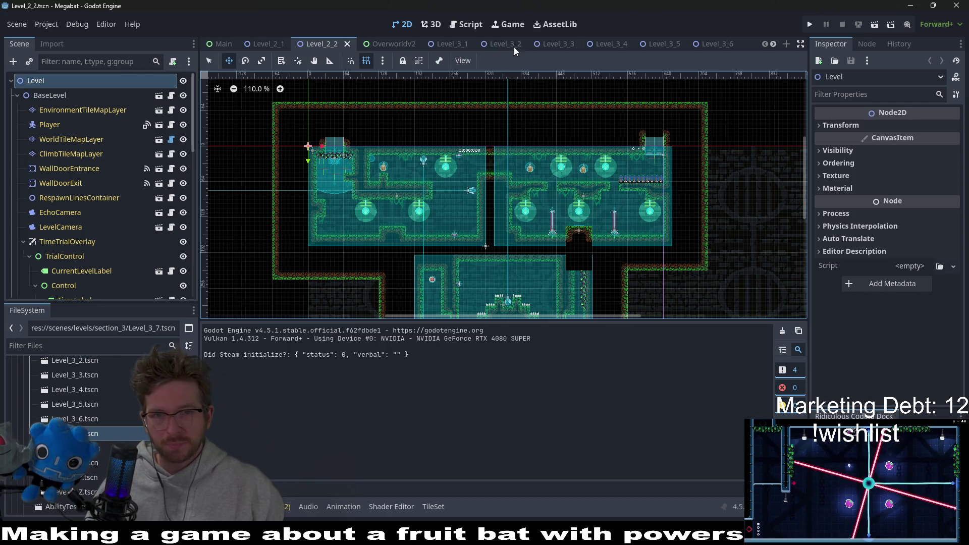
pyautogui.click(712, 43)
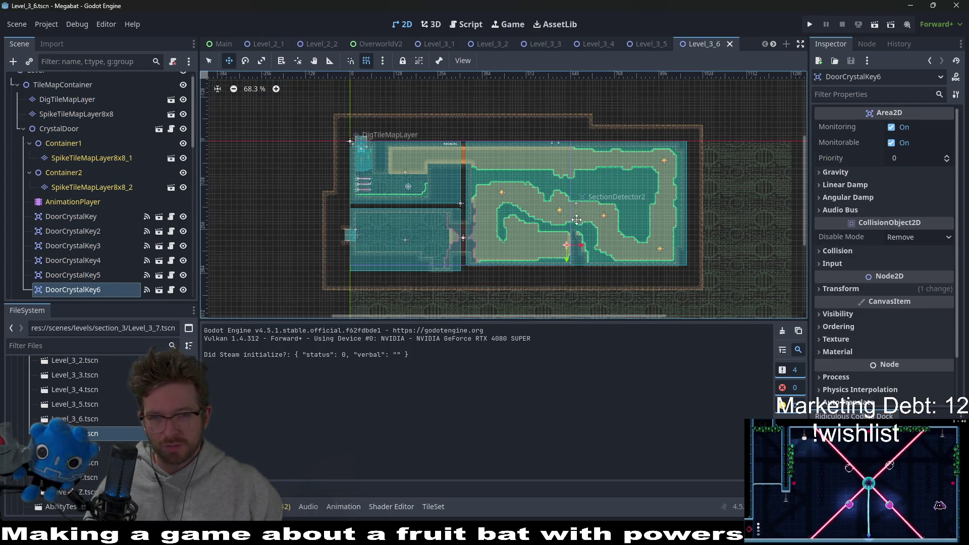
pyautogui.scroll(3, 576, 220)
# Nudge the Level_3_6 view, then Alt+Tab to the browser showing the Twitch stream.
pyautogui.moveTo(504, 246); pyautogui.dragTo(483, 238)
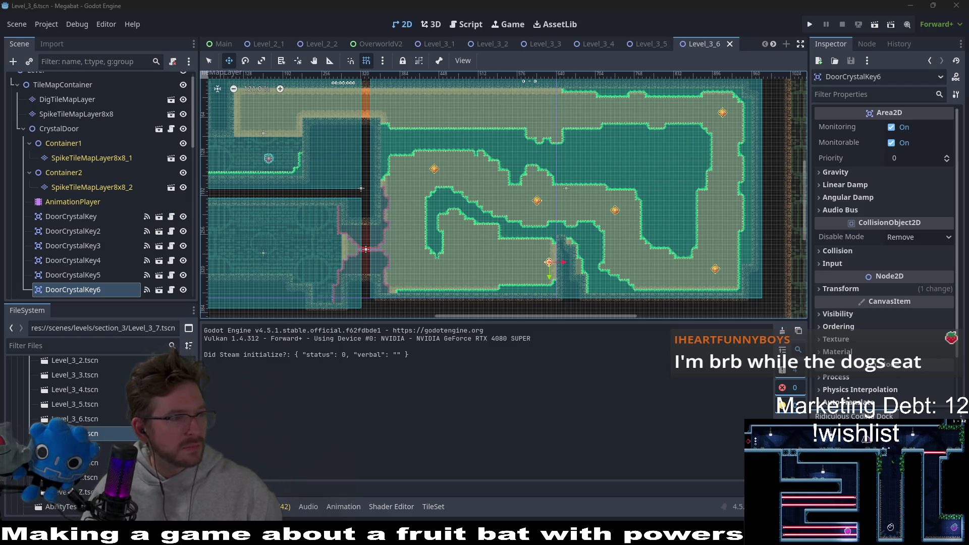
pyautogui.hotkey('alt', 'Tab')
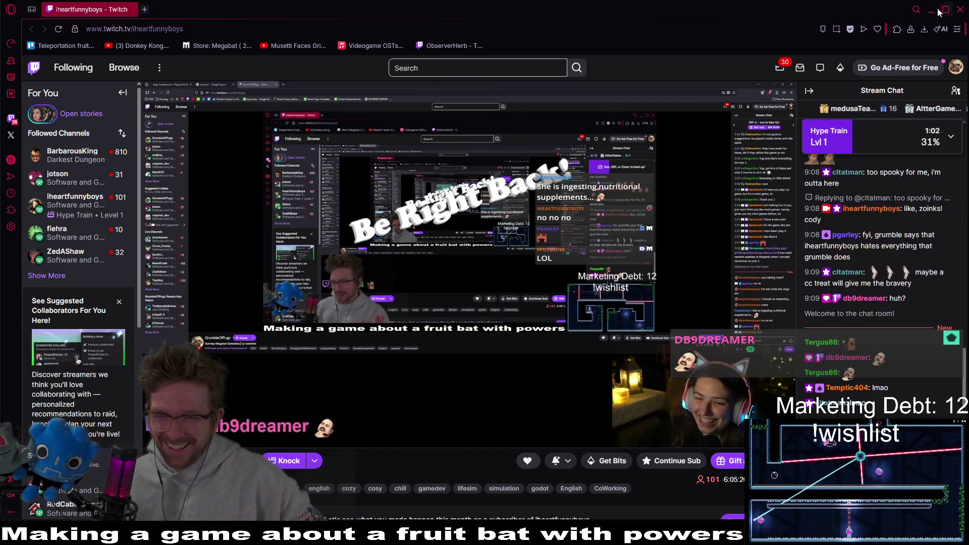
# Drag the browser window down to uncover the Godot editor on Level_3_6.
pyautogui.moveTo(577, 15)
pyautogui.mouseDown()
pyautogui.moveTo(439, 48)
pyautogui.moveTo(0, 50)
pyautogui.mouseUp()
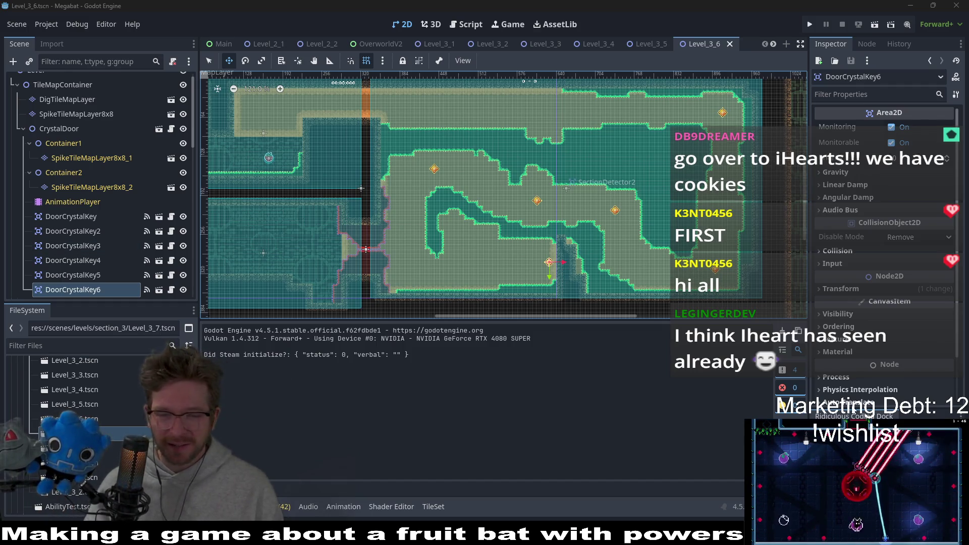
# Switch to Chrome, load the Microscape game page and position its window over the editor.
pyautogui.hotkey('alt', 'Tab')
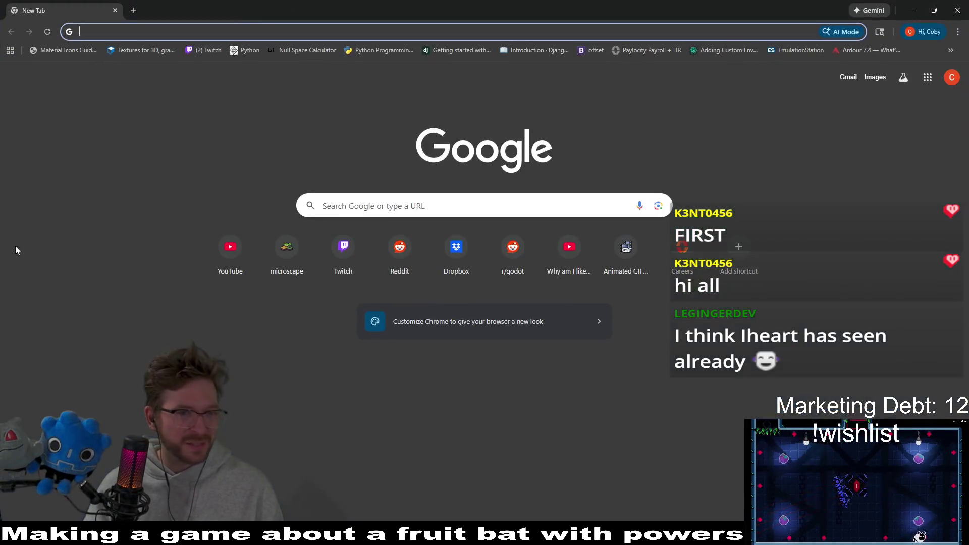
pyautogui.click(286, 248)
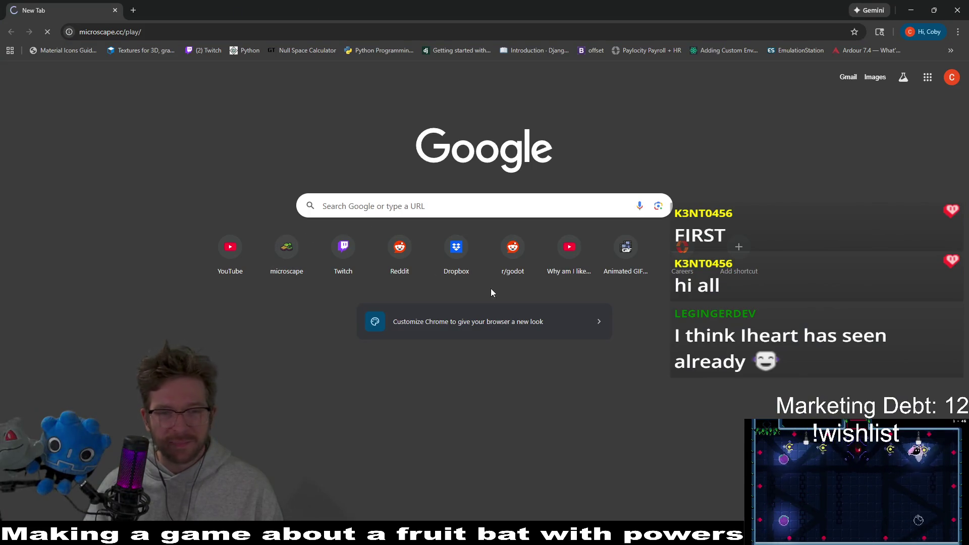
pyautogui.moveTo(456, 8); pyautogui.dragTo(0, 131)
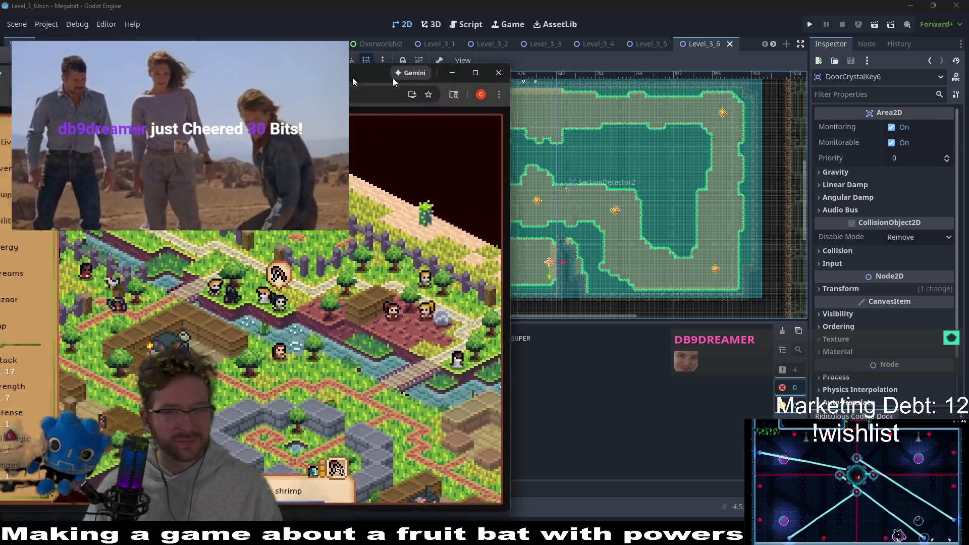
pyautogui.moveTo(394, 78)
pyautogui.mouseDown()
pyautogui.moveTo(471, 68)
pyautogui.moveTo(496, 102)
pyautogui.moveTo(466, 84)
pyautogui.mouseUp()
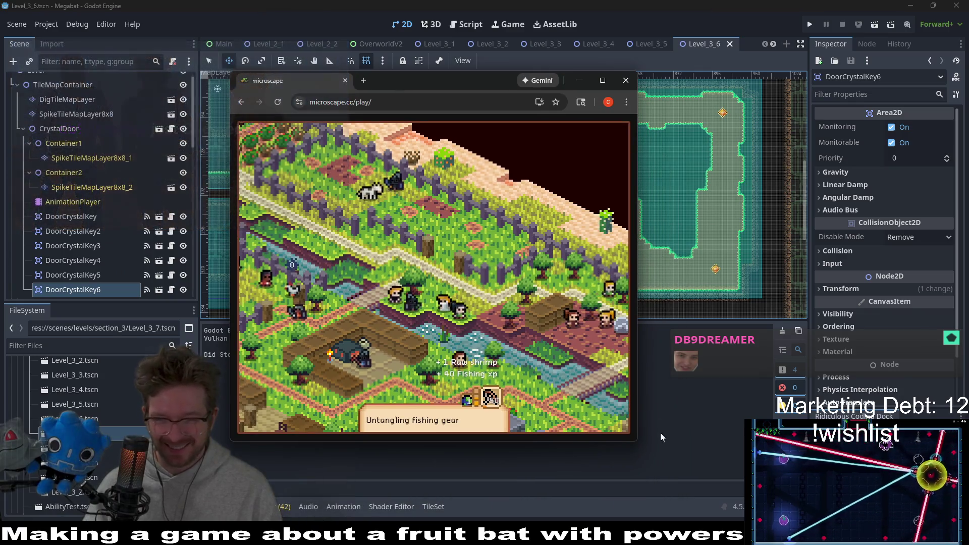
# Maximize the Microscape window and look into the cow pen and chicken coop activities.
pyautogui.moveTo(638, 439); pyautogui.dragTo(733, 370)
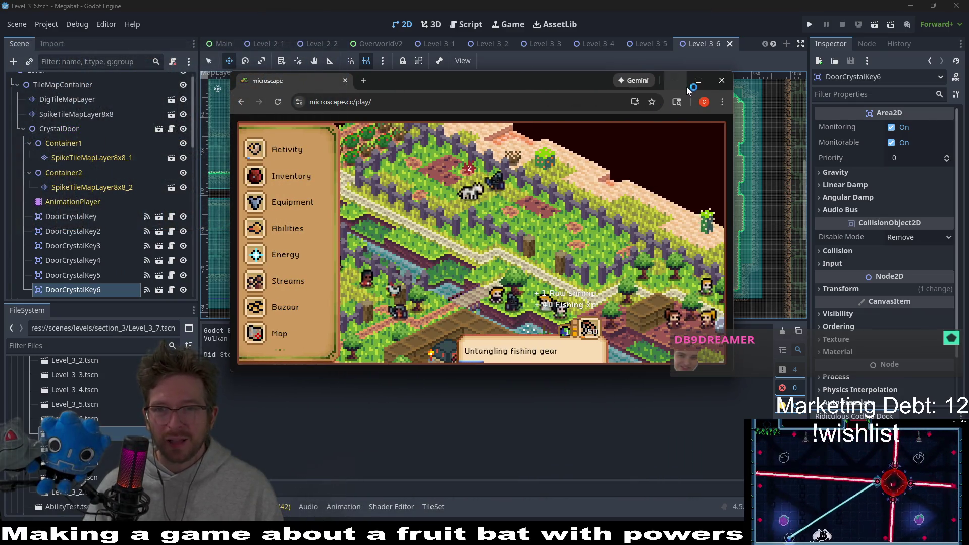
pyautogui.doubleClick(687, 87)
pyautogui.click(189, 25)
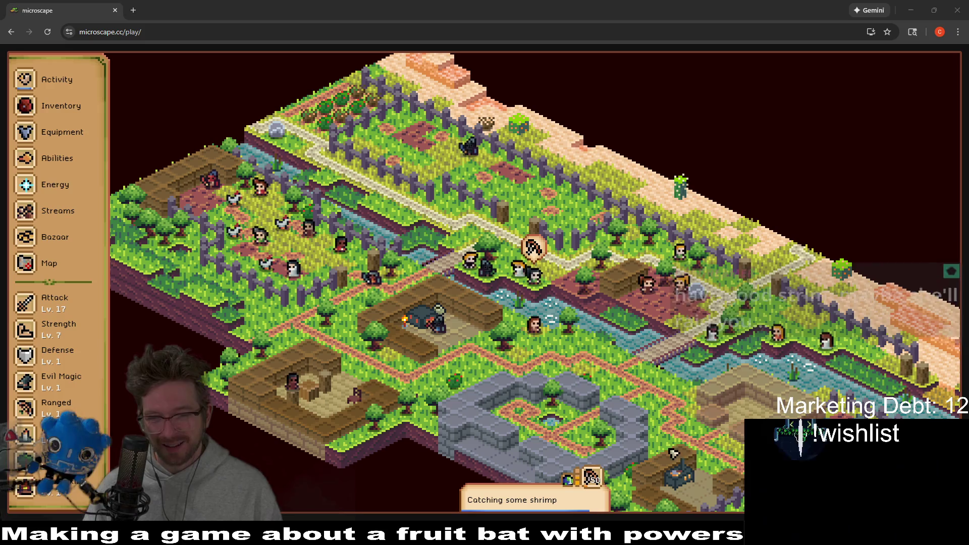
pyautogui.click(510, 184)
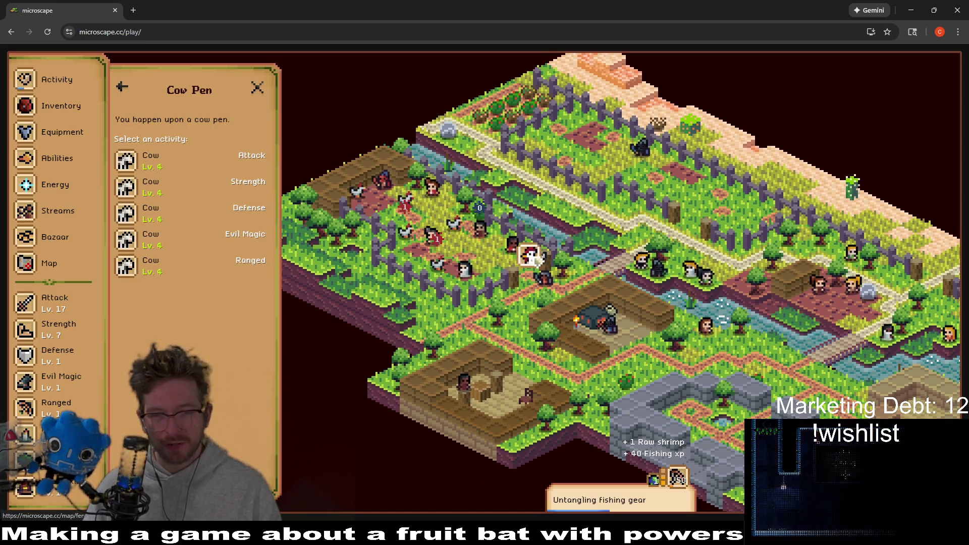
pyautogui.click(460, 226)
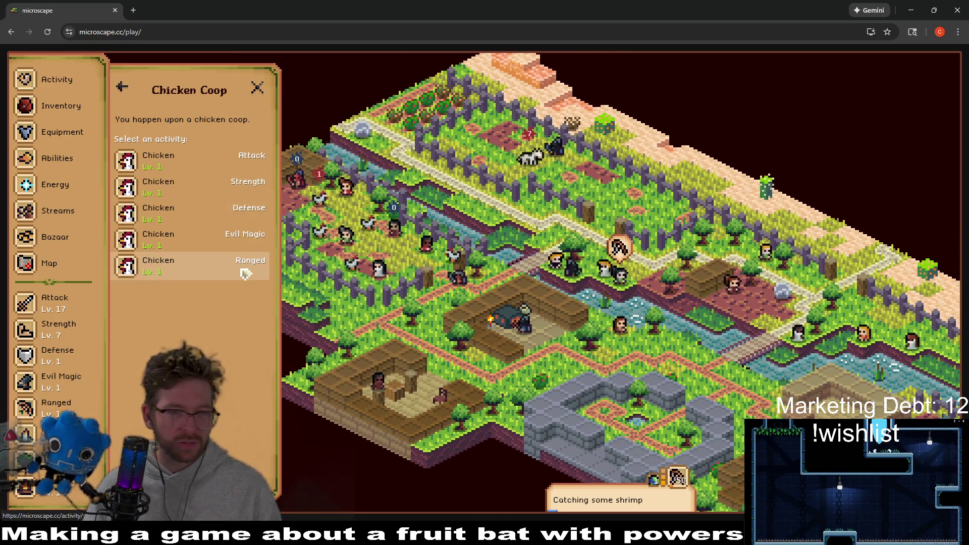
# View a chicken's combat stats and drops, then shrink the window and bring Godot back to the front.
pyautogui.click(235, 204)
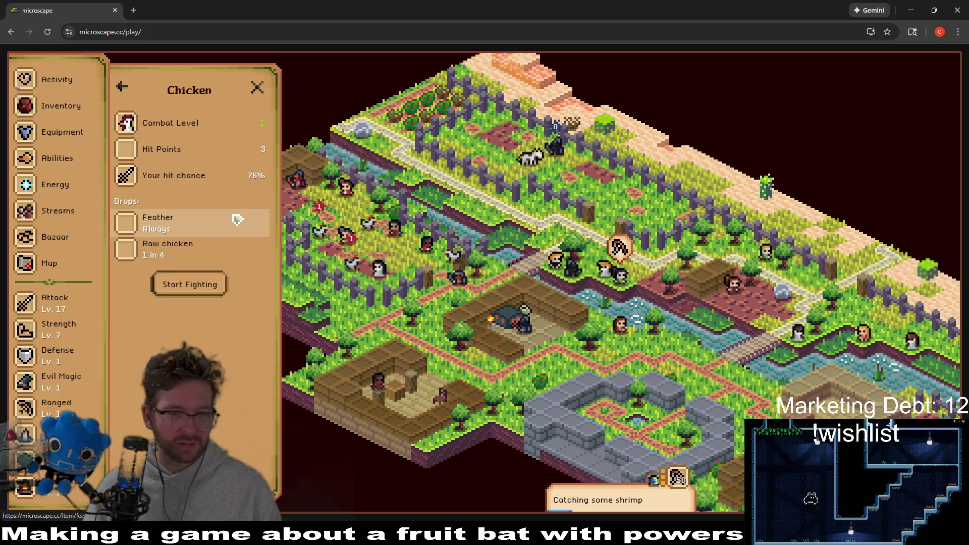
pyautogui.click(205, 285)
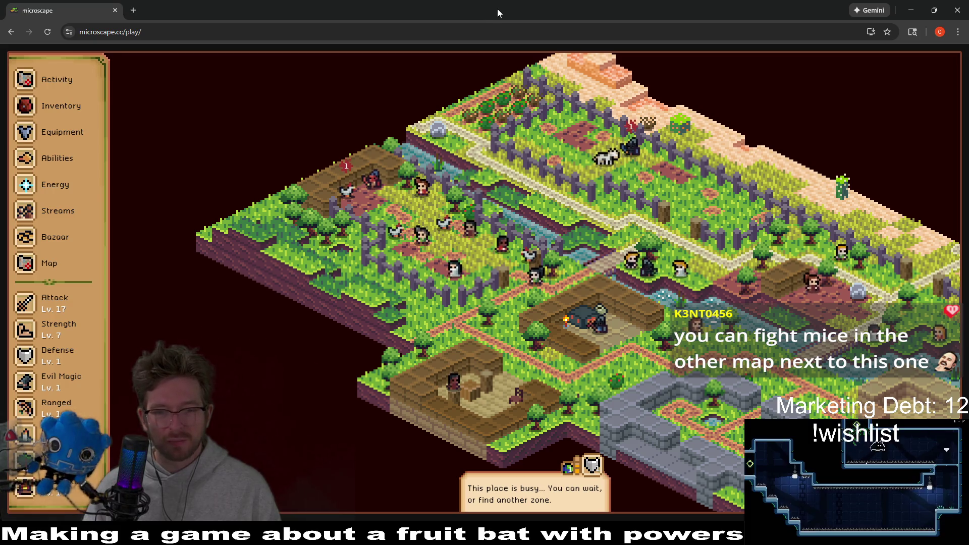
pyautogui.doubleClick(497, 9)
pyautogui.click(497, 9)
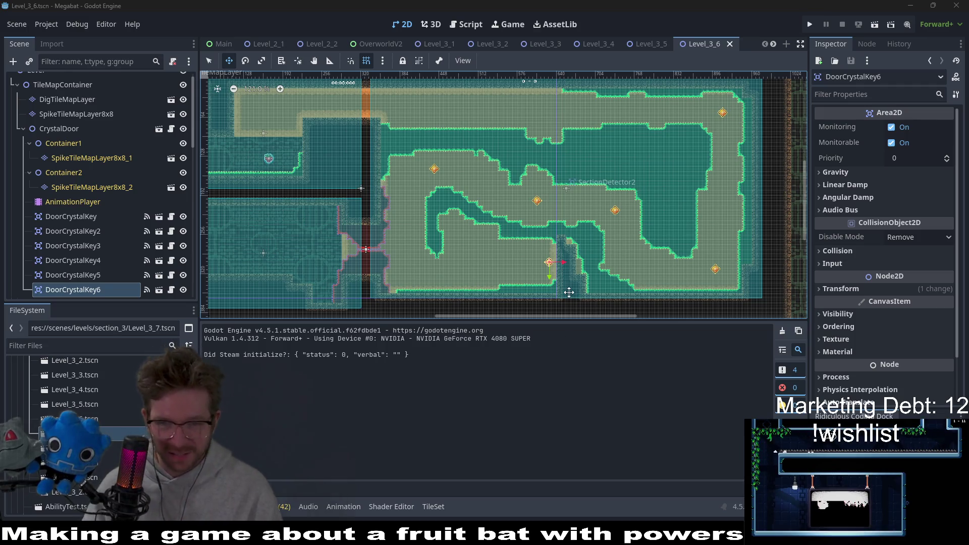
pyautogui.scroll(-1, 565, 286)
pyautogui.scroll(1, 566, 286)
pyautogui.scroll(1, 575, 266)
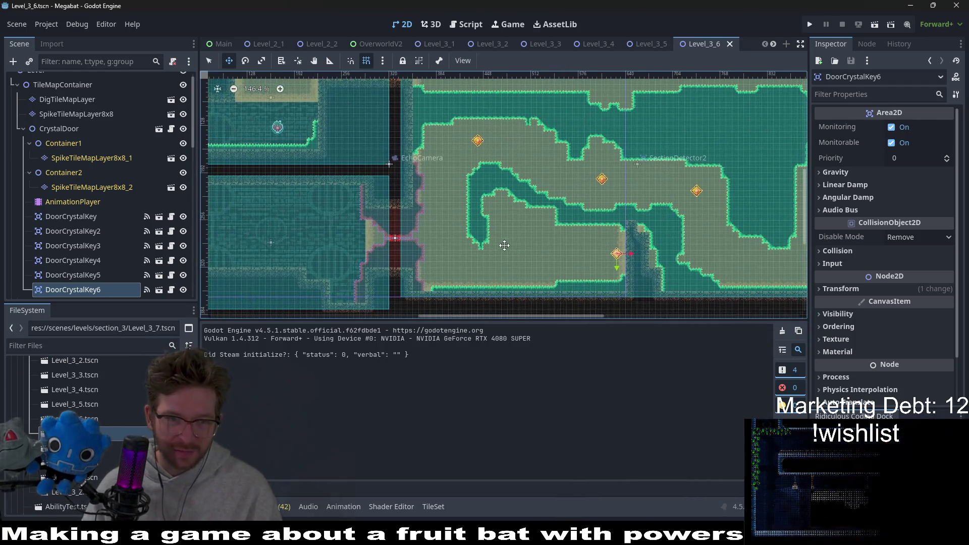
pyautogui.hscroll(-3, 476, 241)
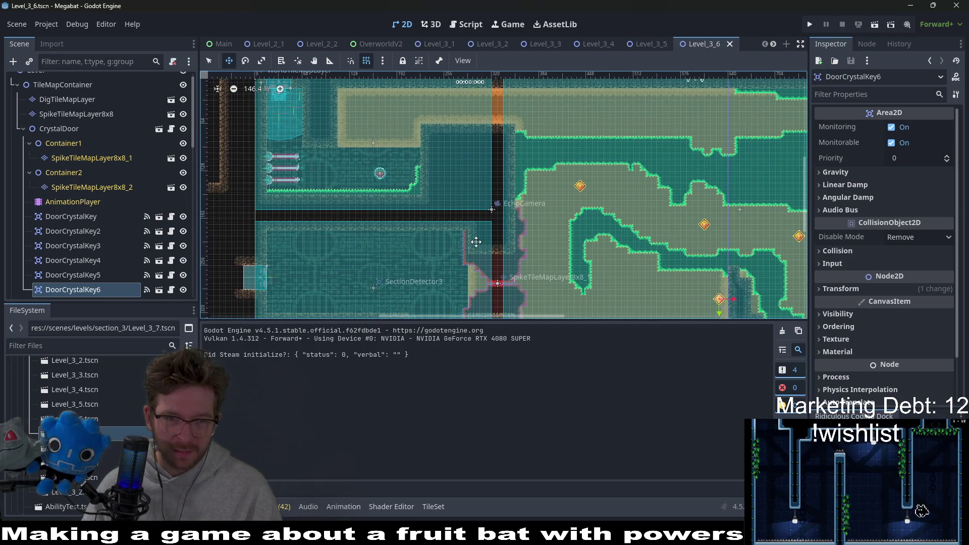
pyautogui.hscroll(3, 655, 281)
pyautogui.scroll(-1, 655, 281)
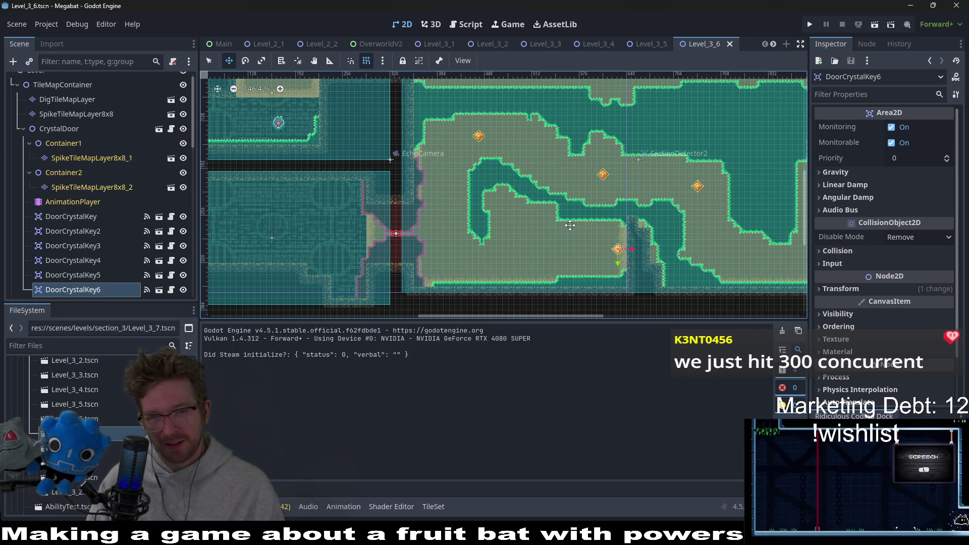
pyautogui.scroll(-3, 569, 225)
pyautogui.scroll(-1, 569, 225)
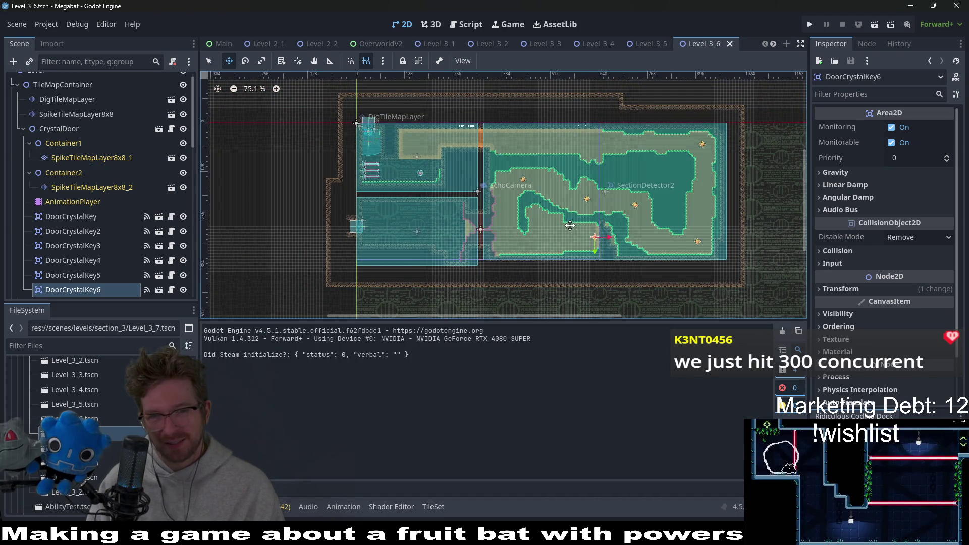
pyautogui.scroll(2, 570, 225)
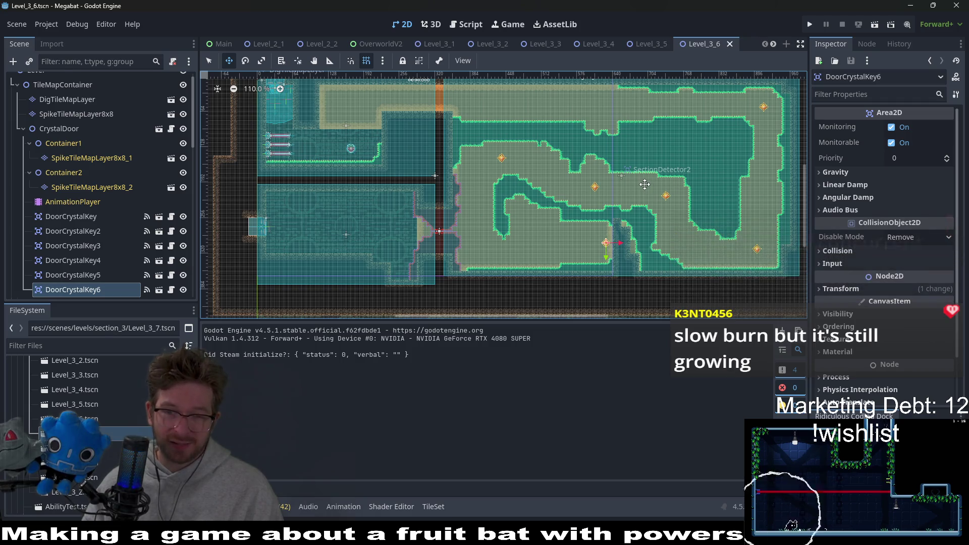
pyautogui.scroll(3, 658, 243)
pyautogui.scroll(2, 644, 231)
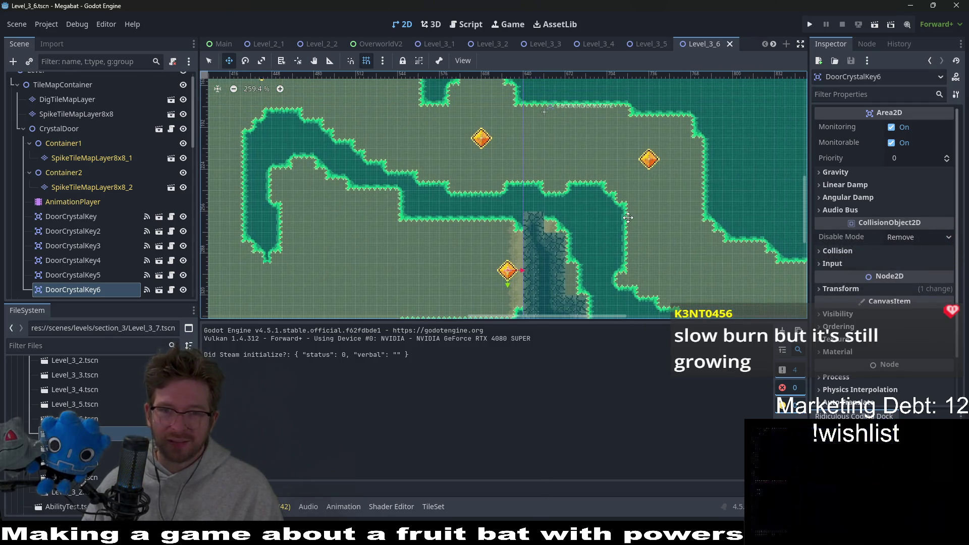
pyautogui.scroll(-1, 619, 256)
pyautogui.scroll(-1, 598, 232)
pyautogui.scroll(-1, 596, 232)
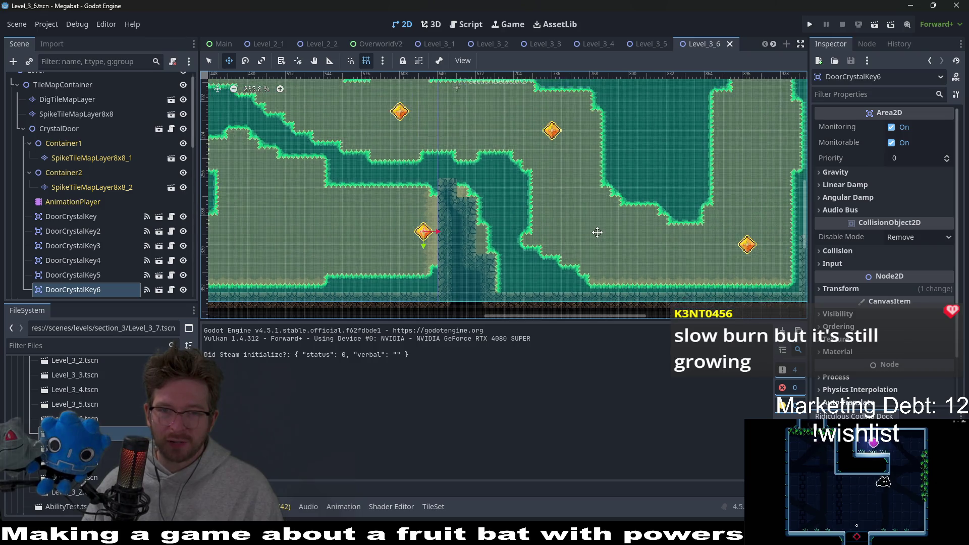
pyautogui.scroll(-1, 716, 152)
pyautogui.scroll(-1, 678, 222)
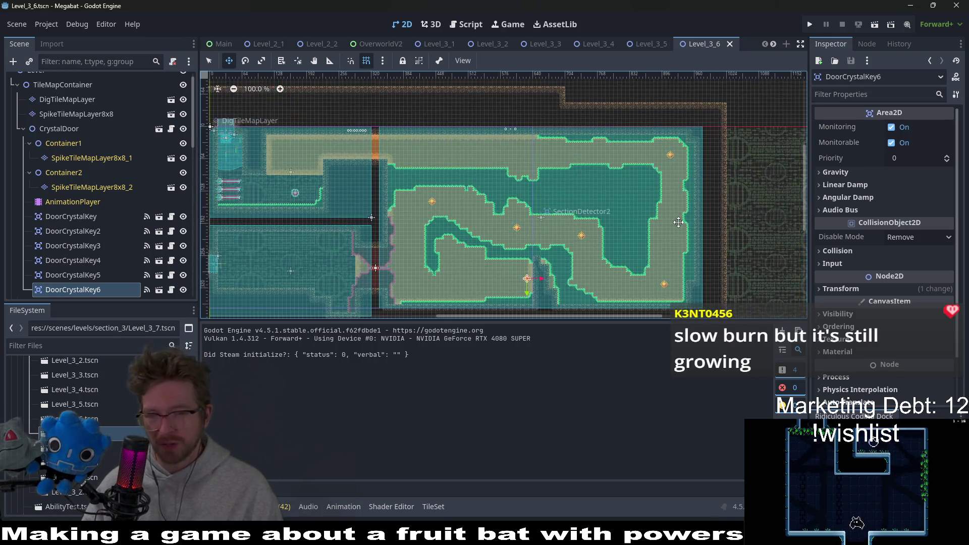
pyautogui.scroll(2, 414, 197)
# Pan to the level's left part, focus on the Fruit pickup and save the Level_3_6 scene.
pyautogui.moveTo(106, 202); pyautogui.dragTo(249, 202)
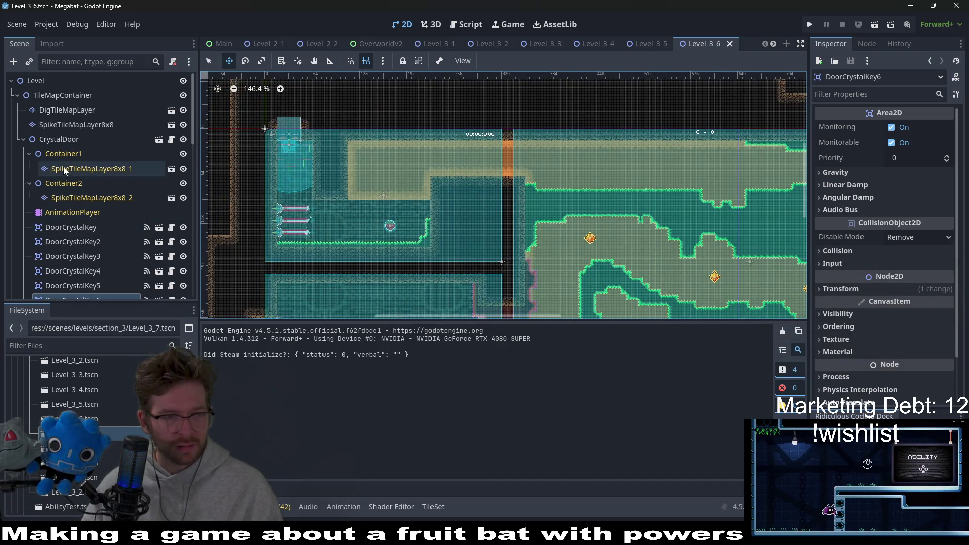
pyautogui.scroll(-5, 65, 167)
pyautogui.scroll(-3, 64, 167)
pyautogui.scroll(-3, 53, 174)
pyautogui.doubleClick(47, 158)
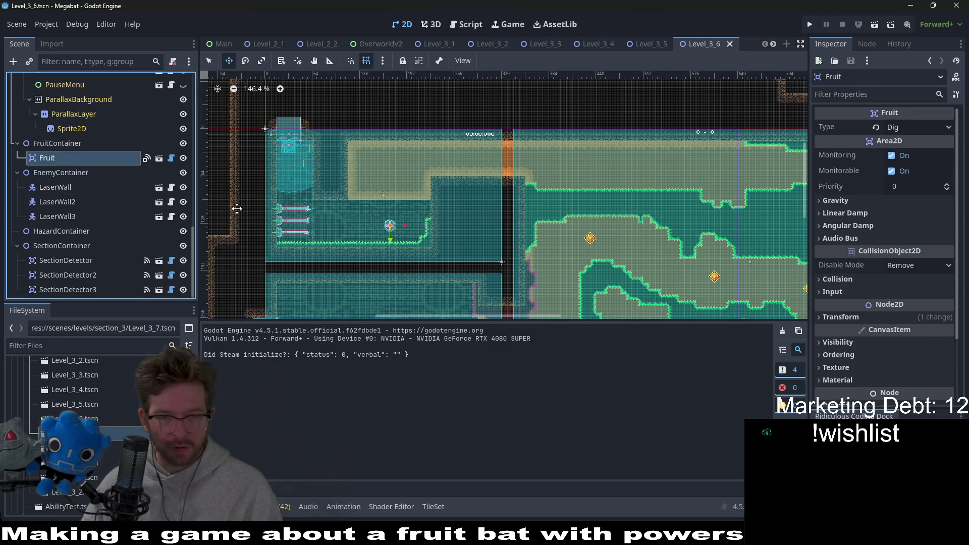
pyautogui.scroll(3, 418, 213)
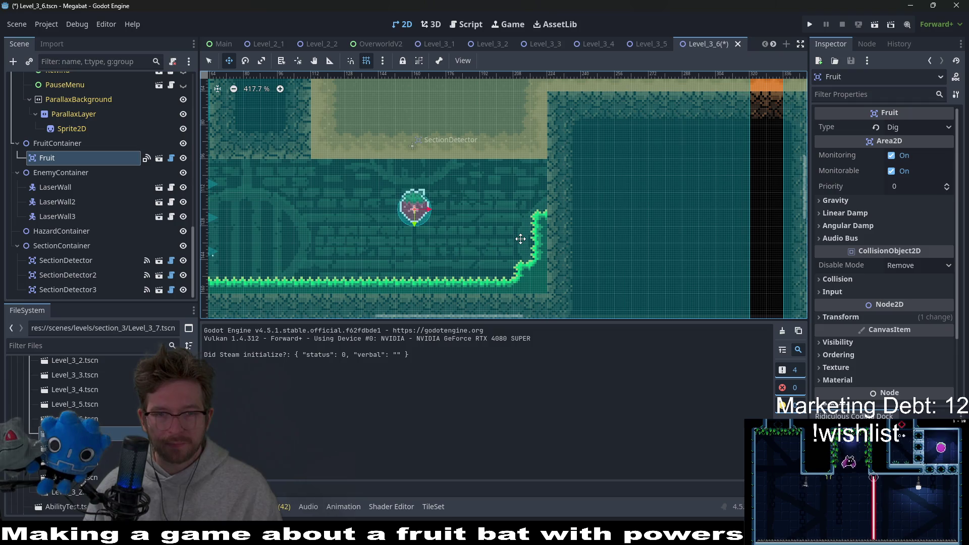
pyautogui.hotkey('ctrl', 's')
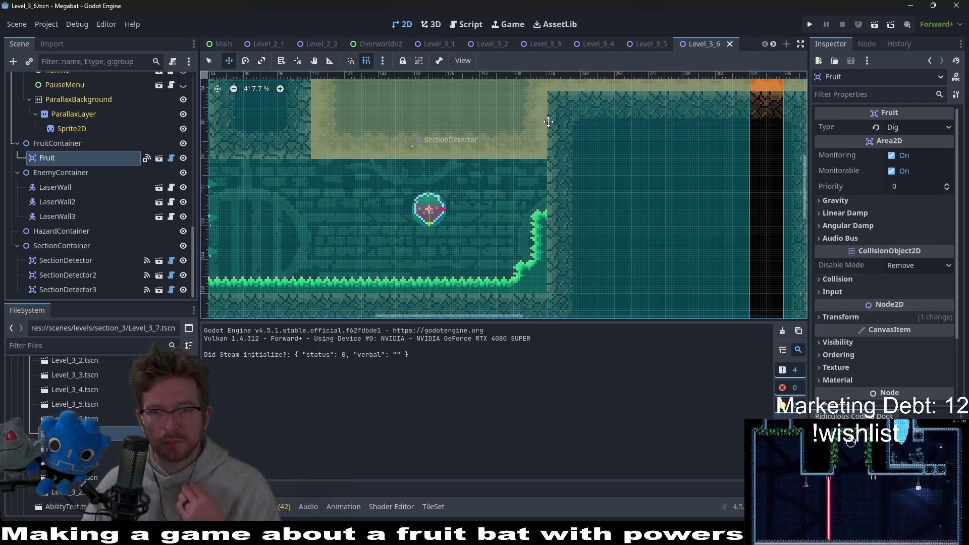
pyautogui.scroll(-2, 577, 137)
pyautogui.scroll(-5, 667, 48)
# Switch to the Level_3_7 scene and bring up the node actions for HazardContainer.
pyautogui.click(557, 43)
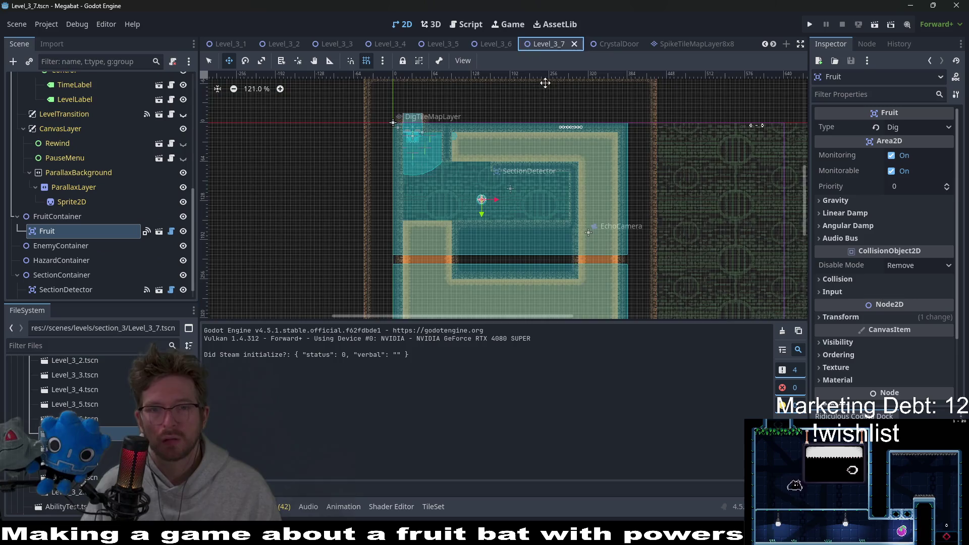
pyautogui.scroll(-3, 485, 188)
pyautogui.scroll(1, 485, 185)
pyautogui.scroll(1, 504, 228)
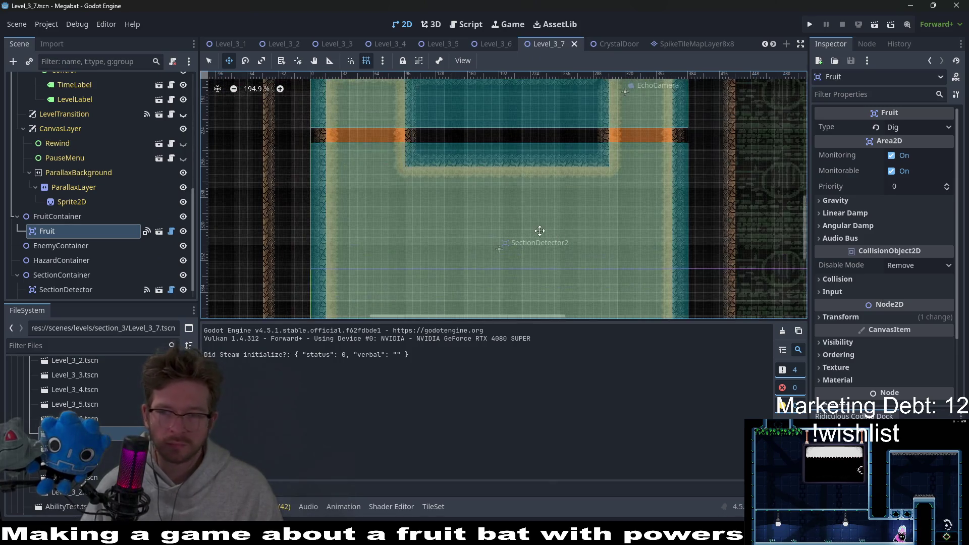
pyautogui.scroll(1, 541, 247)
pyautogui.scroll(1, 540, 246)
pyautogui.scroll(-1, 574, 184)
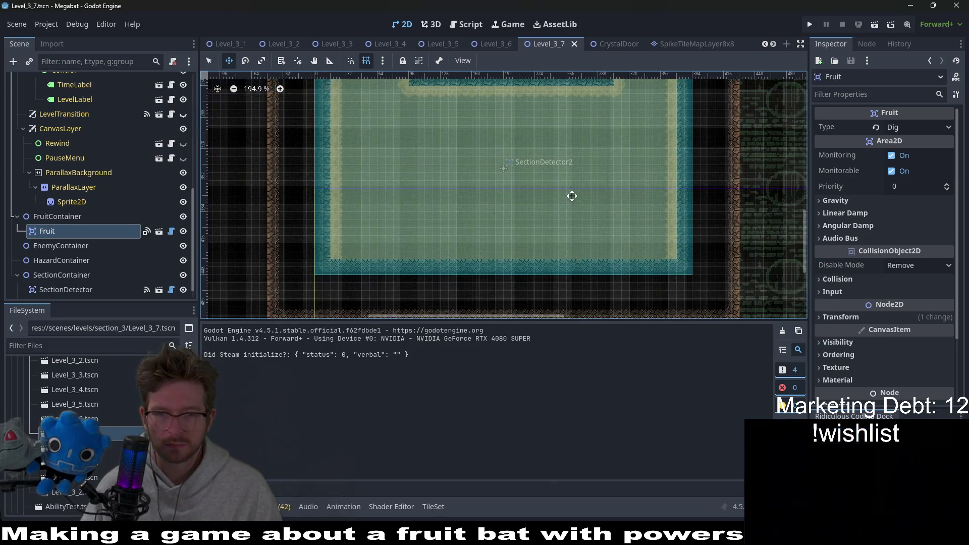
pyautogui.scroll(-1, 542, 210)
pyautogui.scroll(3, 125, 162)
pyautogui.scroll(3, 126, 159)
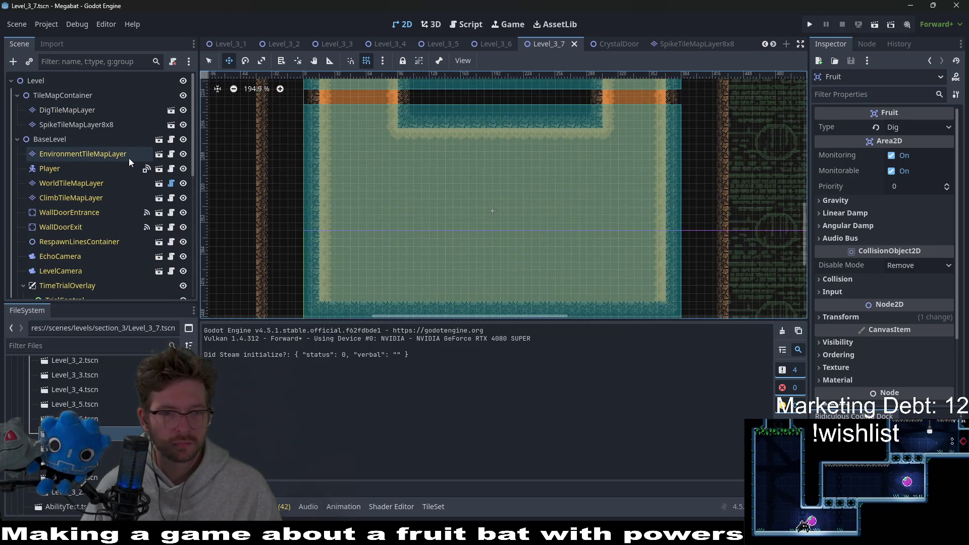
pyautogui.click(76, 109)
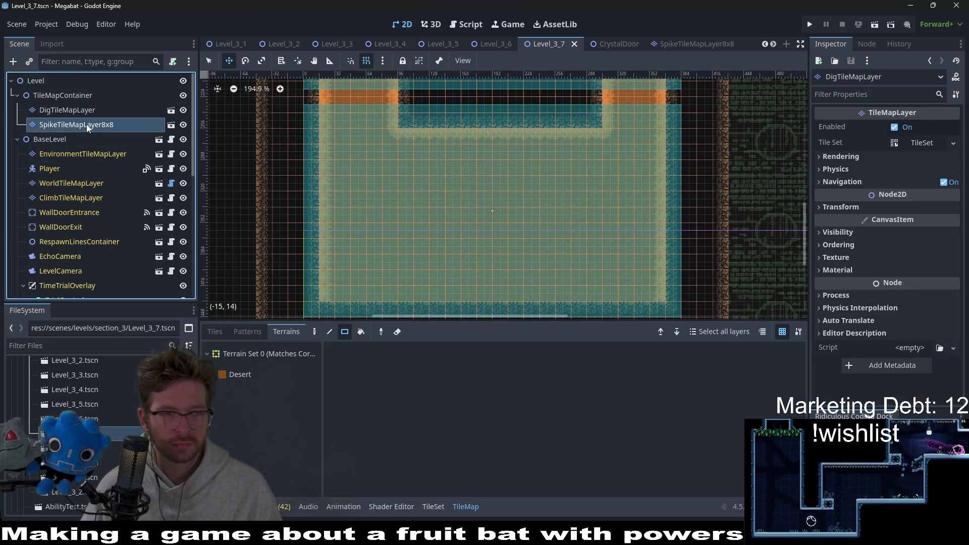
pyautogui.scroll(5, 526, 256)
pyautogui.scroll(-2, 513, 141)
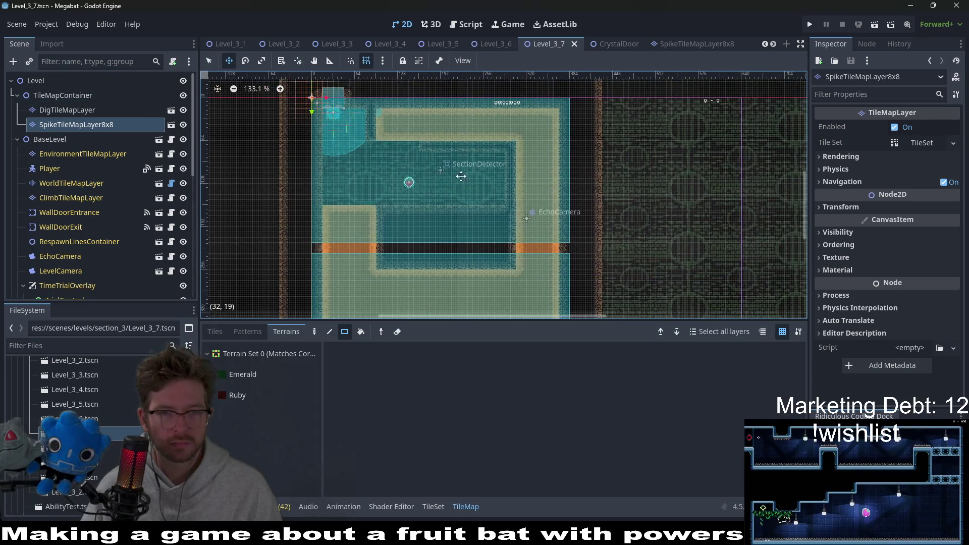
pyautogui.scroll(2, 397, 145)
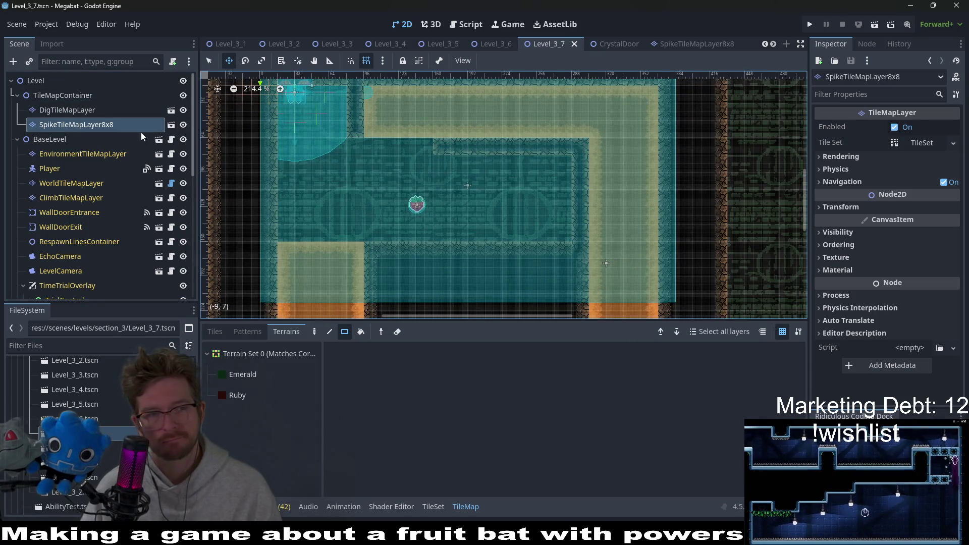
pyautogui.scroll(-5, 137, 182)
pyautogui.click(62, 245)
pyautogui.rightClick(65, 248)
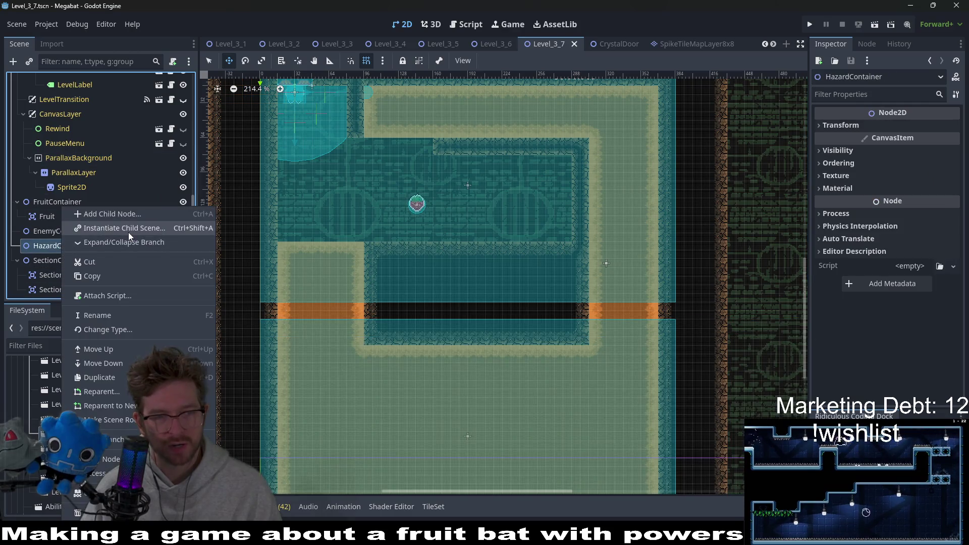
# Instantiate a HazardTileMapLayer child under HazardContainer and set its rotation to 180 degrees.
pyautogui.click(128, 228)
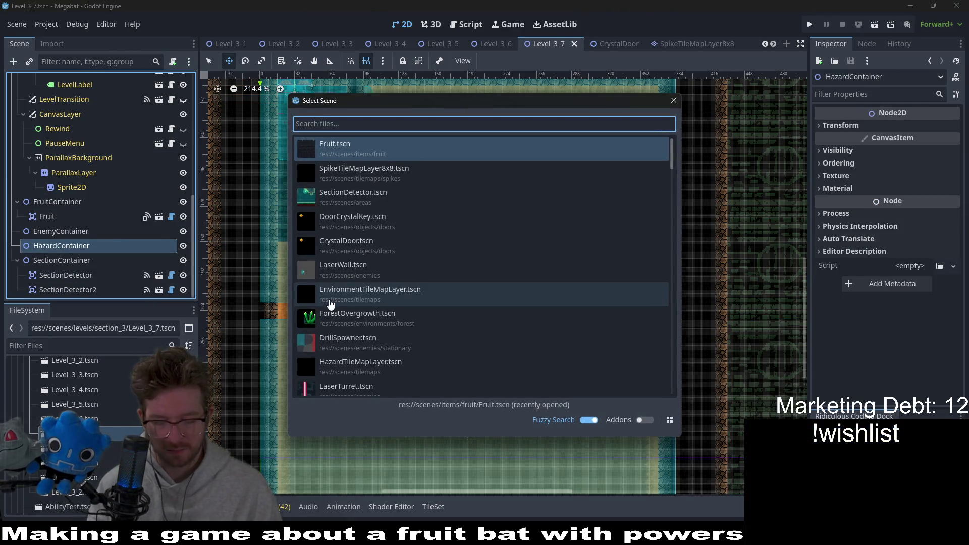
pyautogui.write('hazardtile')
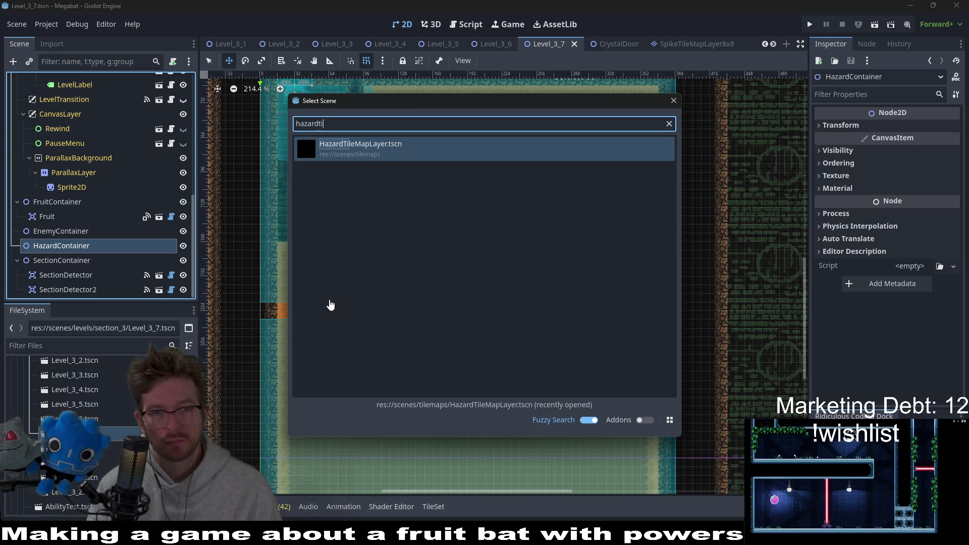
pyautogui.press('Return')
pyautogui.click(115, 261)
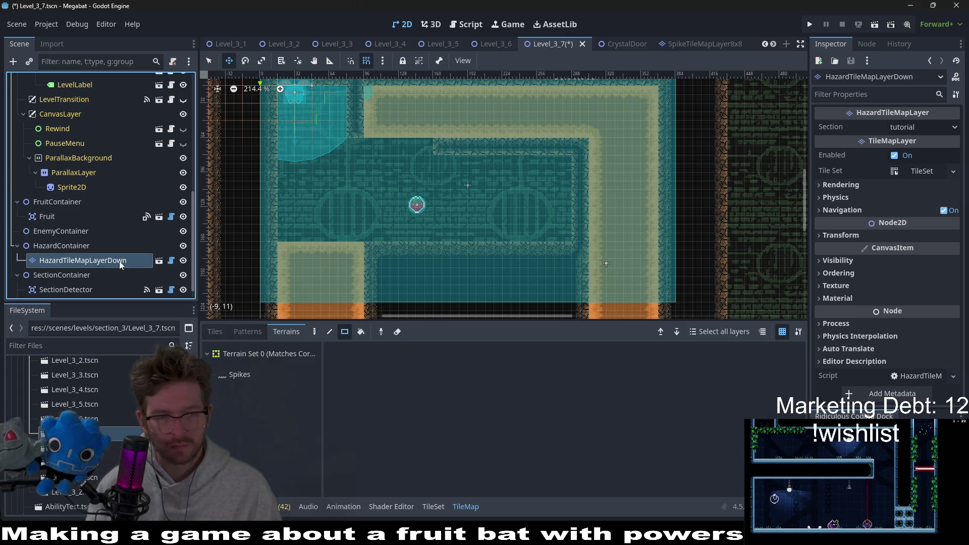
pyautogui.click(833, 235)
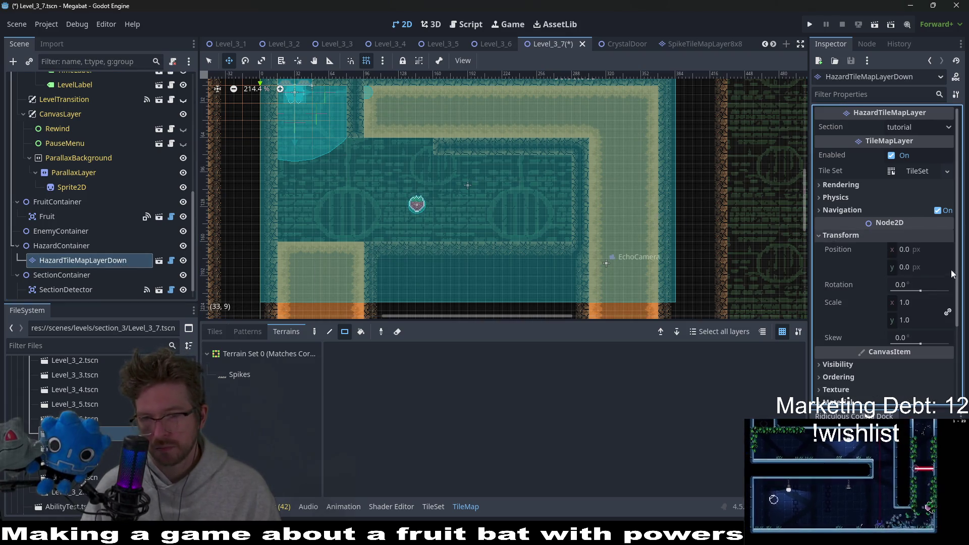
pyautogui.doubleClick(924, 285)
pyautogui.write('180')
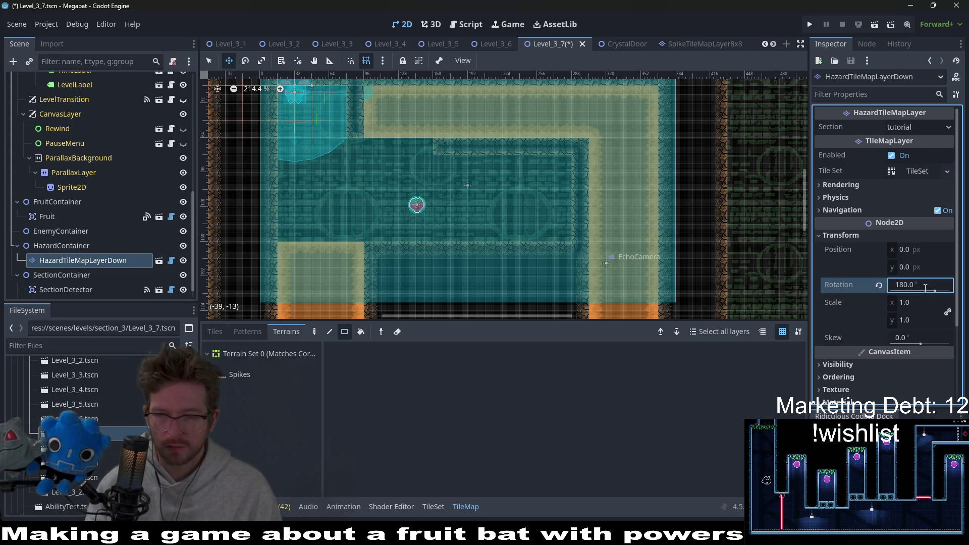
pyautogui.press('Return')
# Choose the Spikes terrain and set the new layer's section to desert.
pyautogui.click(261, 374)
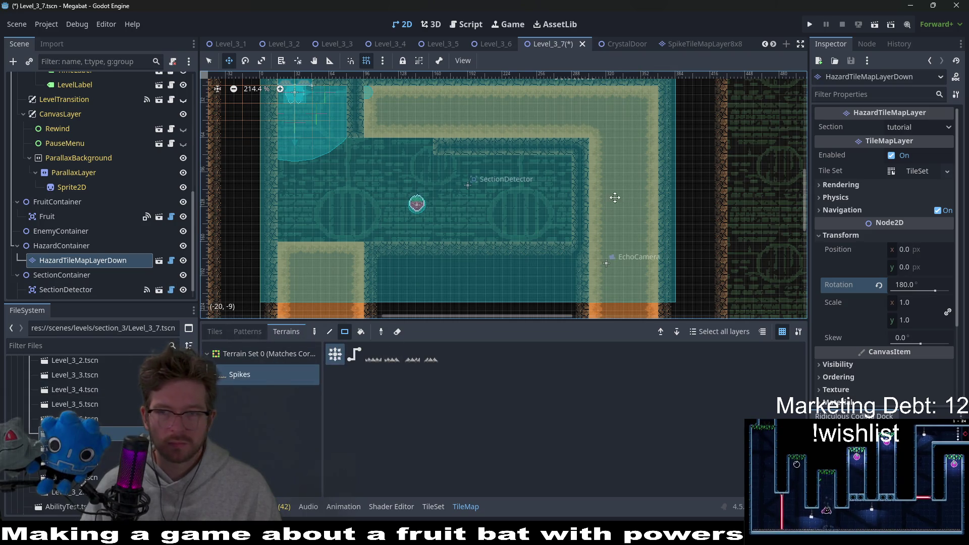
pyautogui.click(913, 128)
pyautogui.click(907, 186)
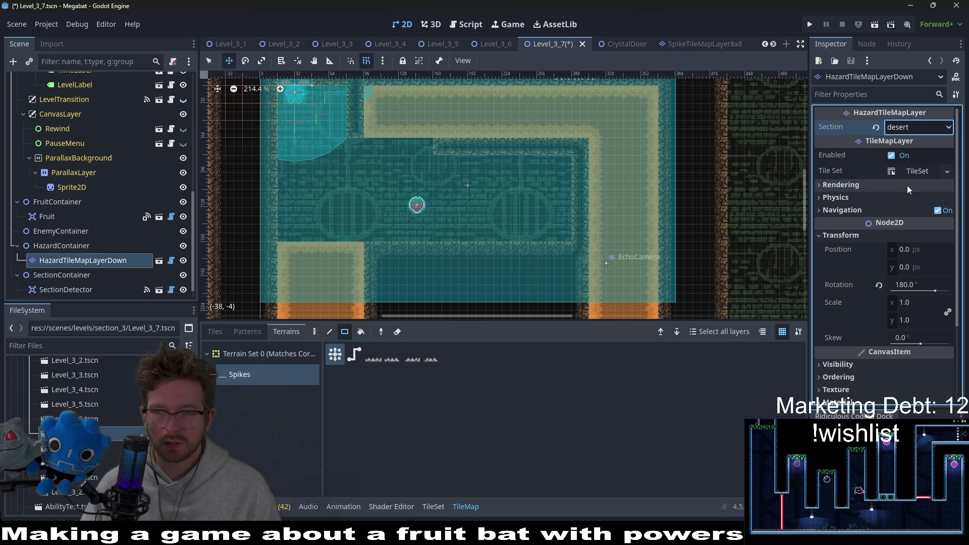
# Open HazardTileMapLayer.gd in the Script editor and search through its 'section' matches.
pyautogui.click(459, 27)
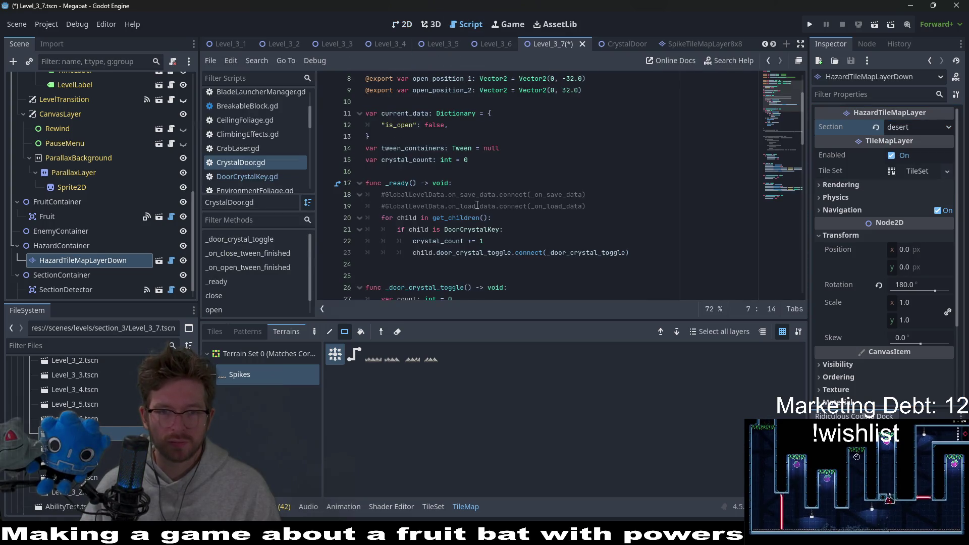
pyautogui.scroll(-5, 477, 205)
pyautogui.scroll(3, 466, 195)
pyautogui.scroll(3, 455, 186)
pyautogui.scroll(3, 446, 177)
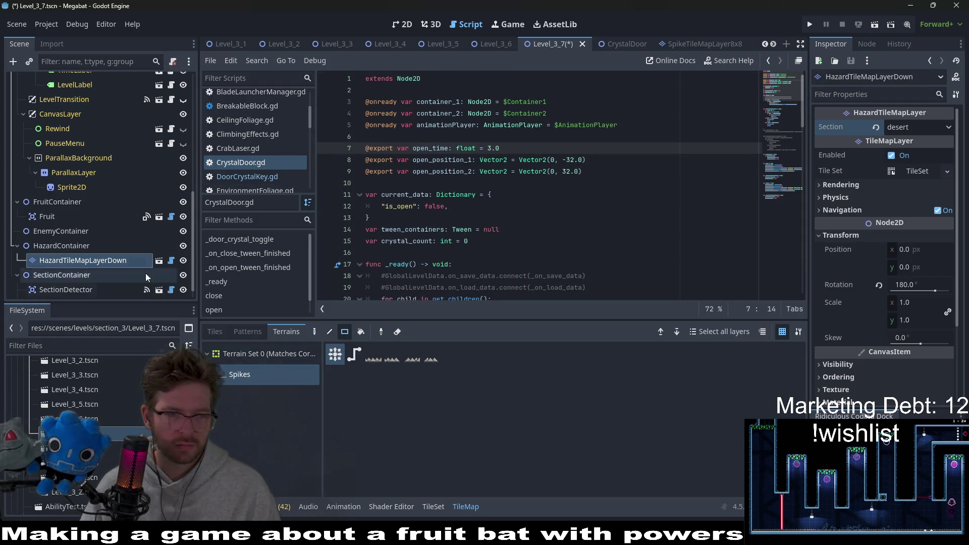
pyautogui.click(172, 262)
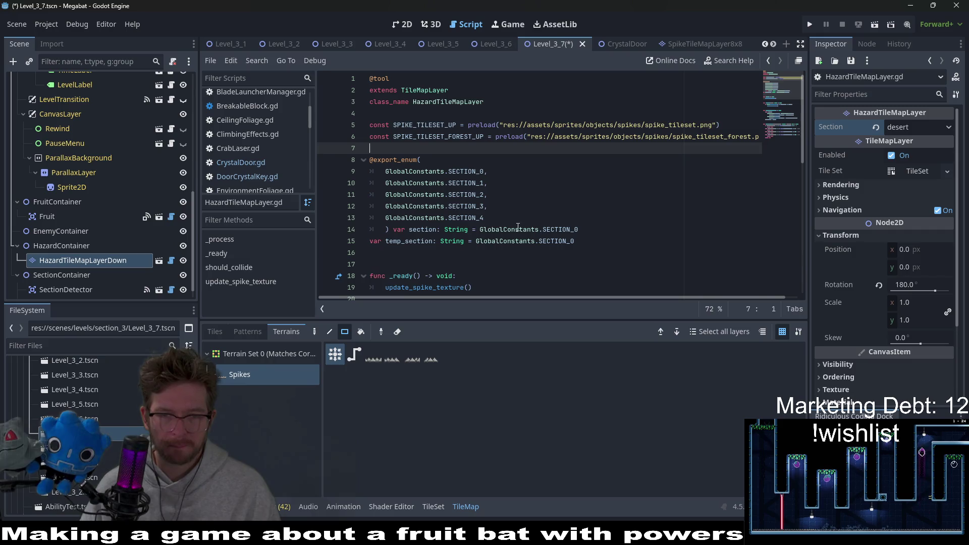
pyautogui.click(497, 217)
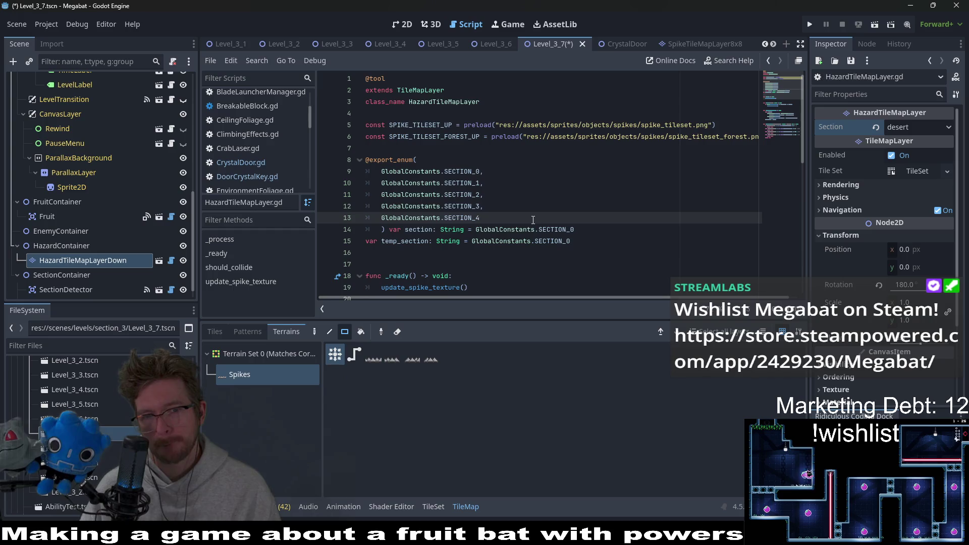
pyautogui.click(445, 171)
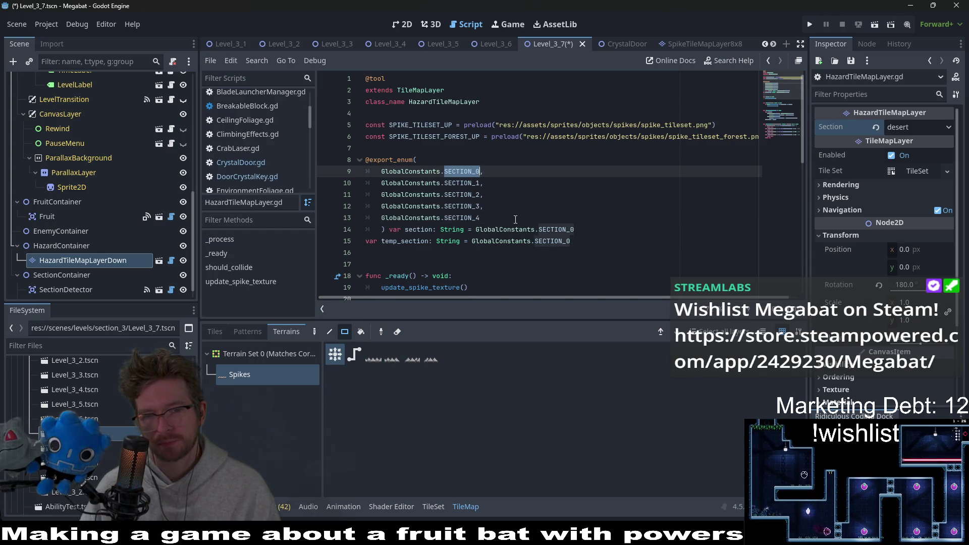
pyautogui.click(411, 230)
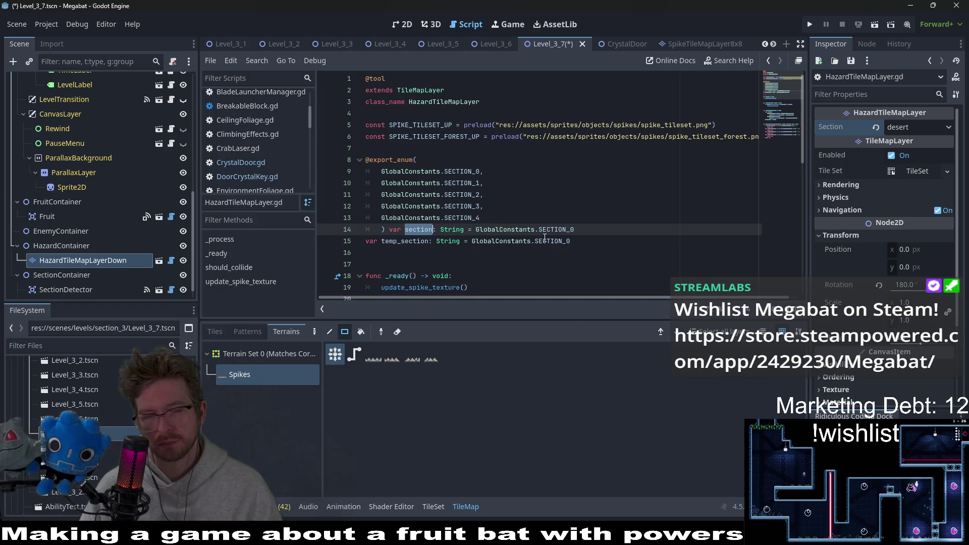
pyautogui.hotkey('ctrl', 'f')
pyautogui.press('Return')
pyautogui.press('Return')
pyautogui.press('Return')
pyautogui.press('Return')
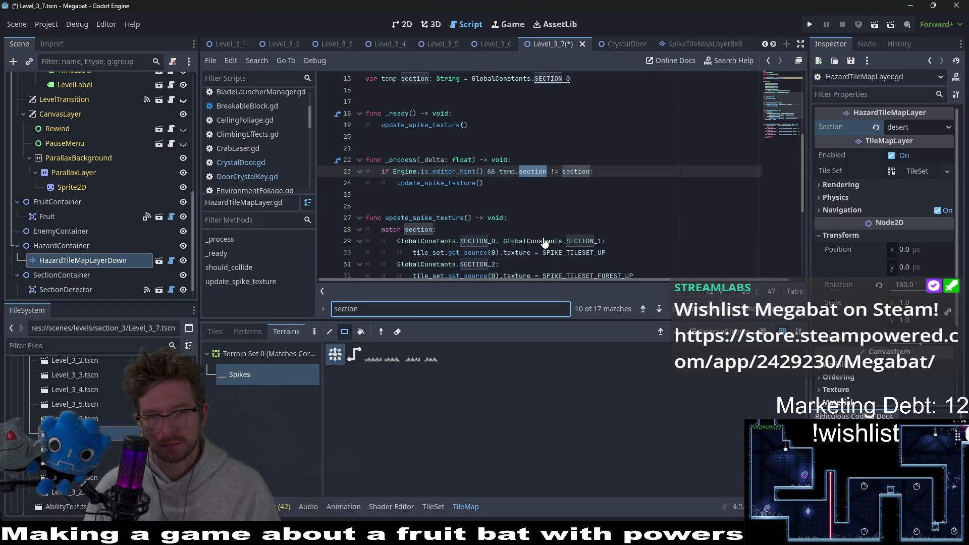
pyautogui.press('Return')
pyautogui.scroll(-2, 544, 242)
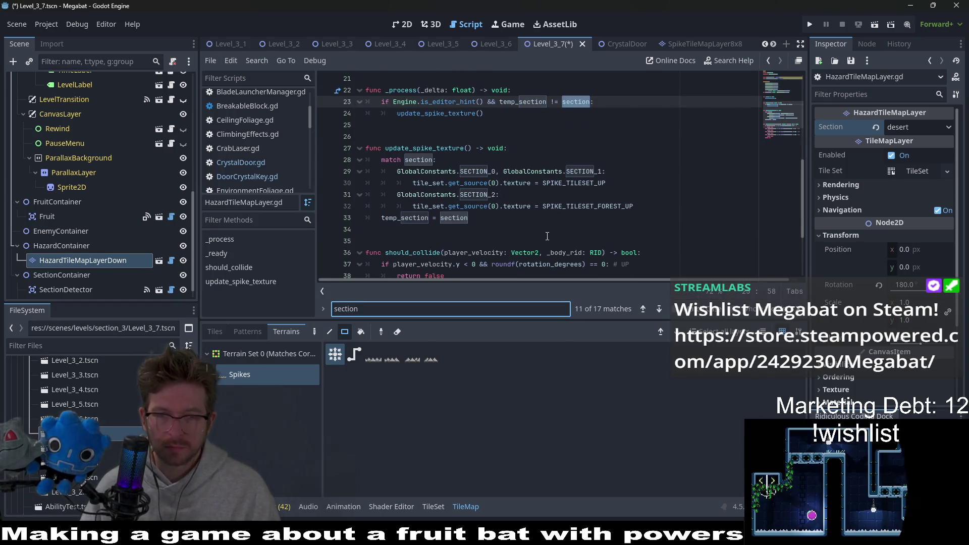
# Add GlobalConstants.SECTION_3 to the SECTION_2 match line via autocomplete and save the script.
pyautogui.click(502, 197)
pyautogui.write(', ')
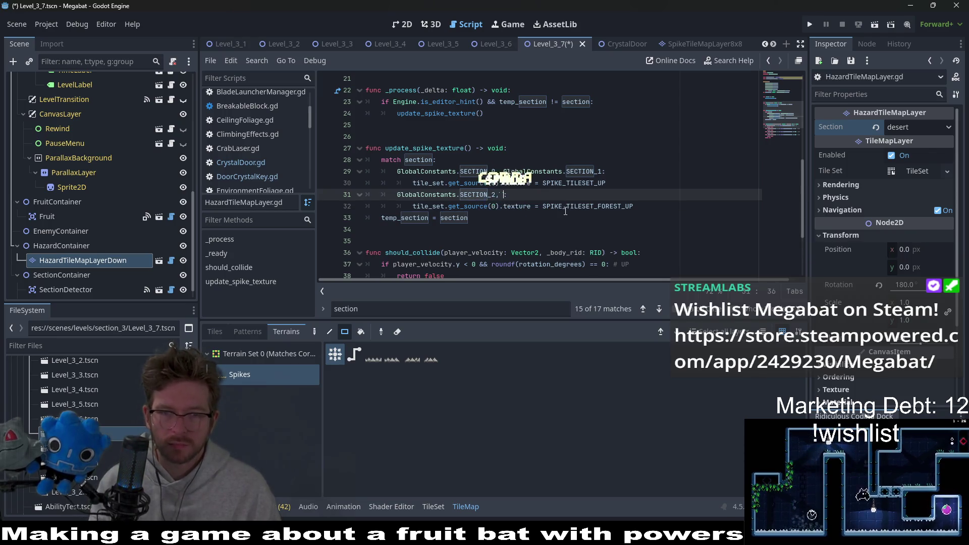
pyautogui.write('GlobalSe')
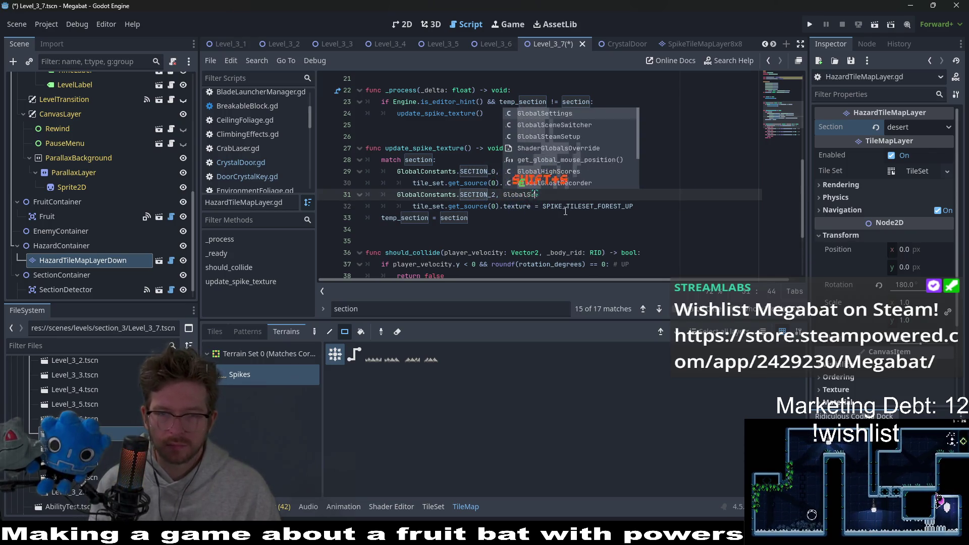
pyautogui.write('ctio')
pyautogui.press('BackSpace')
pyautogui.press('BackSpace')
pyautogui.press('BackSpace')
pyautogui.write('Co')
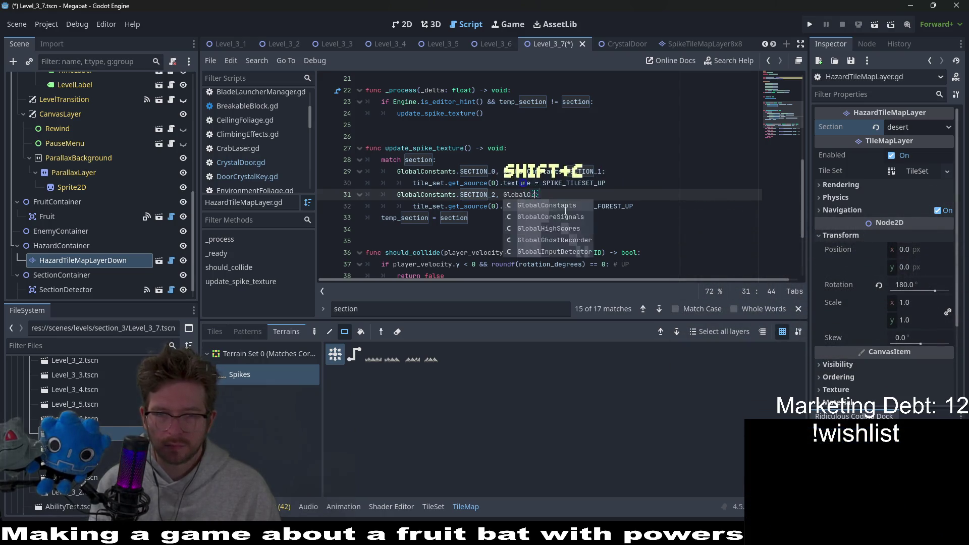
pyautogui.write('nstatn')
pyautogui.write('.SE')
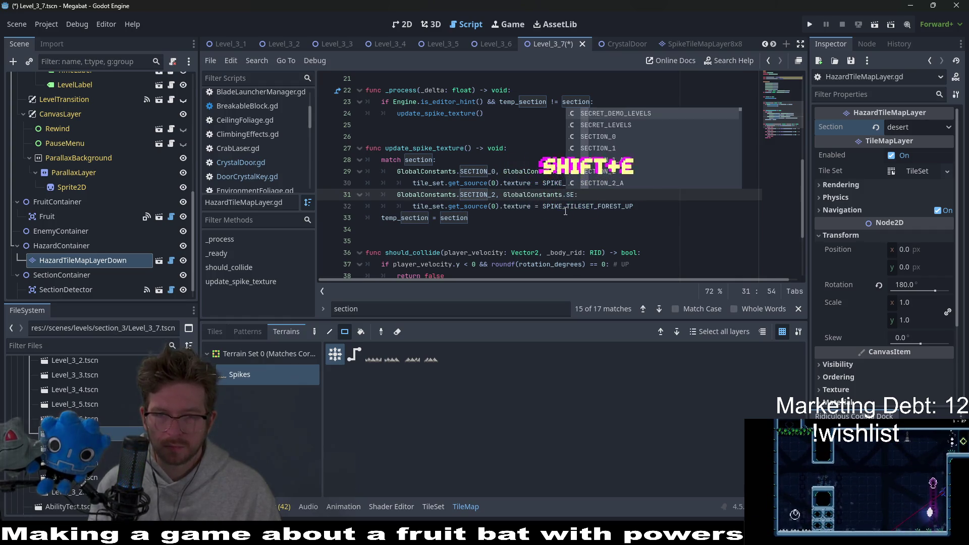
pyautogui.press('Down')
pyautogui.press('Down')
pyautogui.press('Down')
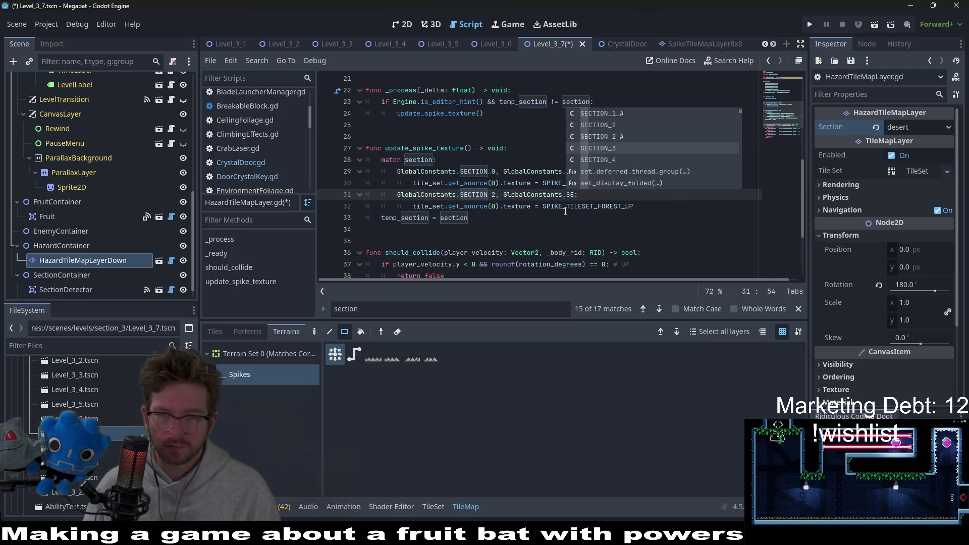
pyautogui.press('Down')
pyautogui.press('Return')
pyautogui.hotkey('ctrl', 's')
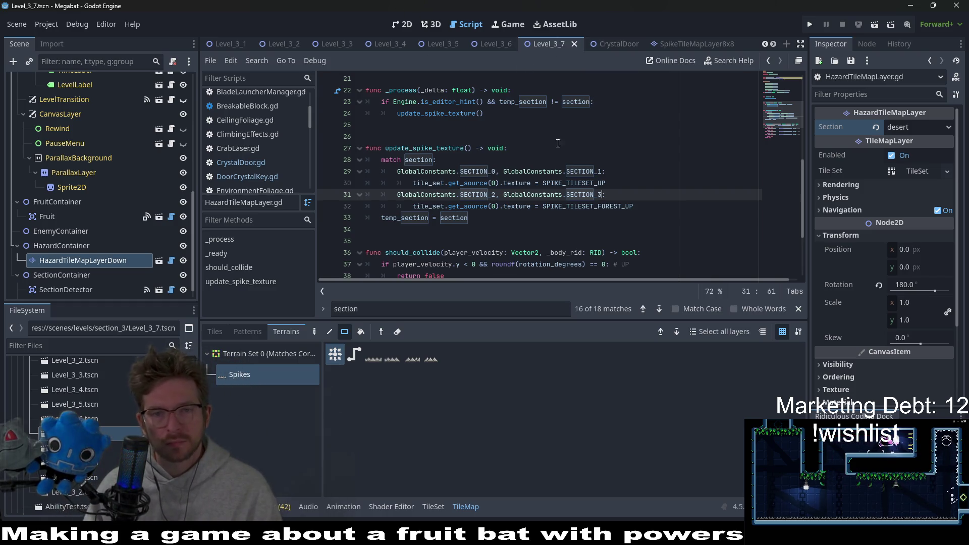
pyautogui.press('Up')
pyautogui.press('Up')
pyautogui.press('Up')
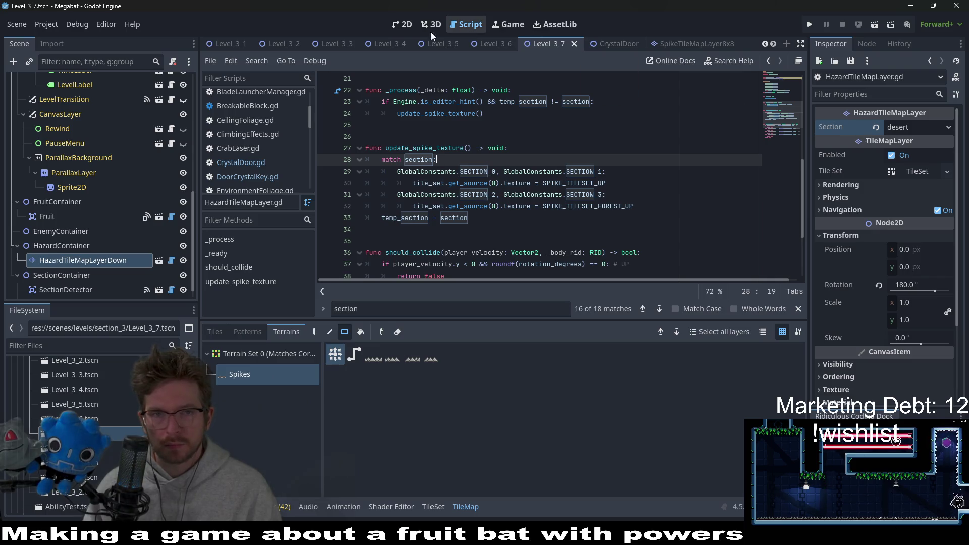
# Back in the 2D view, set the Section theme to desert again after briefly picking lab.
pyautogui.click(412, 28)
pyautogui.click(906, 126)
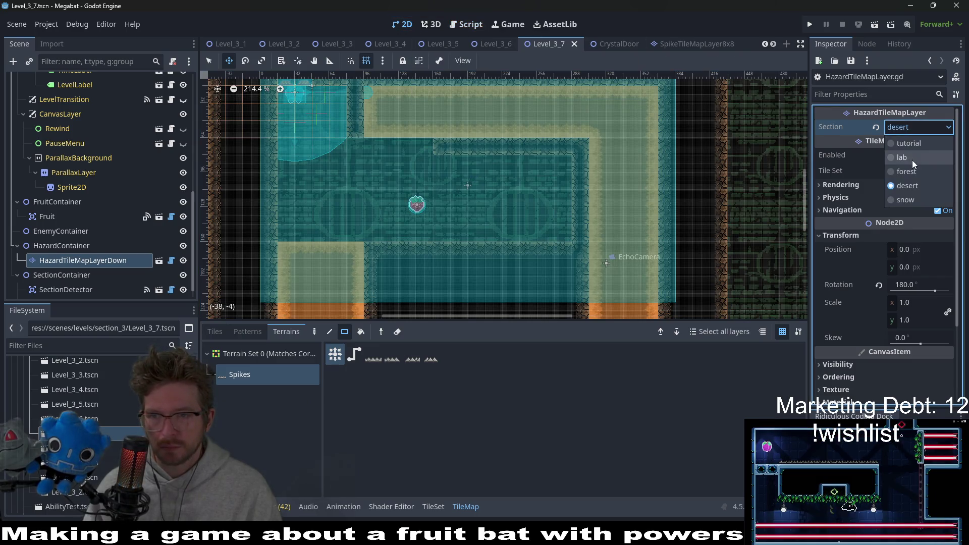
pyautogui.click(912, 160)
pyautogui.click(909, 188)
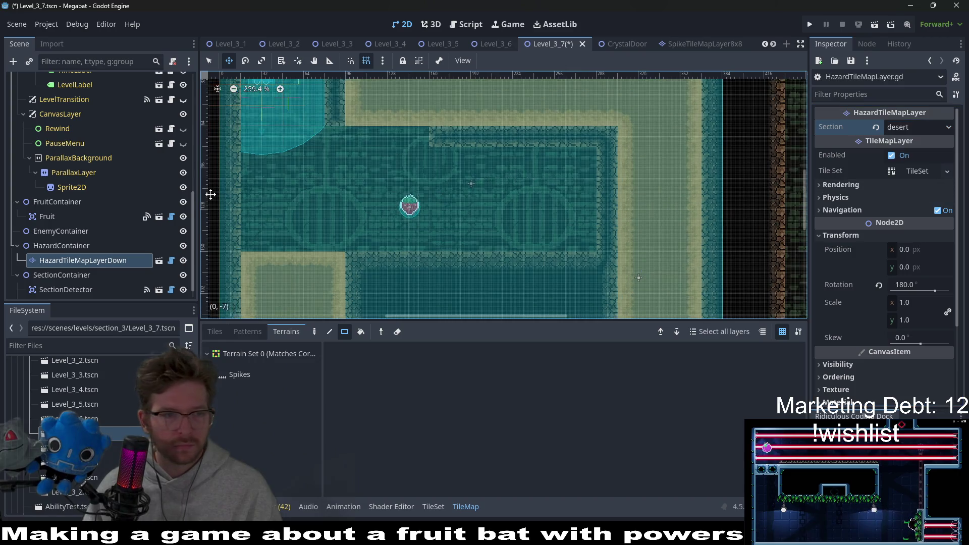
pyautogui.scroll(-4, 318, 204)
# Paint a row of Spikes terrain along the ledge, then save and run the level (F6).
pyautogui.click(239, 375)
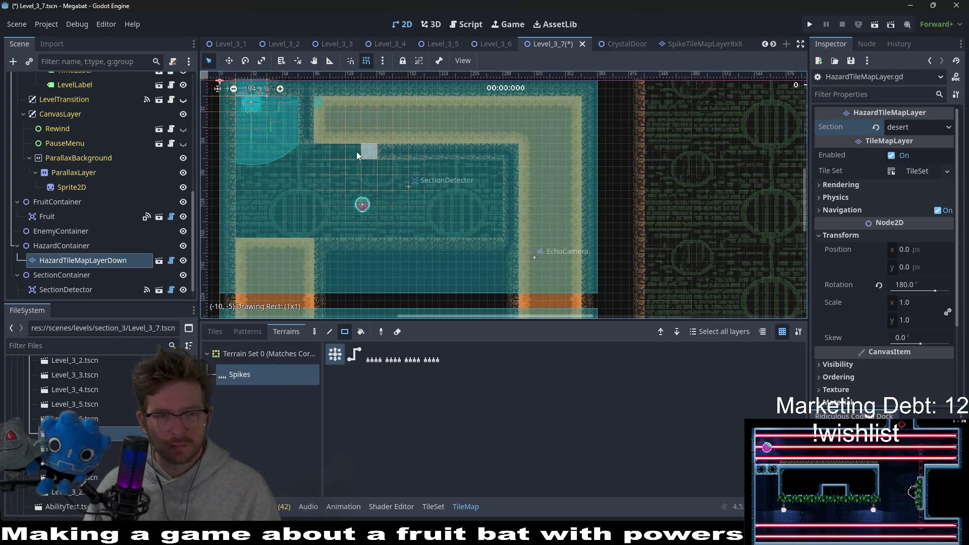
pyautogui.moveTo(323, 152); pyautogui.dragTo(312, 154)
pyautogui.scroll(5, 348, 152)
pyautogui.scroll(-3, 353, 152)
pyautogui.press('F6')
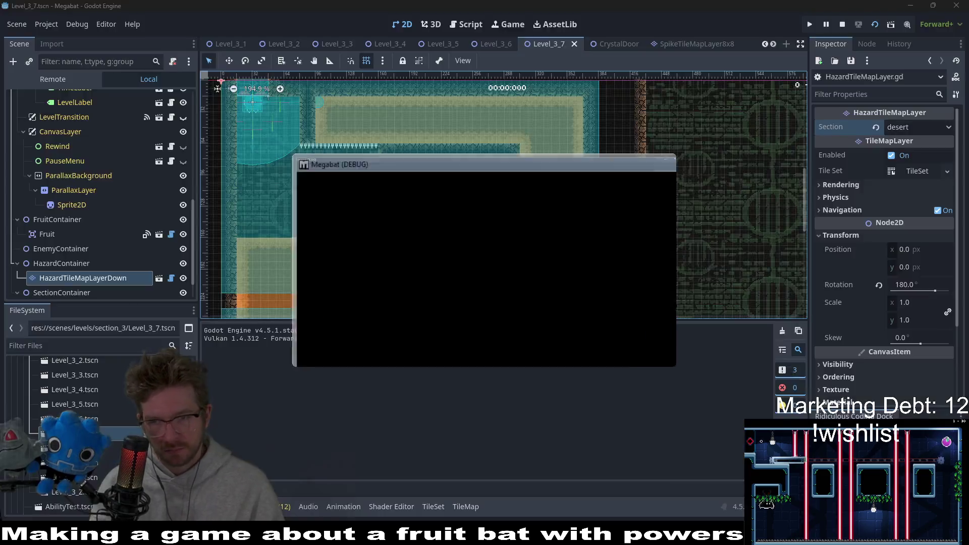
# Fly the bat through the first room's dirt, up the right corridor and dive past the spikes to the strawberry.
pyautogui.press('Left')
pyautogui.press('Right')
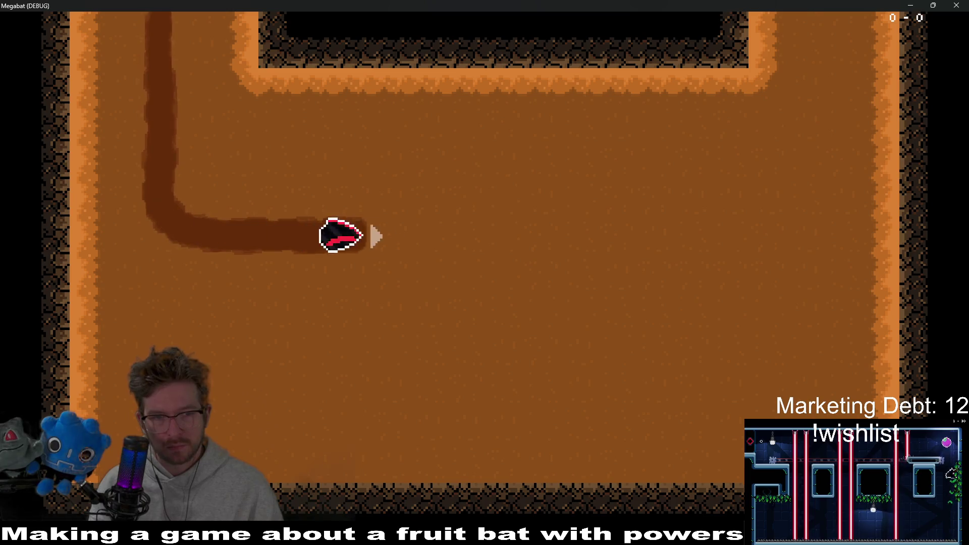
pyautogui.press('Up')
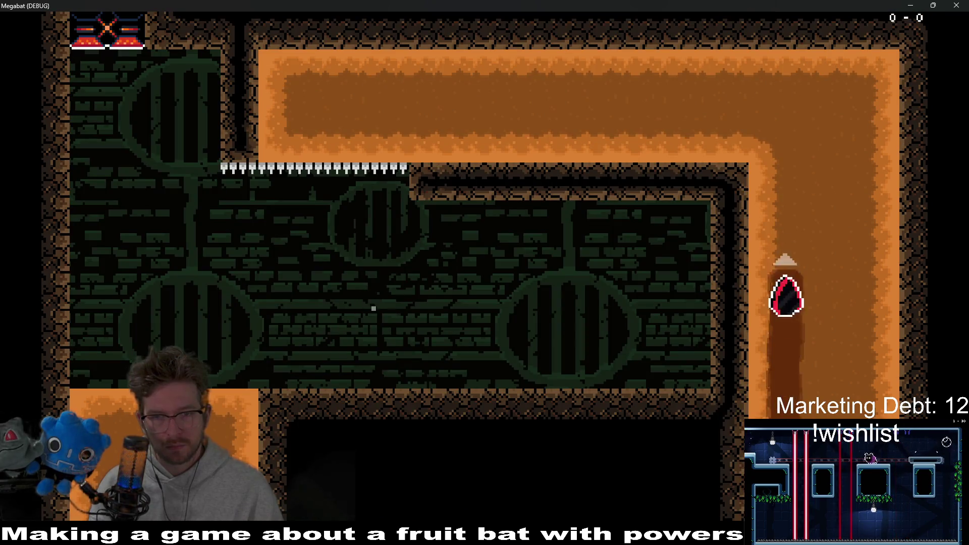
pyautogui.press('Left')
pyautogui.press('Down')
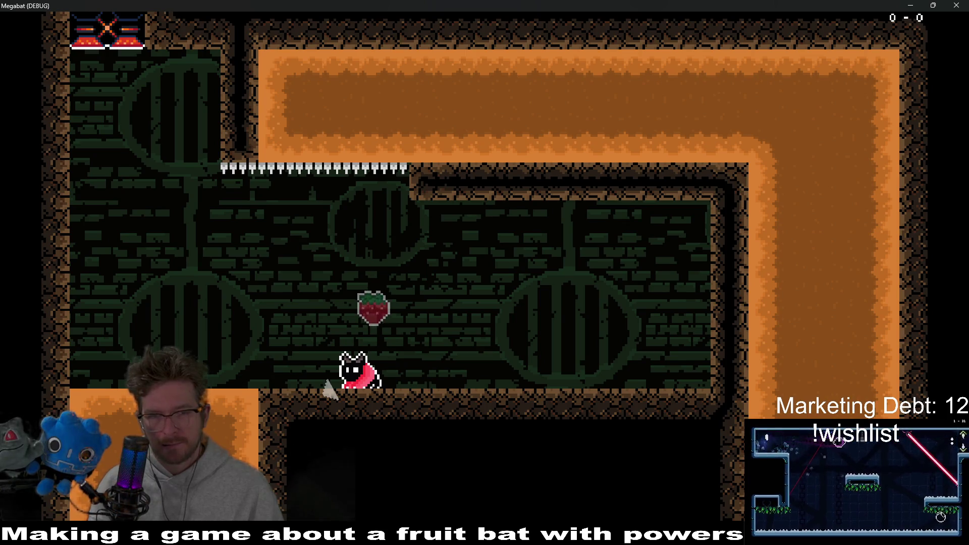
# Tunnel down into the dirt room below, loop back up and dive again, then end the playtest.
pyautogui.press('Left')
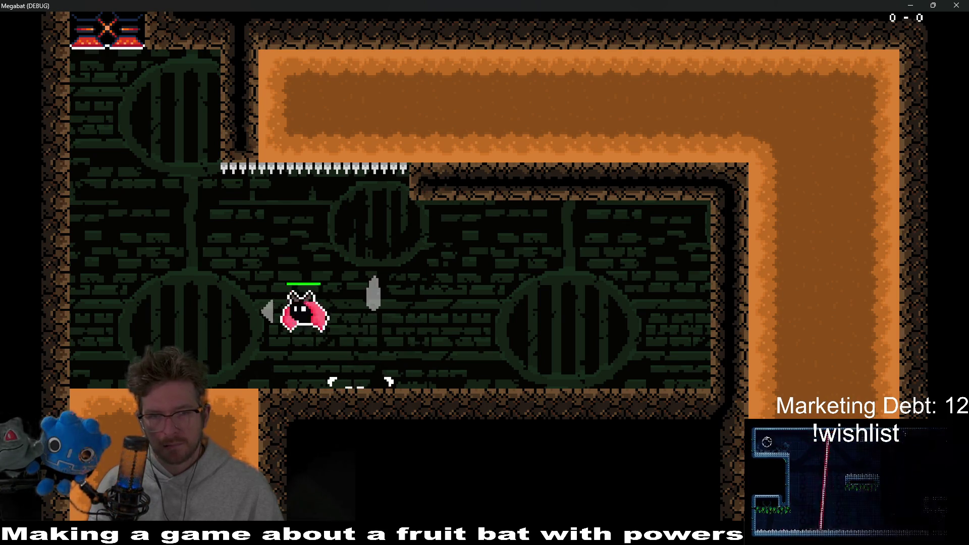
pyautogui.press('Down')
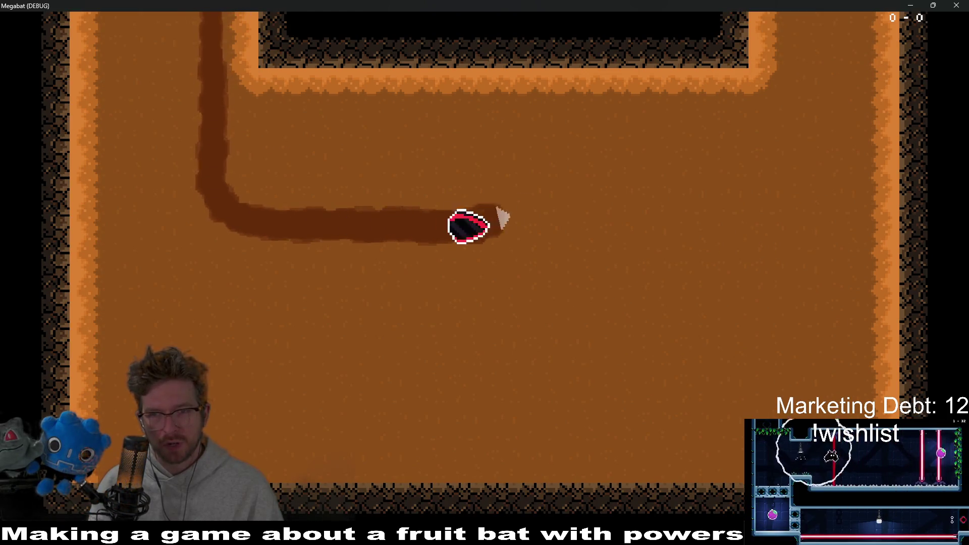
pyautogui.press('Up')
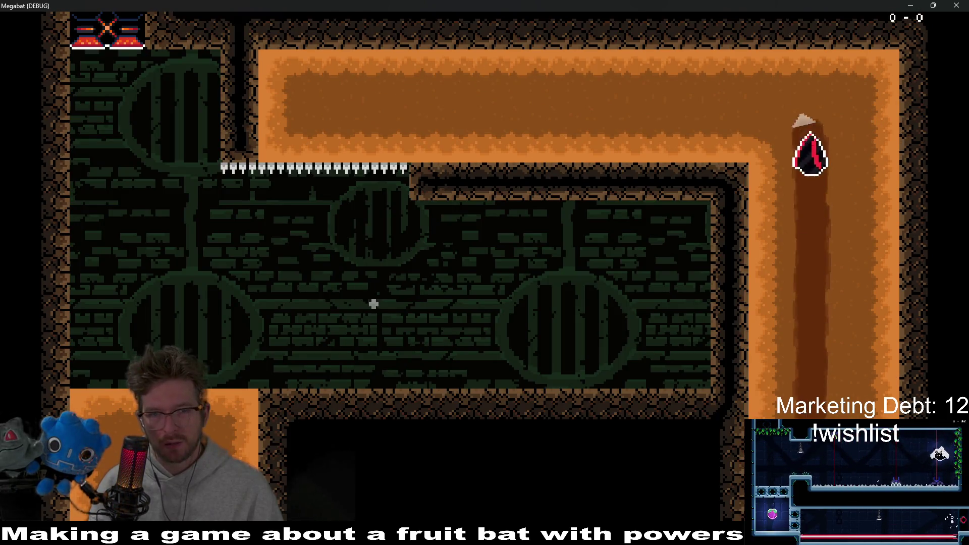
pyautogui.press('Left')
pyautogui.press('Down')
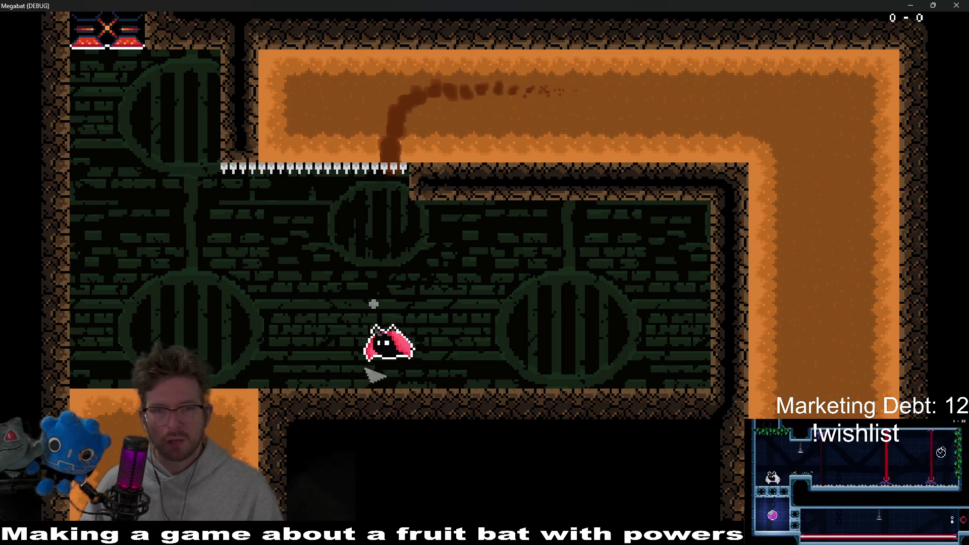
pyautogui.press('F8')
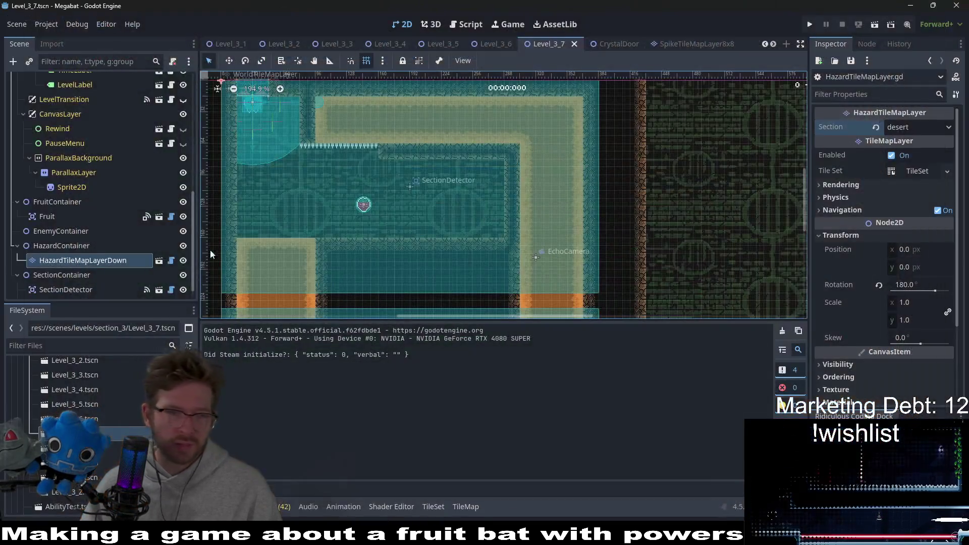
# Reorder HazardContainer directly under Level above TileMapContainer, save, and run the level.
pyautogui.moveTo(70, 247); pyautogui.dragTo(108, 66)
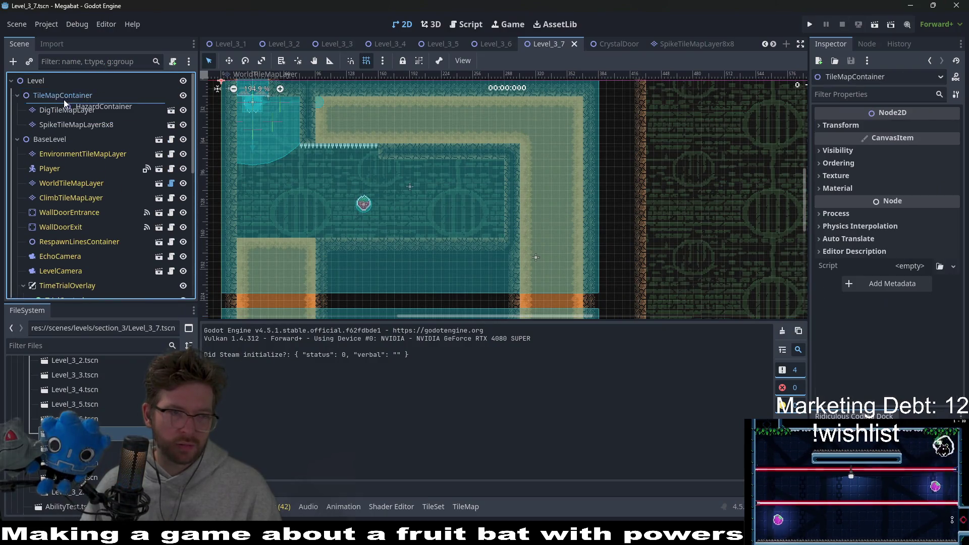
pyautogui.moveTo(75, 94); pyautogui.dragTo(37, 85)
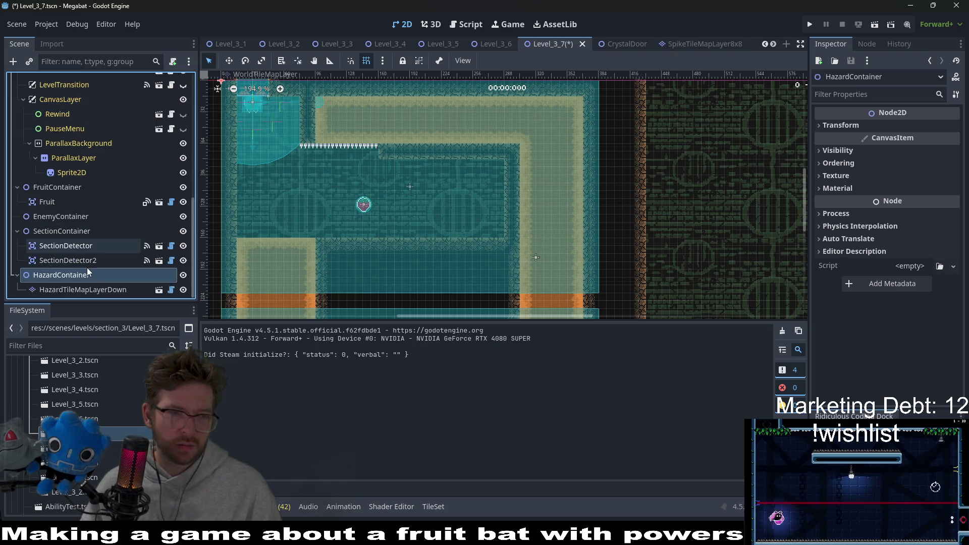
pyautogui.moveTo(60, 274)
pyautogui.mouseDown()
pyautogui.moveTo(75, 78)
pyautogui.moveTo(61, 92)
pyautogui.mouseUp()
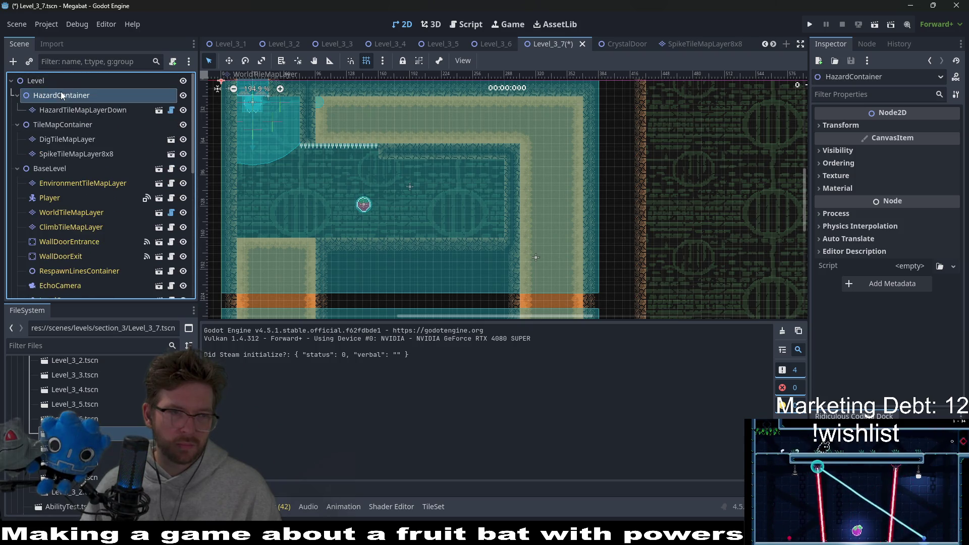
pyautogui.hotkey('ctrl', 's')
pyautogui.click(873, 28)
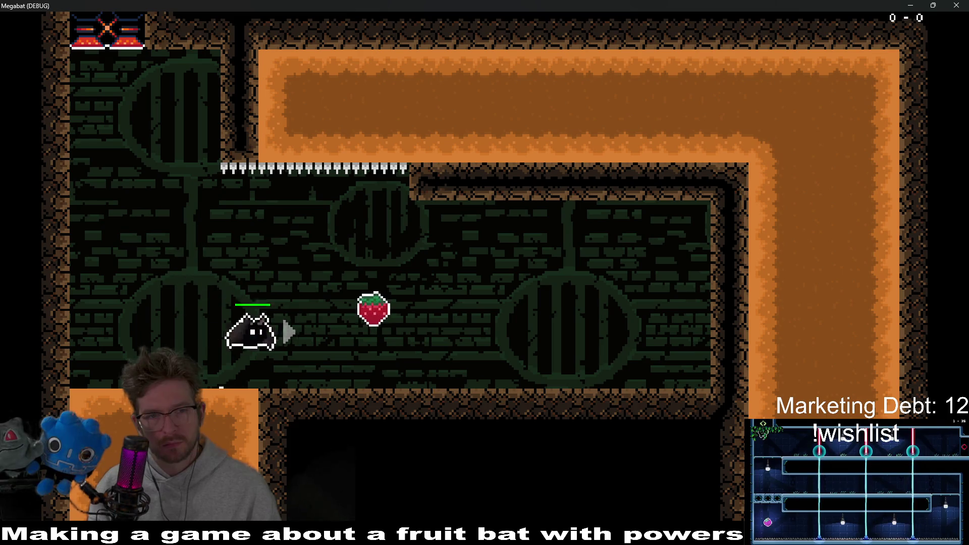
# Play through to the strawberry's brick room, then close the game window.
pyautogui.click(373, 303)
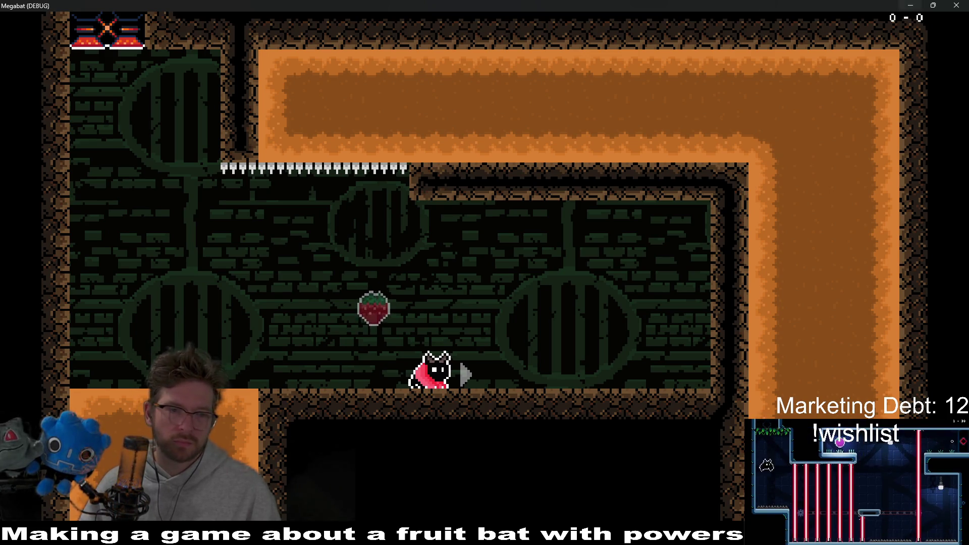
pyautogui.click(951, 5)
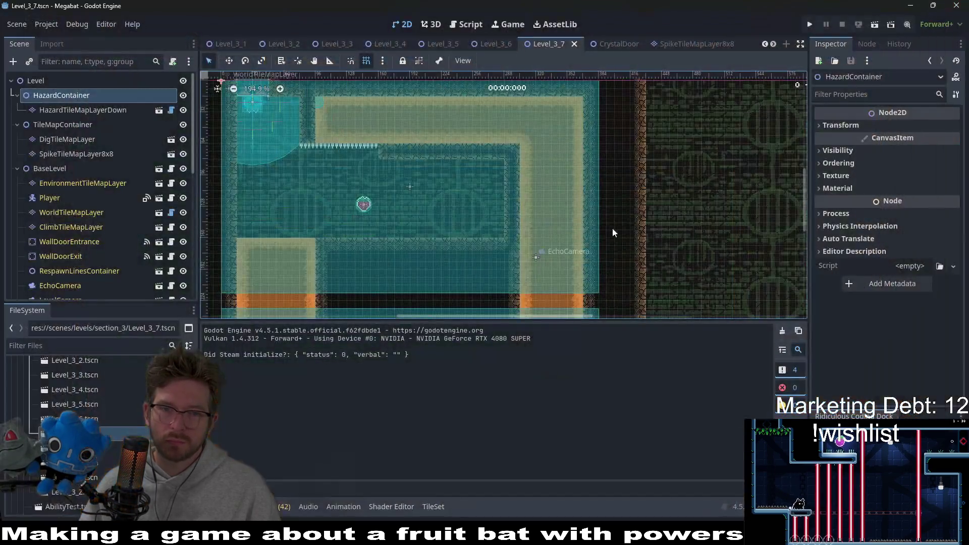
pyautogui.scroll(2, 466, 194)
pyautogui.scroll(1, 464, 195)
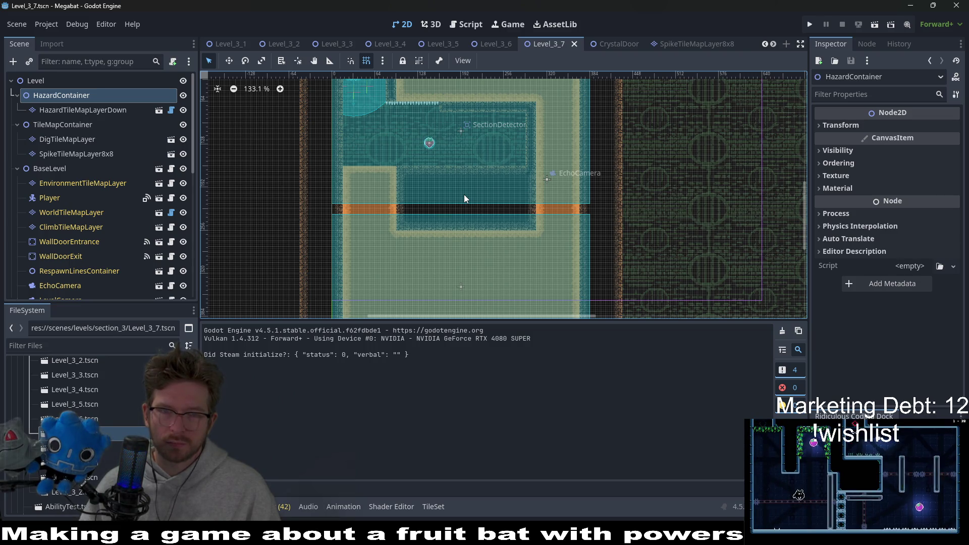
# Launch a third playtest of Level_3_7 with Run Current Scene.
pyautogui.click(891, 26)
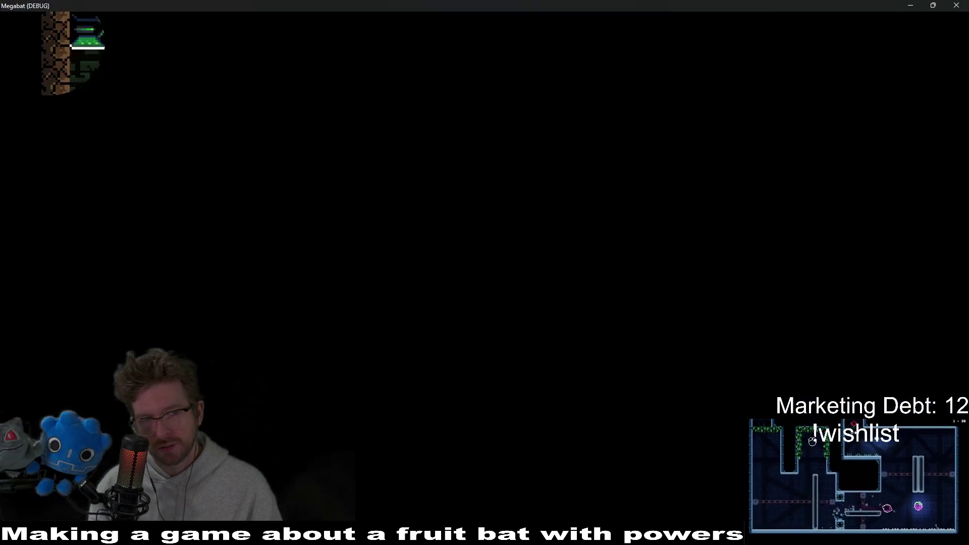
# Drop the bat through the floor into the dirt room and tunnel right and up into the next room.
pyautogui.press('Left')
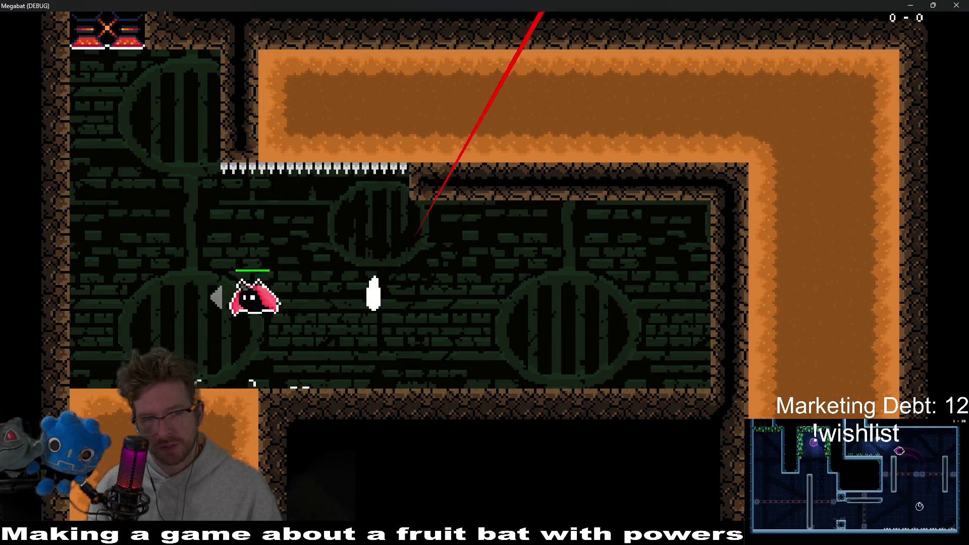
pyautogui.press('Down')
pyautogui.press('Right')
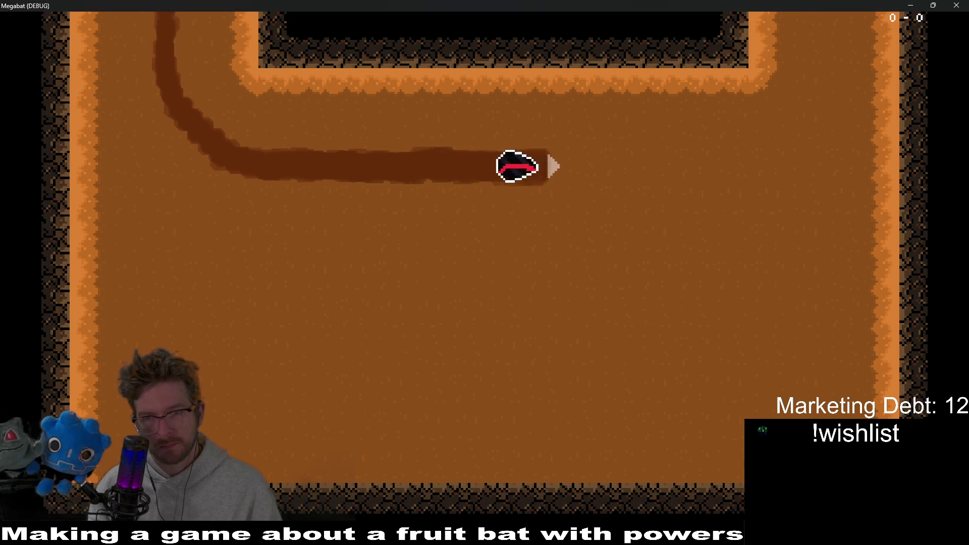
pyautogui.press('Up')
# Tunnel along the top, dive through the spikes, curve back through the dirt, then quit the game.
pyautogui.press('Left')
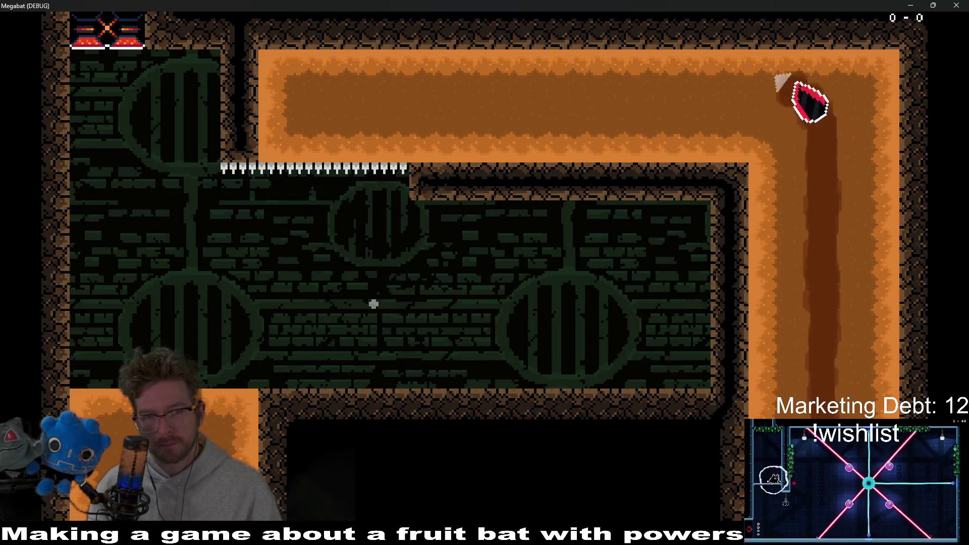
pyautogui.press('Down')
pyautogui.press('Right')
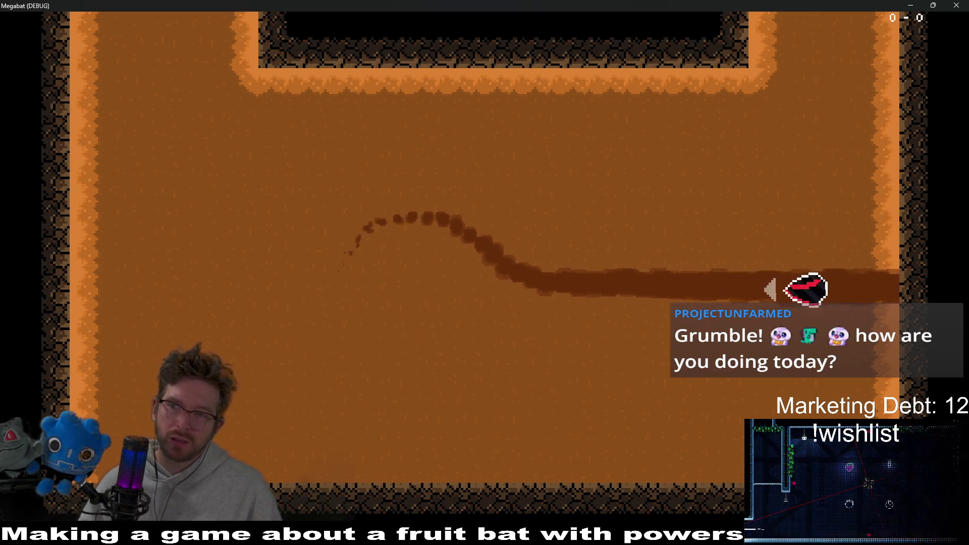
pyautogui.press('F8')
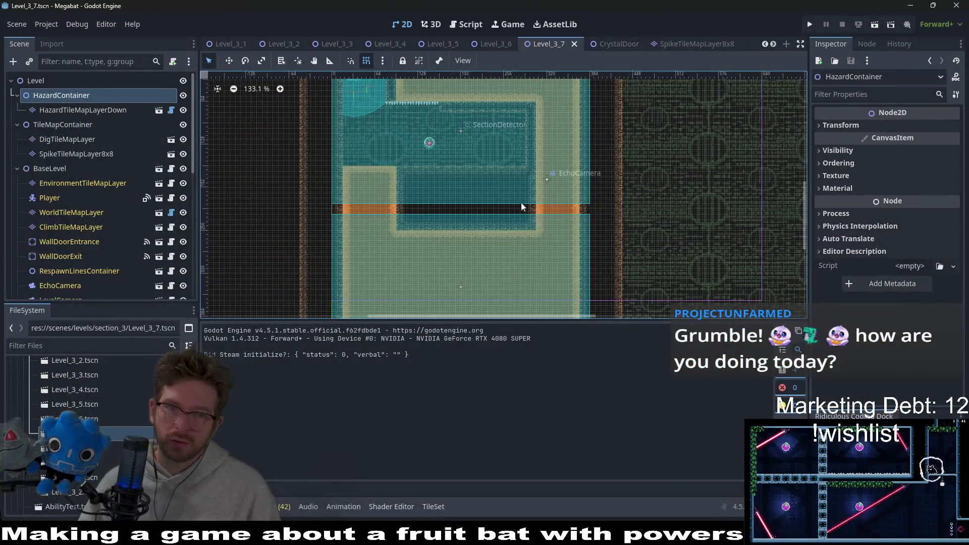
pyautogui.scroll(1, 475, 183)
pyautogui.scroll(1, 475, 182)
pyautogui.scroll(1, 474, 196)
pyautogui.scroll(-2, 496, 138)
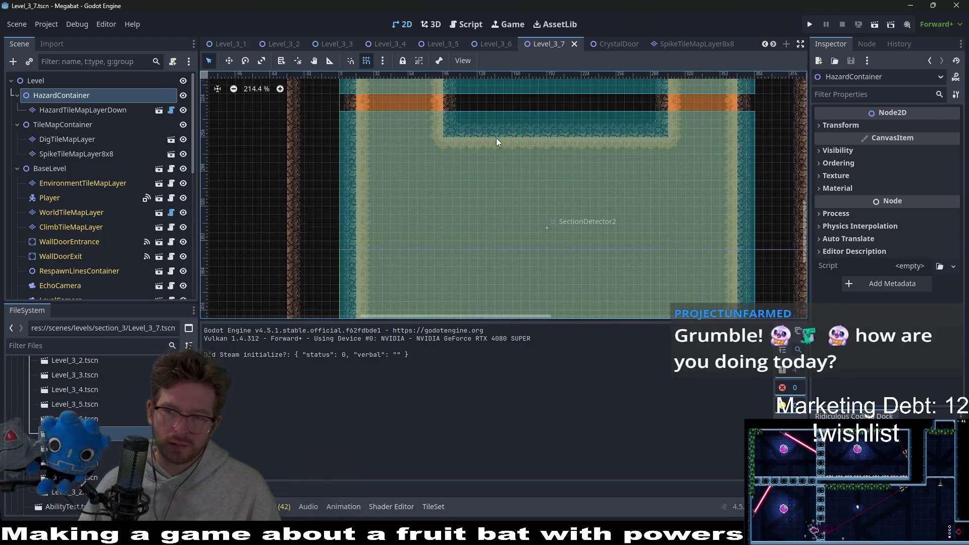
pyautogui.scroll(-2, 573, 193)
pyautogui.scroll(-2, 331, 183)
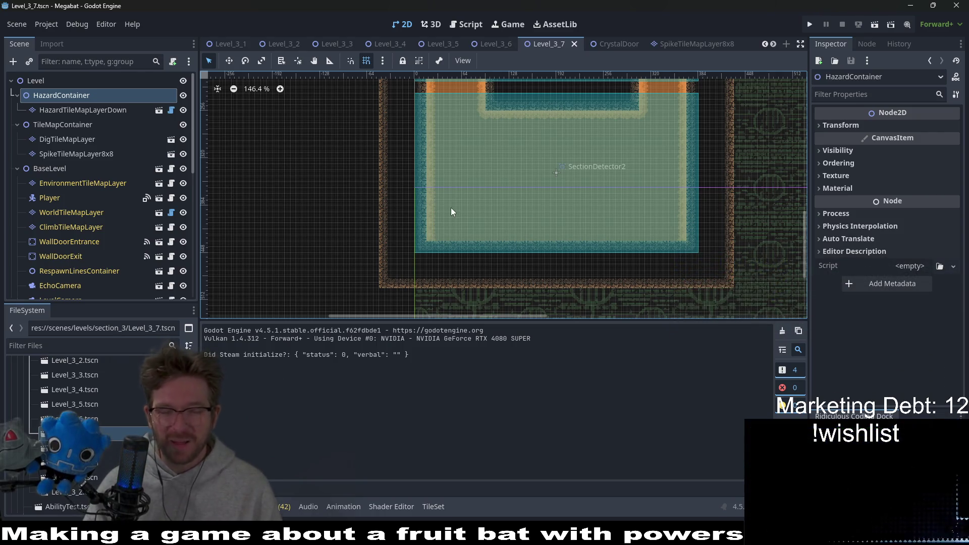
pyautogui.moveTo(584, 236); pyautogui.dragTo(563, 192)
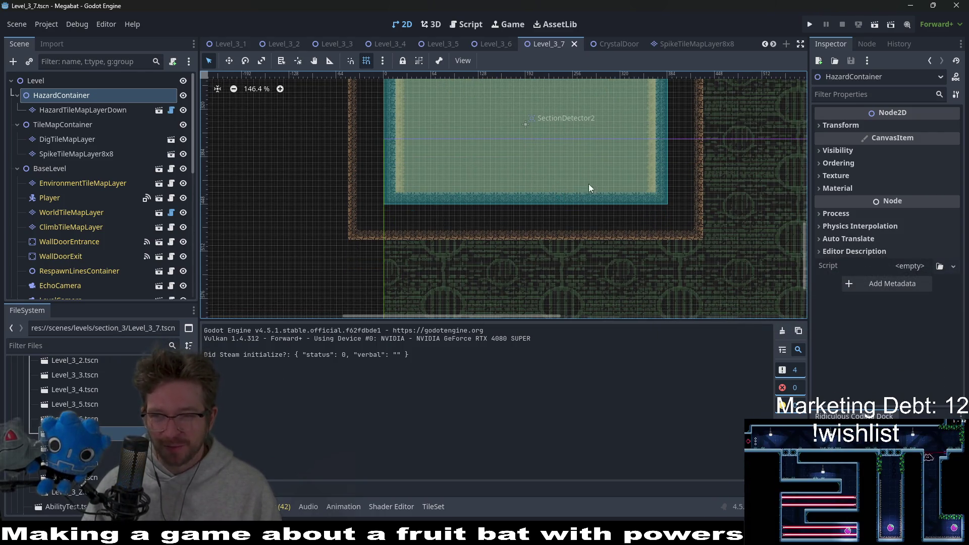
pyautogui.scroll(4, 530, 228)
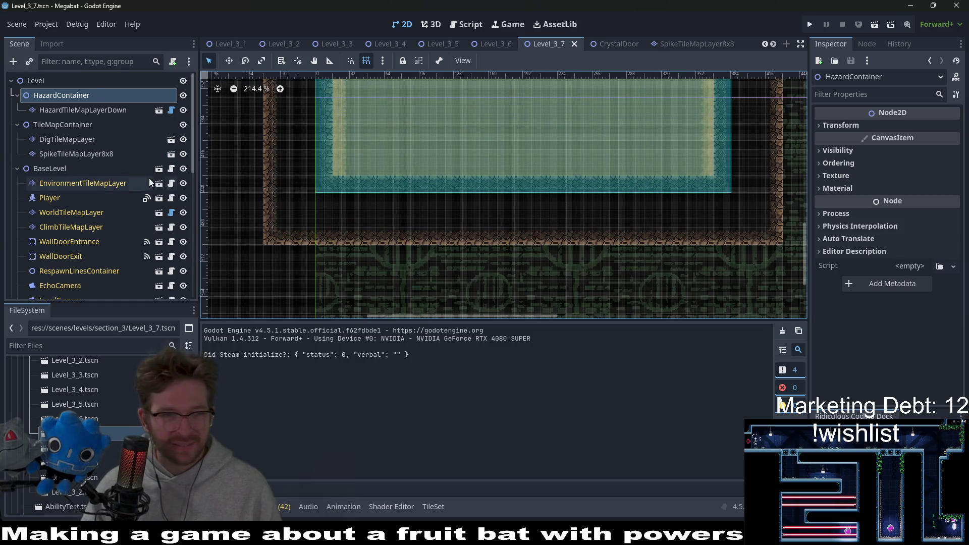
pyautogui.click(97, 109)
pyautogui.click(75, 139)
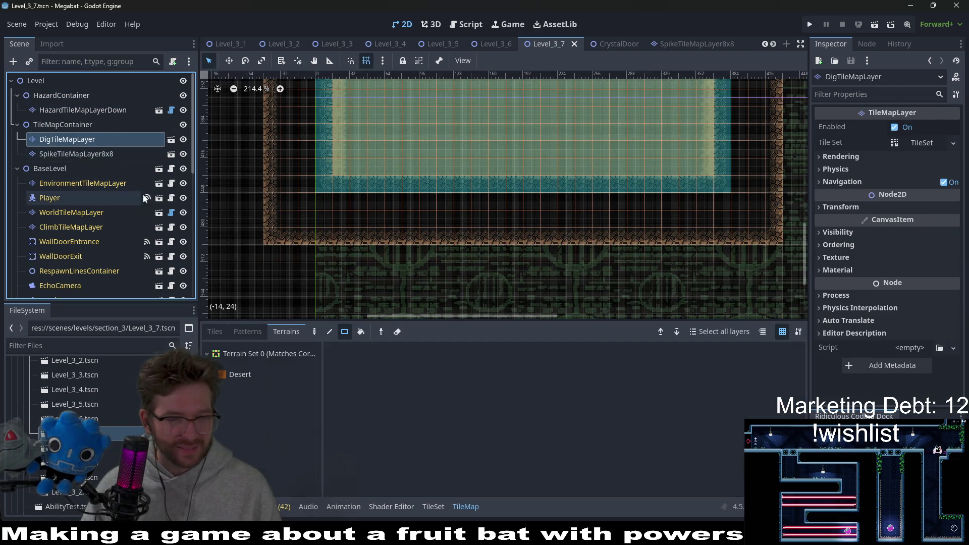
# On WorldTileMapLayer, paint a 5x4 block of DESERT terrain below the room's bottom opening.
pyautogui.click(81, 181)
pyautogui.click(74, 212)
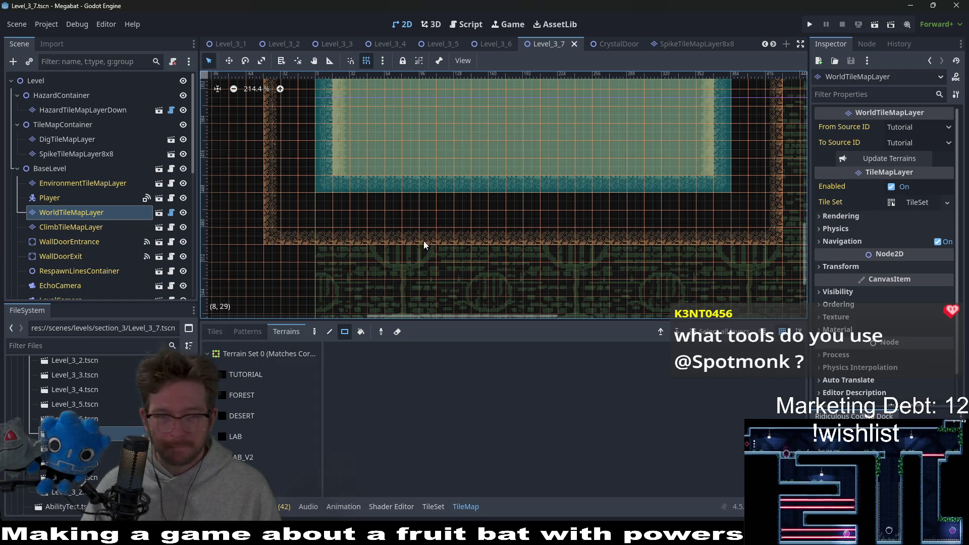
pyautogui.scroll(-1, 490, 218)
pyautogui.scroll(-1, 538, 206)
pyautogui.scroll(-1, 536, 207)
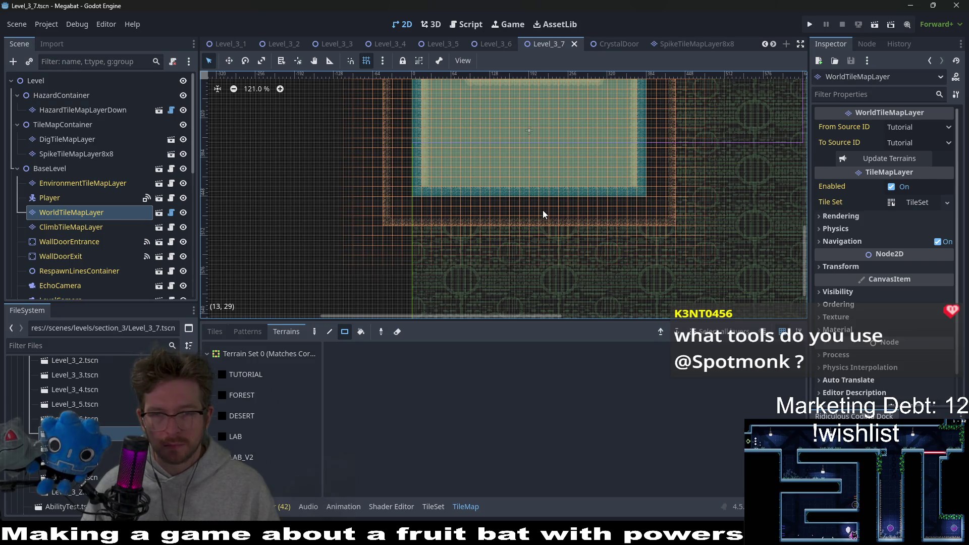
pyautogui.click(249, 416)
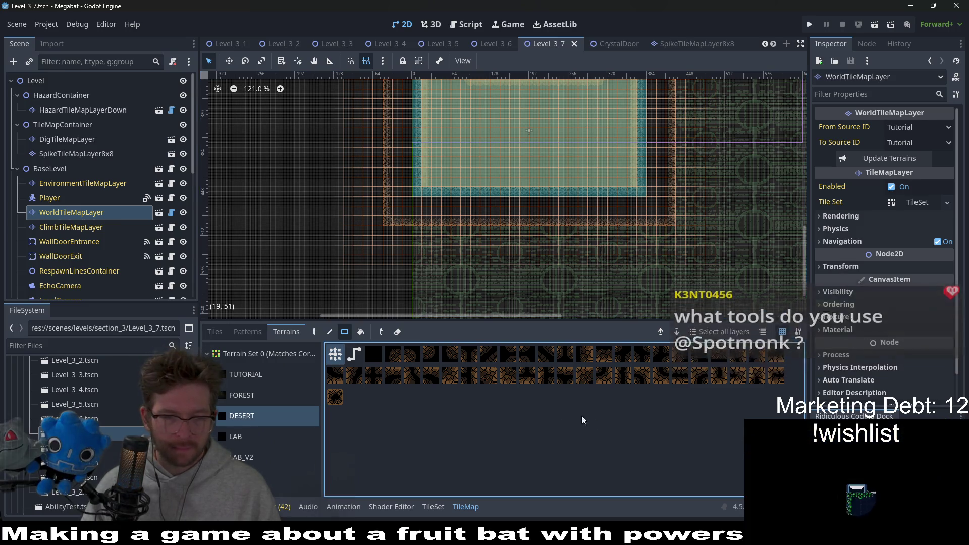
pyautogui.scroll(3, 520, 201)
pyautogui.moveTo(507, 183); pyautogui.dragTo(567, 241)
pyautogui.scroll(-2, 568, 227)
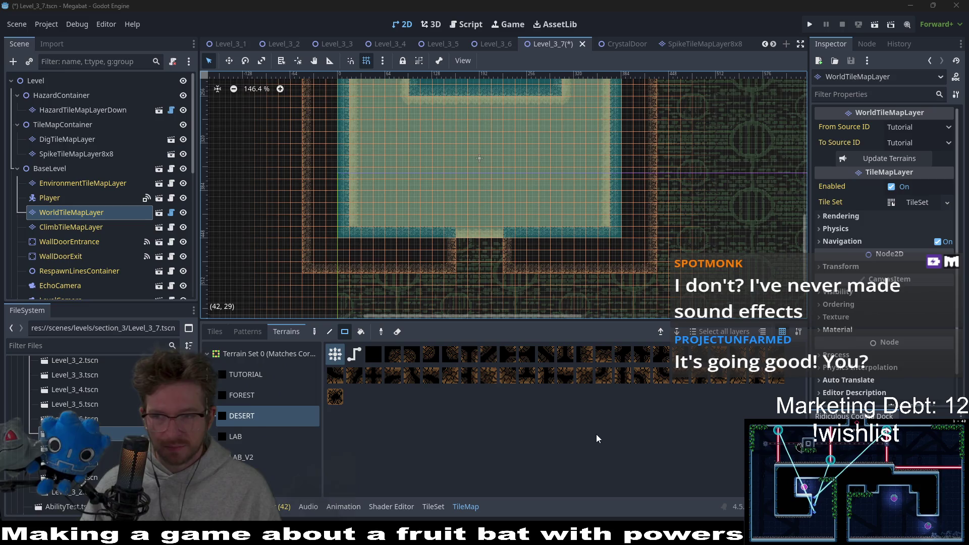
pyautogui.scroll(-1, 450, 236)
pyautogui.scroll(-1, 499, 187)
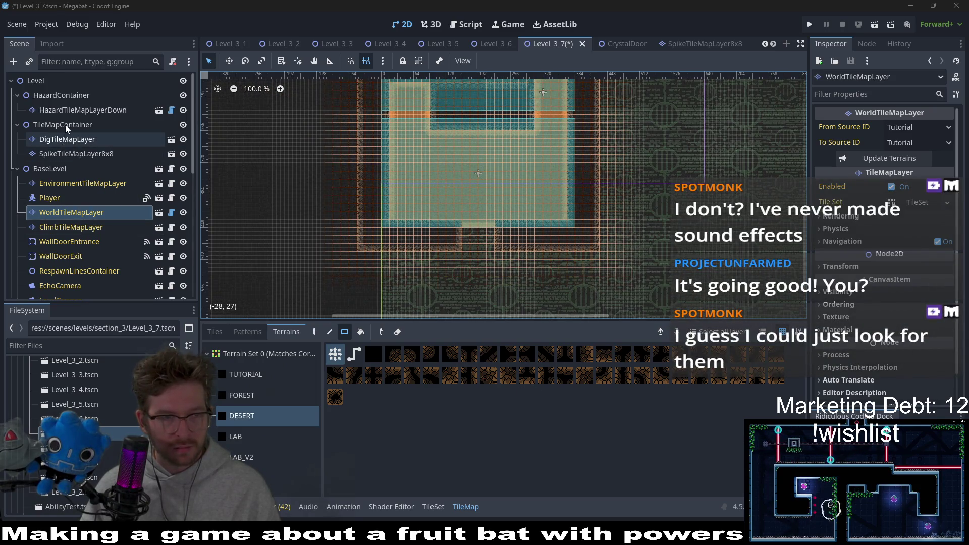
# Start Instantiate Child Scene under Level, cancel the scene picker, then bring up SectionContainer's node actions.
pyautogui.rightClick(39, 82)
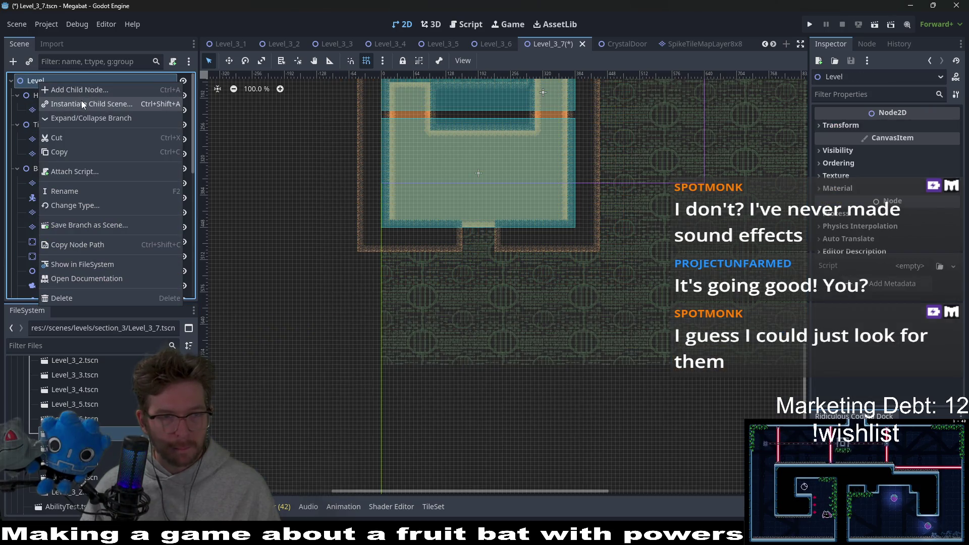
pyautogui.click(82, 100)
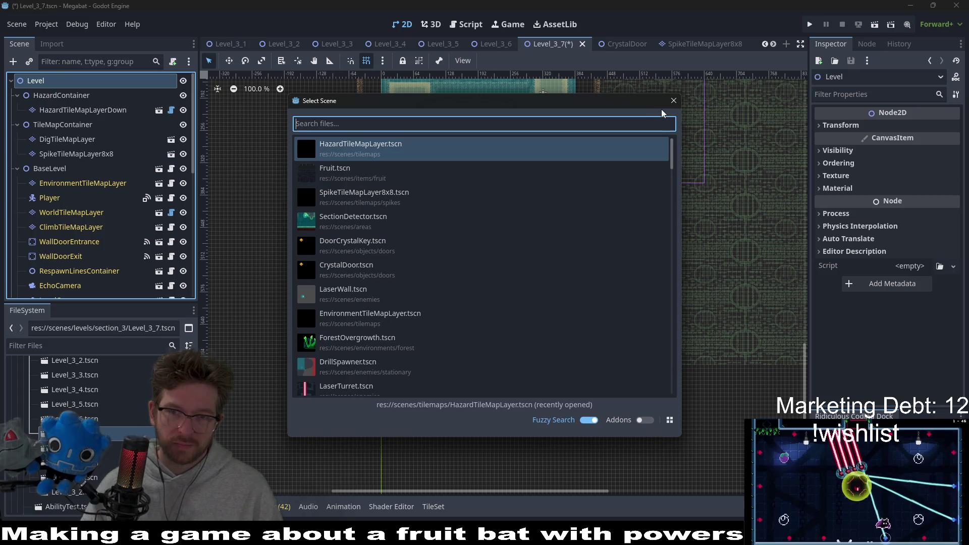
pyautogui.click(674, 102)
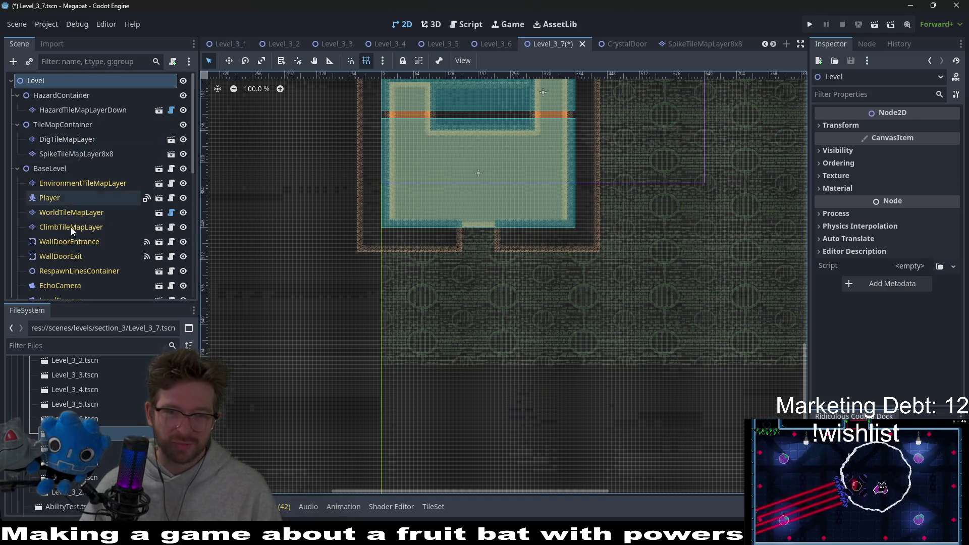
pyautogui.scroll(-5, 68, 224)
pyautogui.rightClick(48, 258)
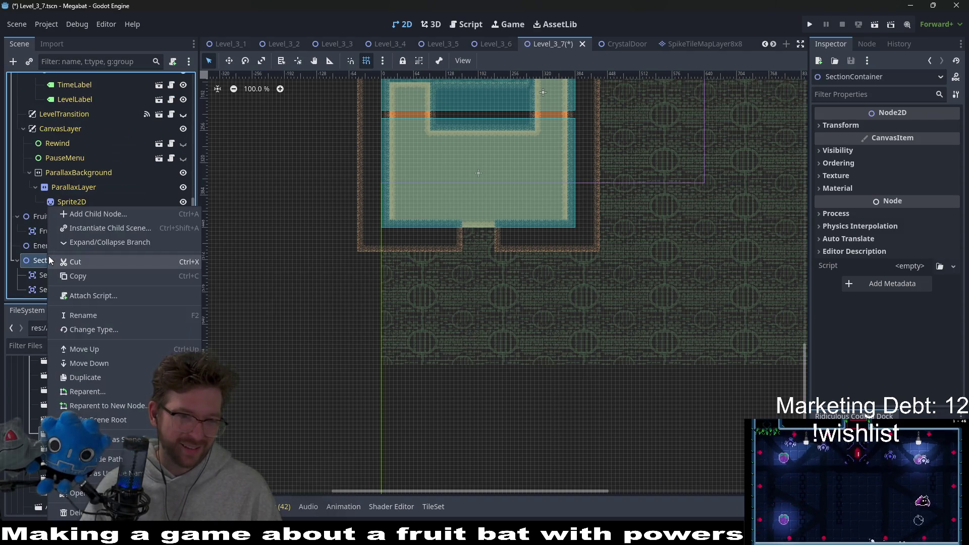
# Instance SectionDetector.tscn under SectionContainer as SectionDetector3 and move it below the doorway.
pyautogui.click(110, 228)
pyautogui.write('sec')
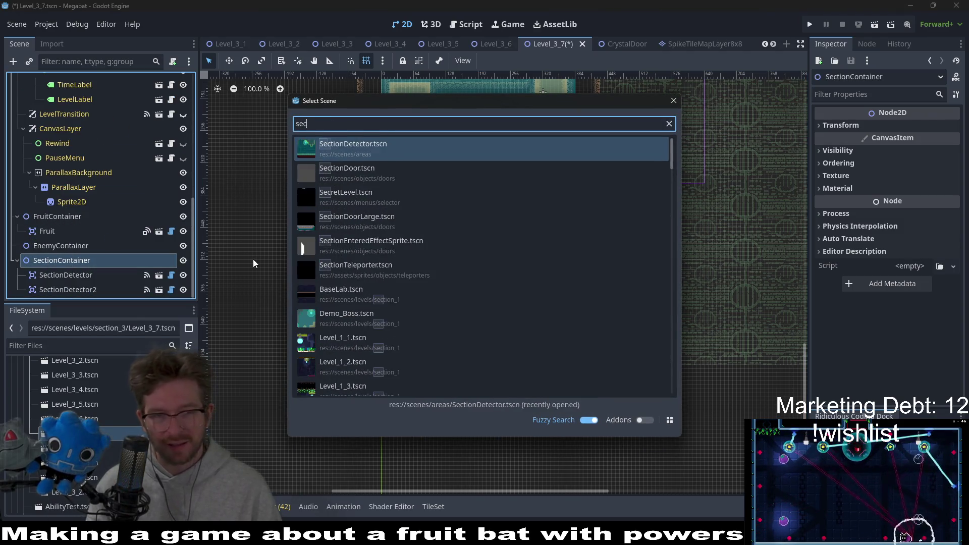
pyautogui.write('tiond')
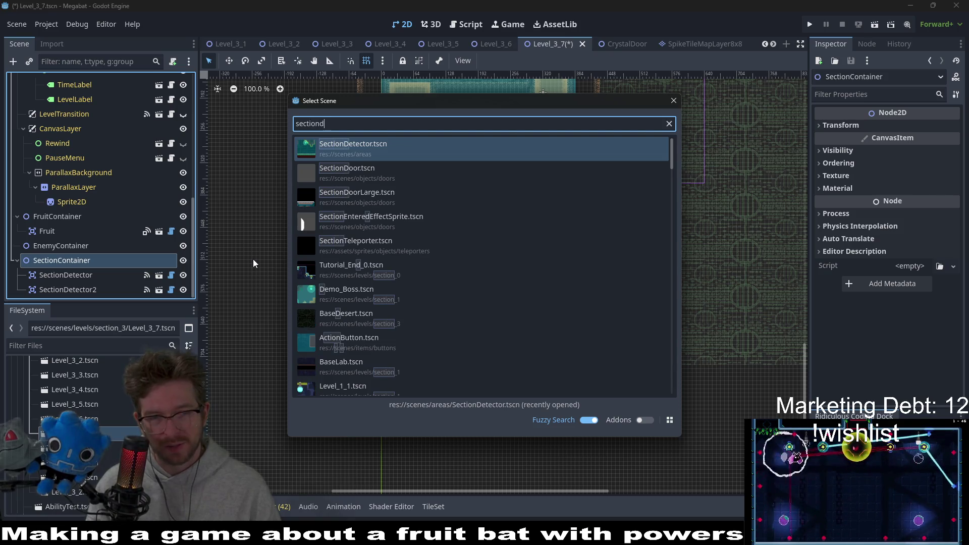
pyautogui.press('Return')
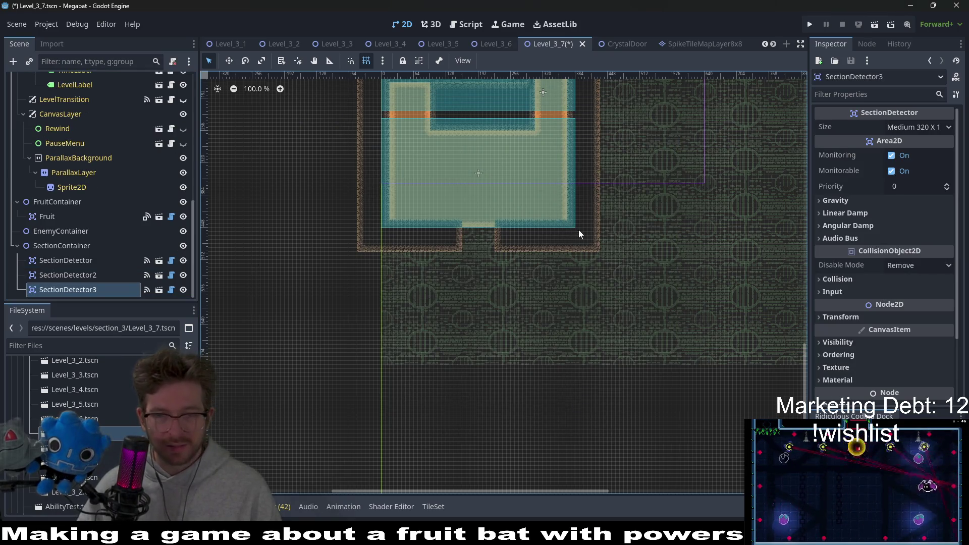
pyautogui.moveTo(409, 90); pyautogui.dragTo(466, 276)
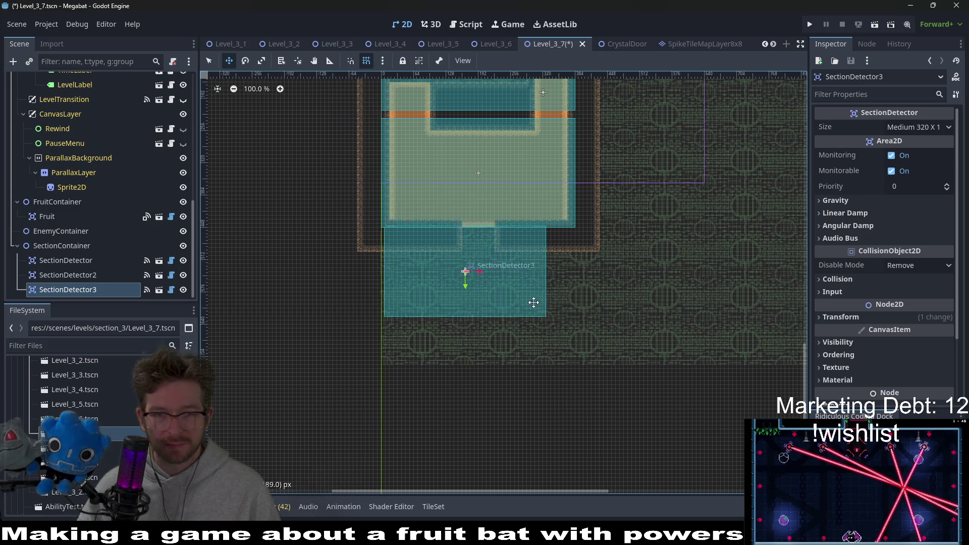
# Set SectionDetector3's Size to Large 384 X 216 and reposition it below the doorway.
pyautogui.click(919, 127)
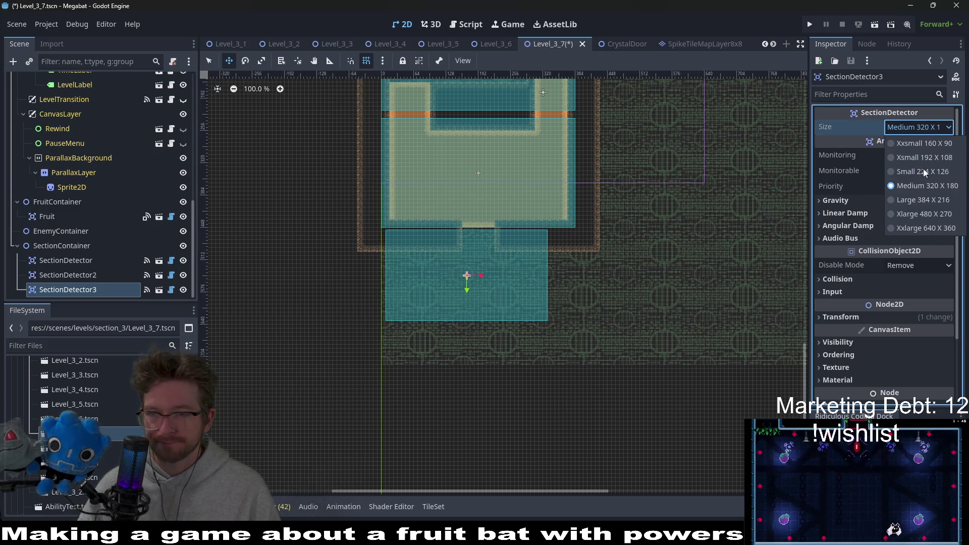
pyautogui.click(911, 201)
pyautogui.moveTo(532, 280); pyautogui.dragTo(527, 278)
pyautogui.scroll(2, 494, 244)
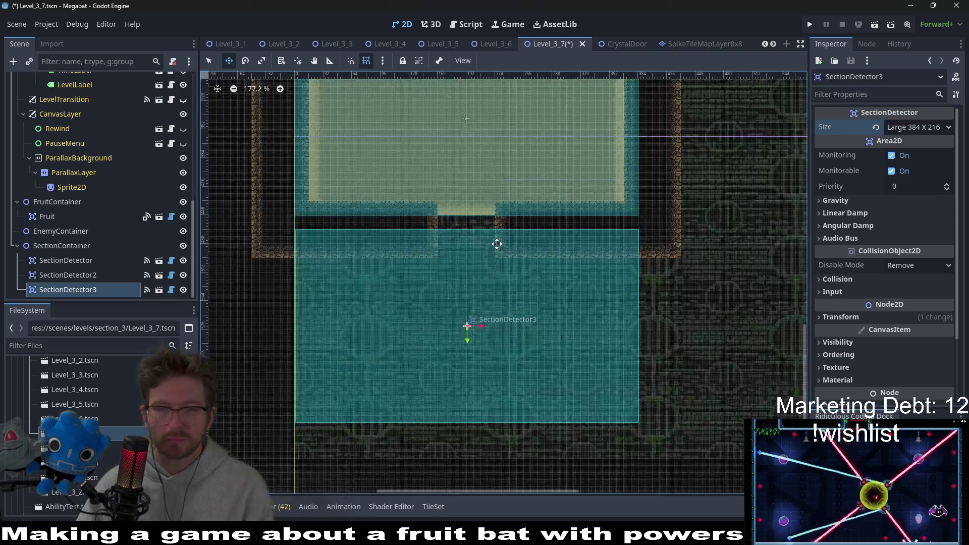
pyautogui.scroll(3, 495, 242)
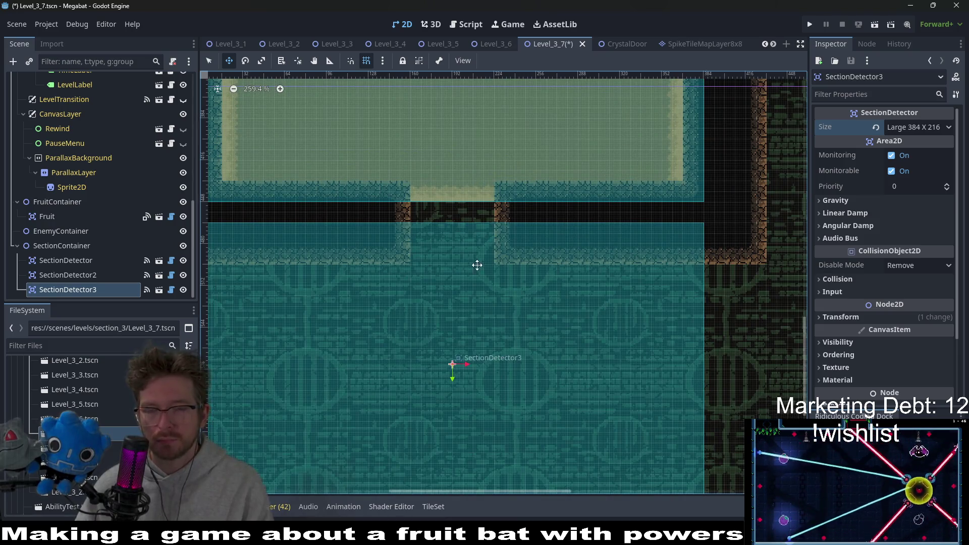
pyautogui.scroll(-4, 477, 265)
pyautogui.scroll(-2, 474, 259)
pyautogui.scroll(2, 149, 196)
pyautogui.scroll(5, 149, 196)
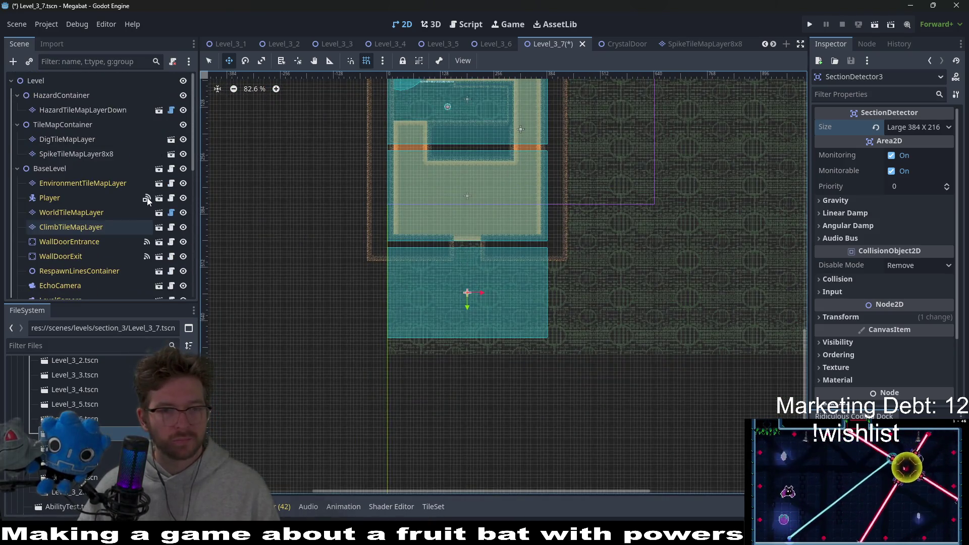
pyautogui.click(89, 109)
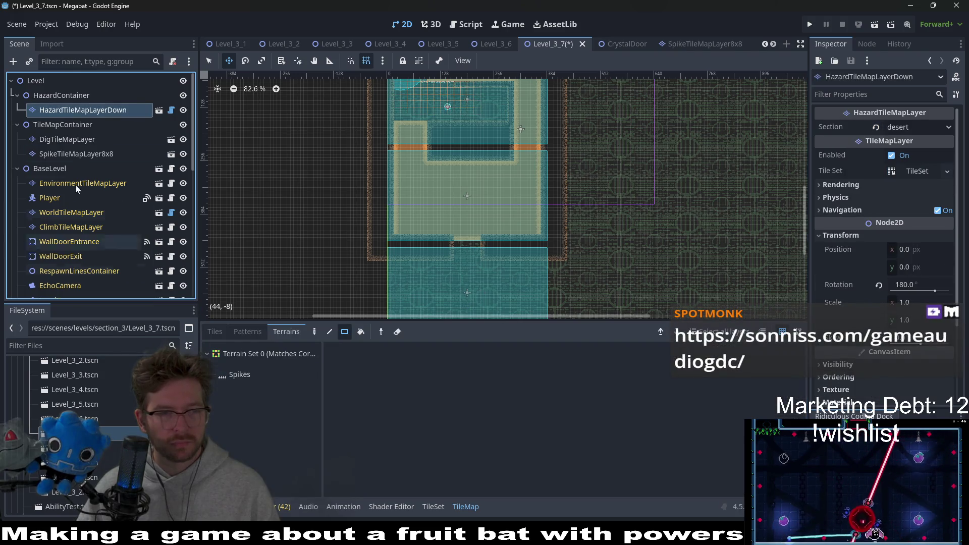
# Browse the tile layer and detector nodes and select SectionDetector3 in the scene tree.
pyautogui.click(67, 140)
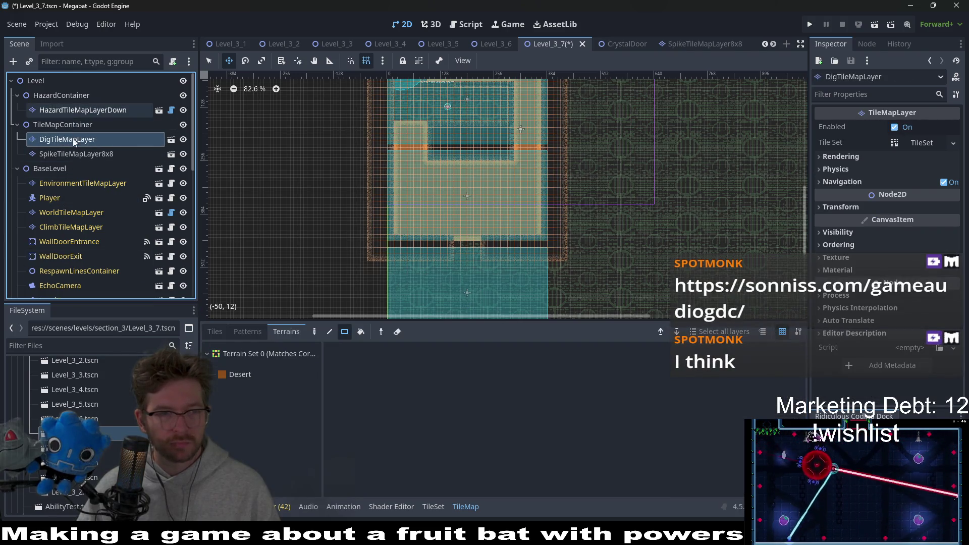
pyautogui.click(63, 211)
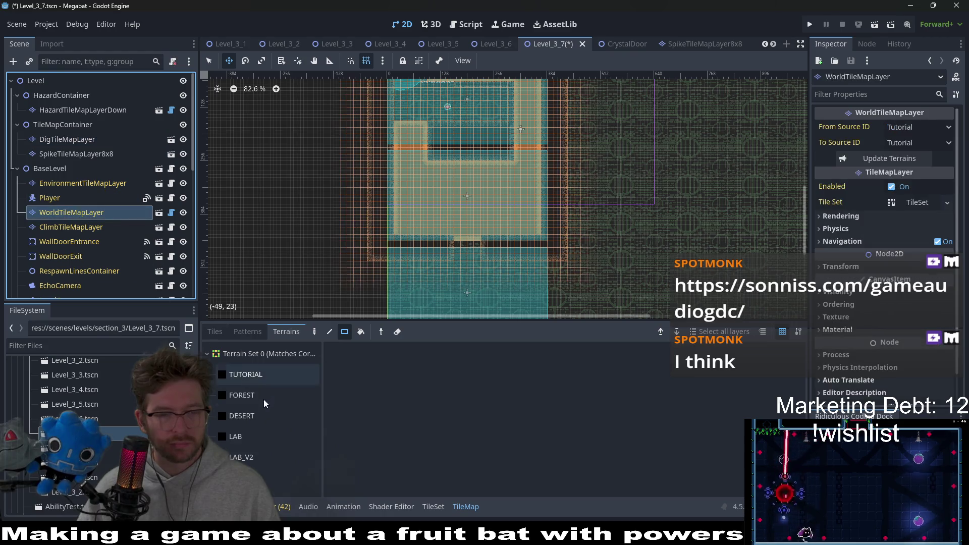
pyautogui.scroll(-3, 454, 227)
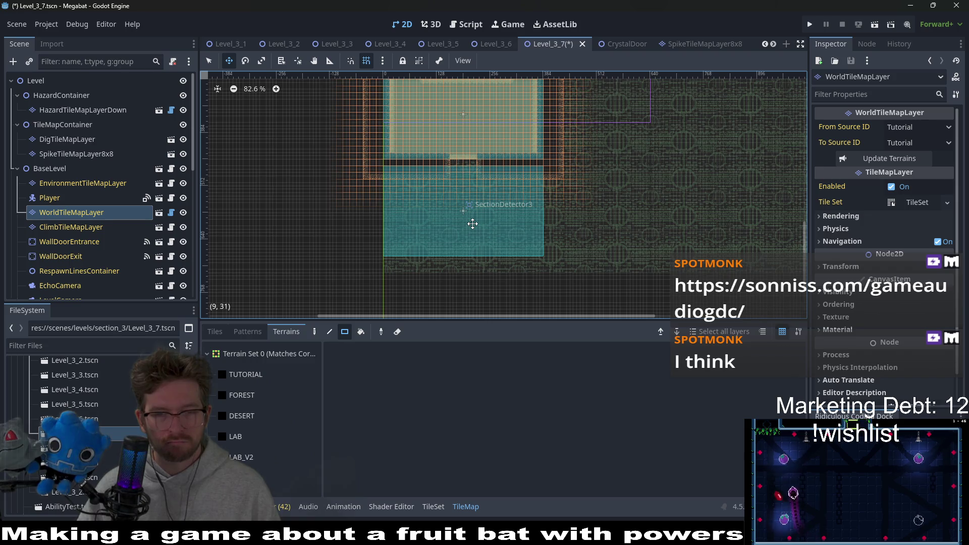
pyautogui.scroll(-5, 125, 232)
pyautogui.scroll(-5, 125, 233)
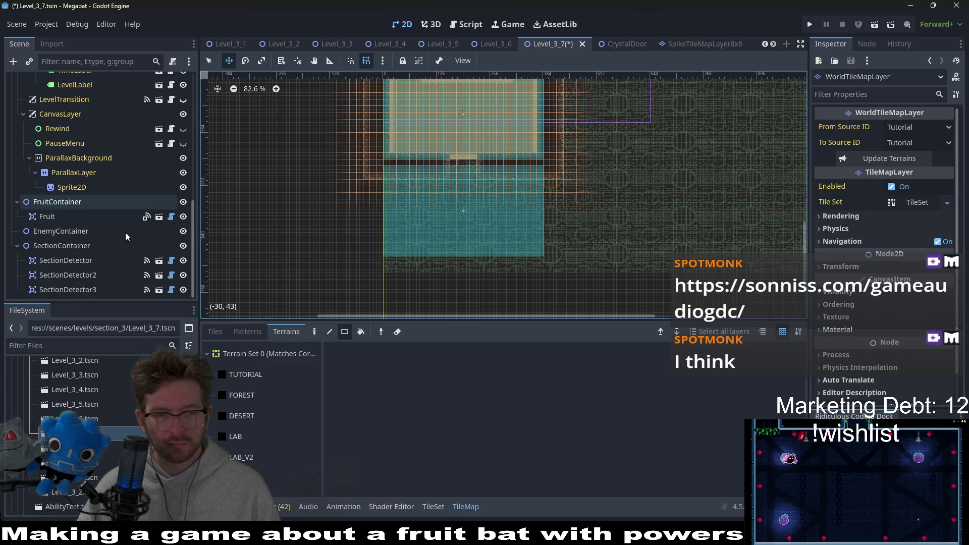
pyautogui.click(84, 275)
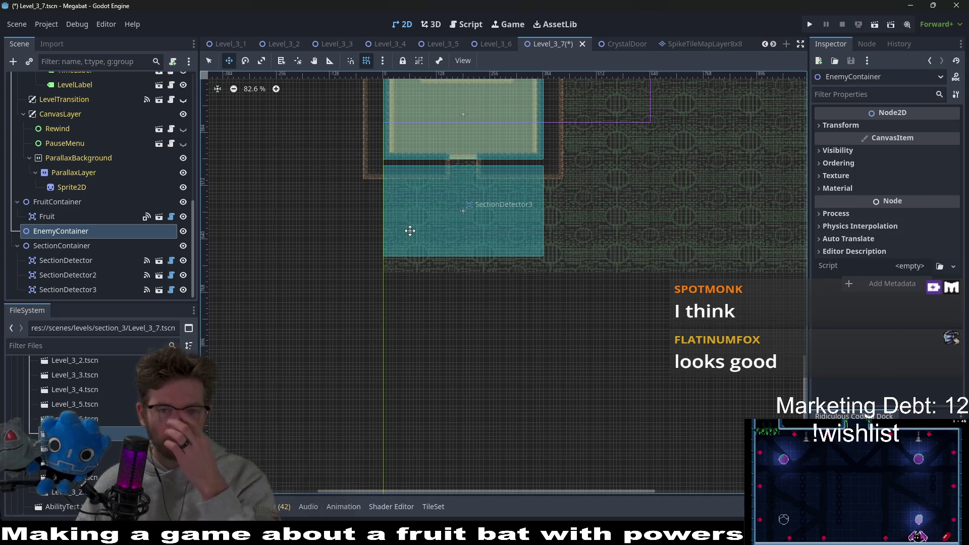
pyautogui.click(65, 280)
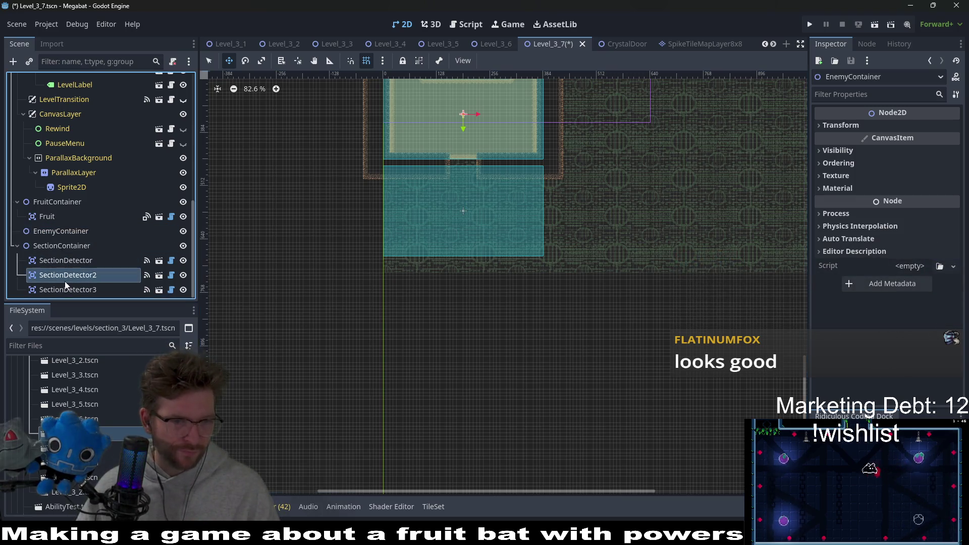
pyautogui.click(65, 290)
# Frame SectionDetector3 and nudge it right to sit beneath the upper room.
pyautogui.press('f')
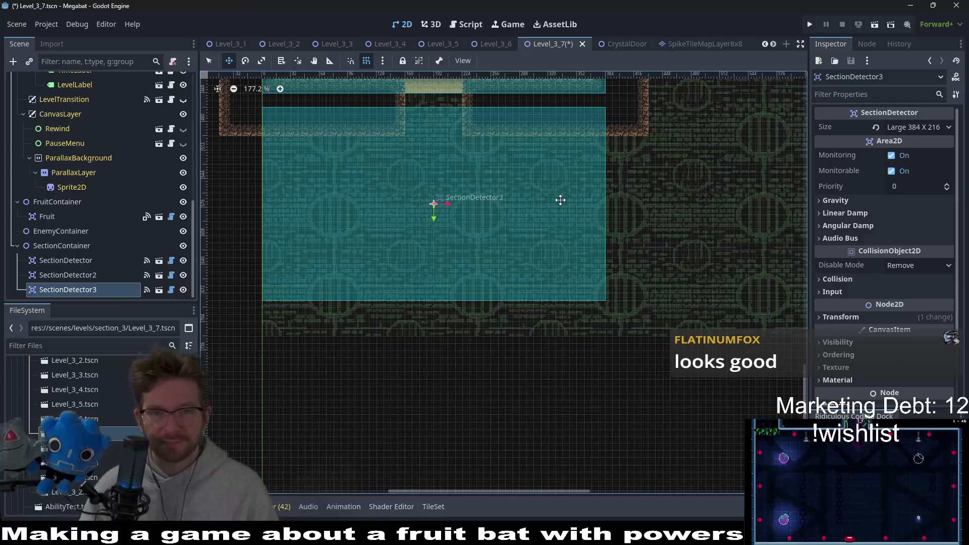
pyautogui.press('Right')
pyautogui.press('Right')
pyautogui.press('Right')
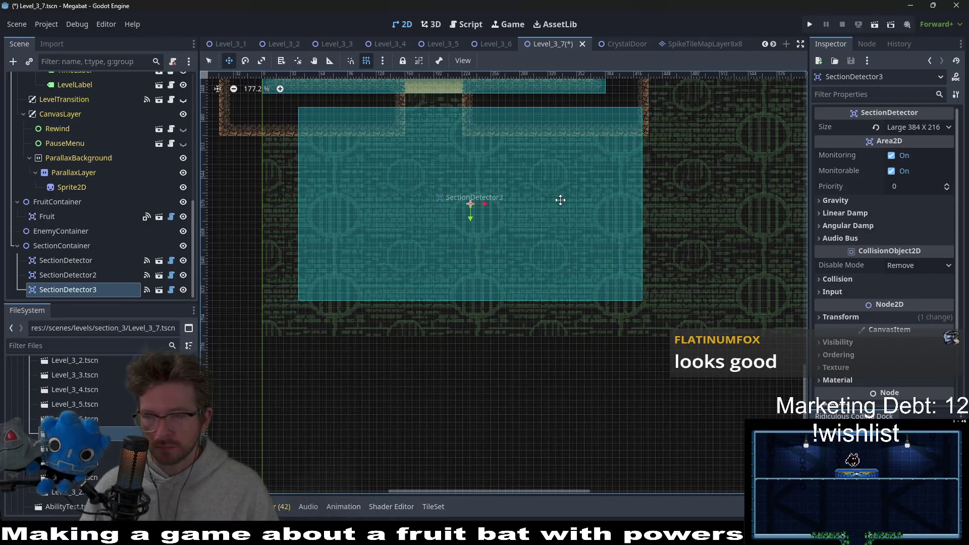
pyautogui.press('Right')
pyautogui.press('Right')
pyautogui.press('Right')
pyautogui.press('Right')
pyautogui.press('Right')
pyautogui.press('Right')
pyautogui.press('Right')
pyautogui.press('Right')
pyautogui.press('Right')
pyautogui.press('Right')
pyautogui.press('Right')
pyautogui.press('Right')
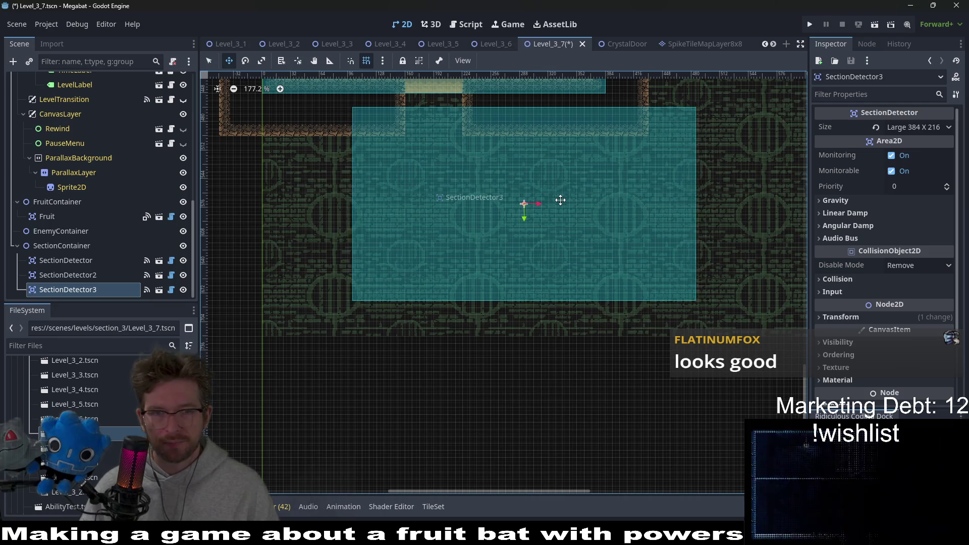
pyautogui.press('Right')
pyautogui.press('Right')
pyautogui.press('Right')
pyautogui.press('Right')
pyautogui.press('Right')
pyautogui.press('Right')
pyautogui.press('Right')
pyautogui.press('Right')
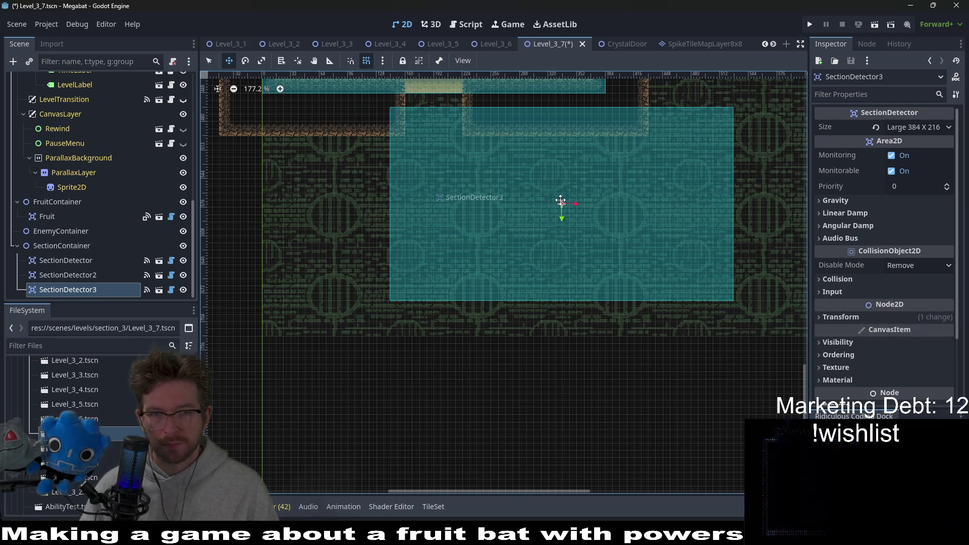
pyautogui.scroll(-4, 561, 201)
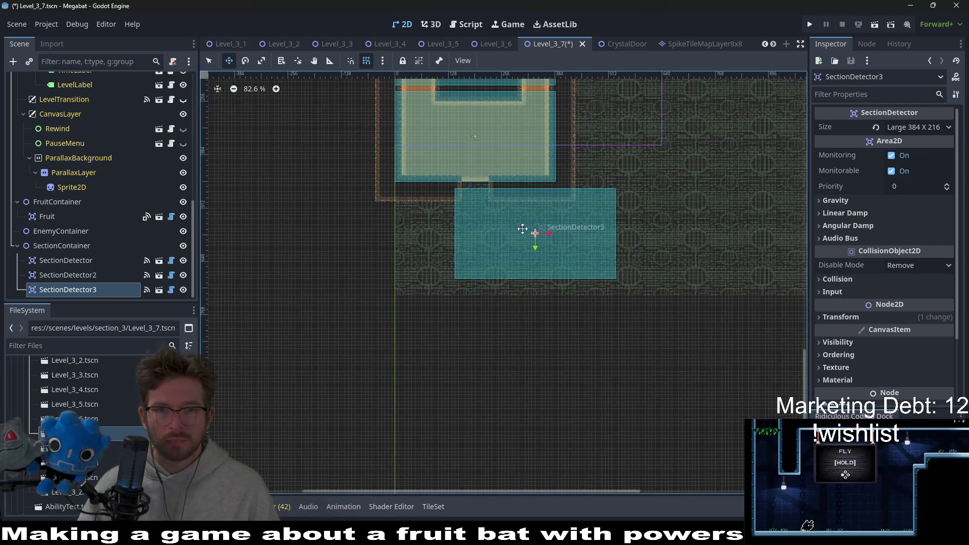
pyautogui.scroll(5, 136, 150)
pyautogui.scroll(5, 141, 164)
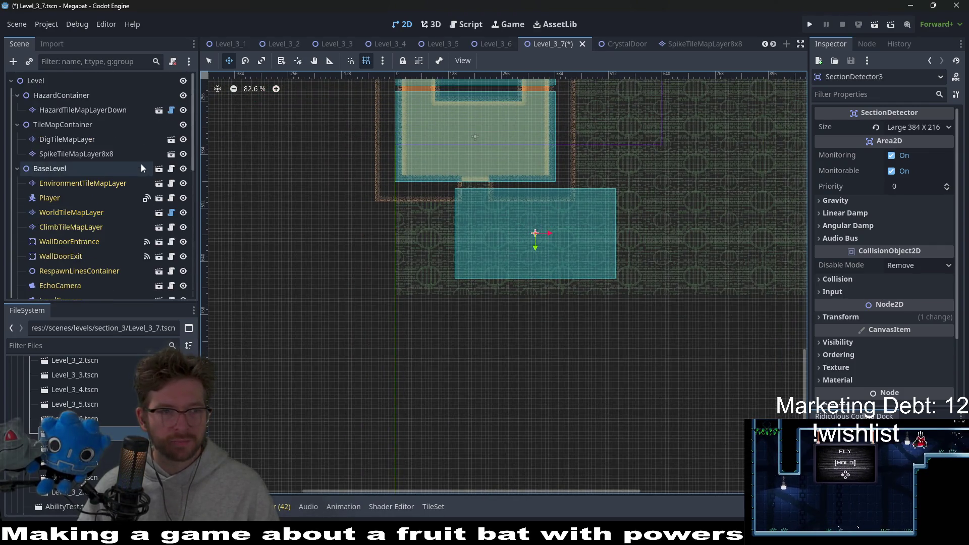
pyautogui.click(73, 140)
# Check the spike and dig layers' terrains, then select WorldTileMapLayer with the DESERT terrain.
pyautogui.click(75, 155)
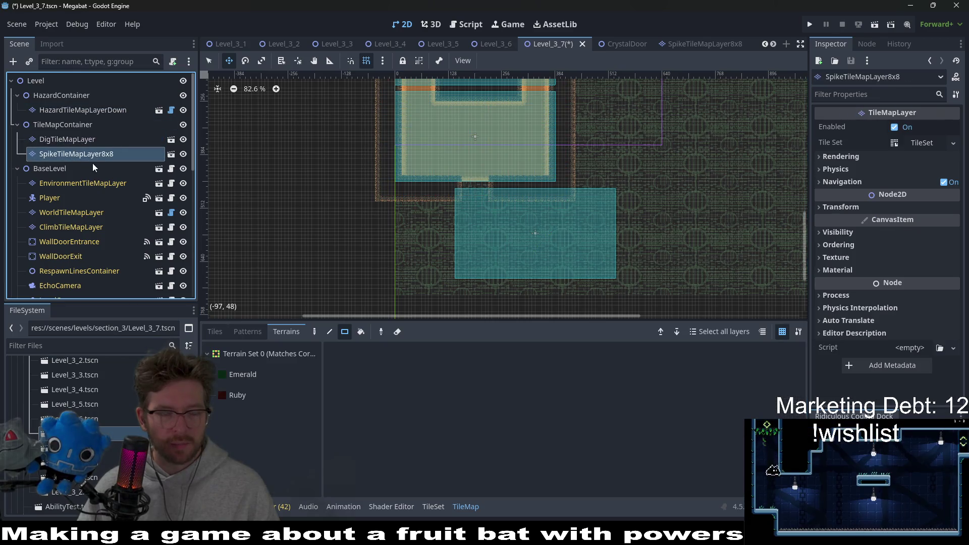
pyautogui.click(82, 139)
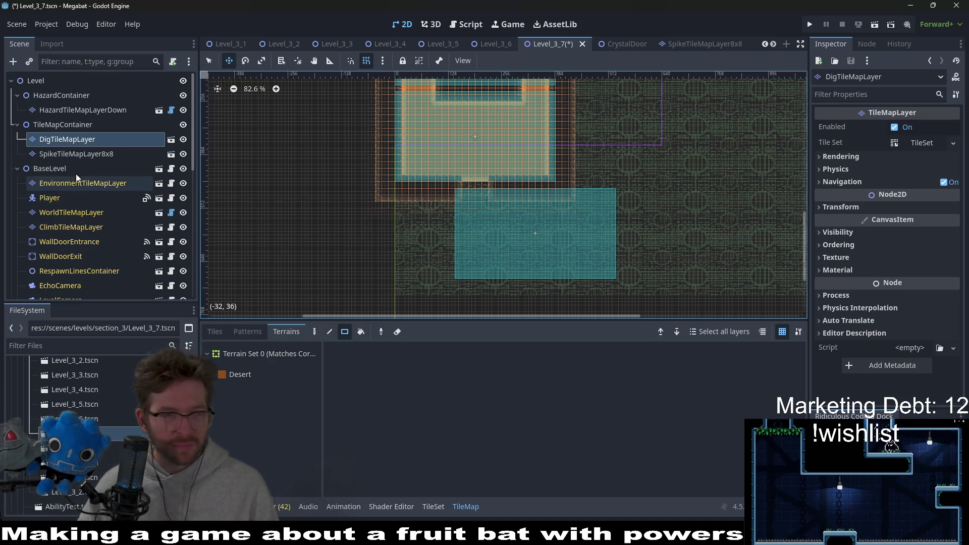
pyautogui.click(76, 213)
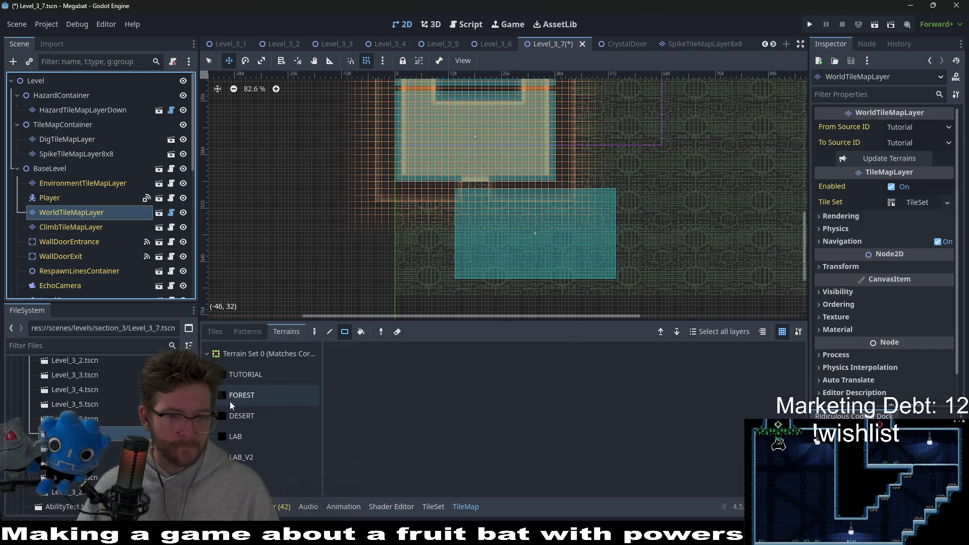
pyautogui.click(227, 413)
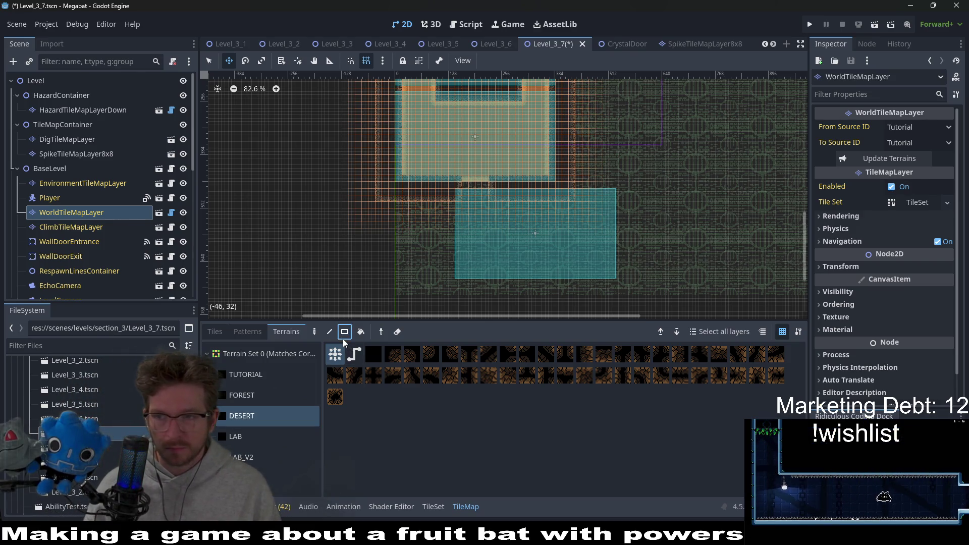
pyautogui.scroll(2, 431, 242)
pyautogui.scroll(2, 453, 186)
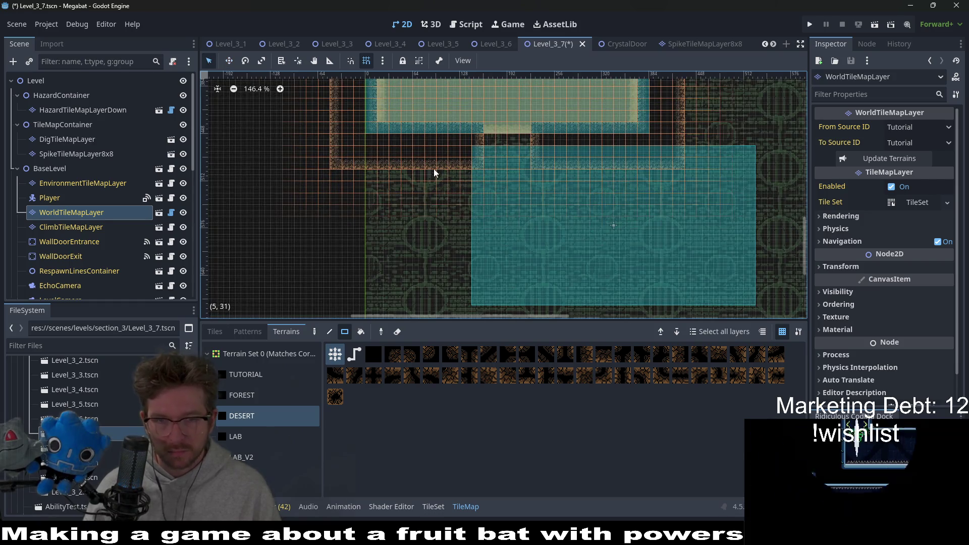
# Paint desert wall blocks along the lower room's left side and floor.
pyautogui.moveTo(429, 161); pyautogui.dragTo(475, 320)
pyautogui.moveTo(429, 161); pyautogui.dragTo(475, 320)
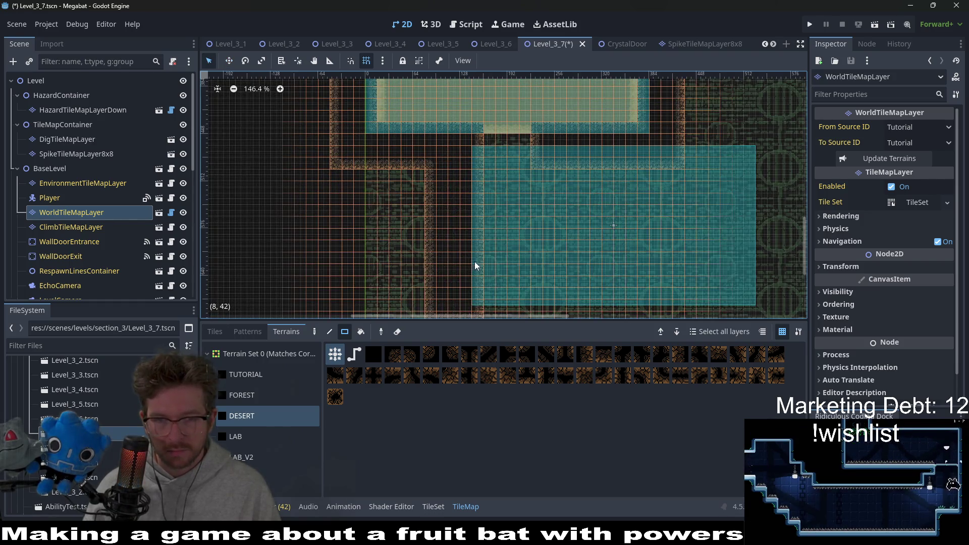
pyautogui.scroll(-3, 454, 227)
pyautogui.moveTo(409, 202); pyautogui.dragTo(728, 238)
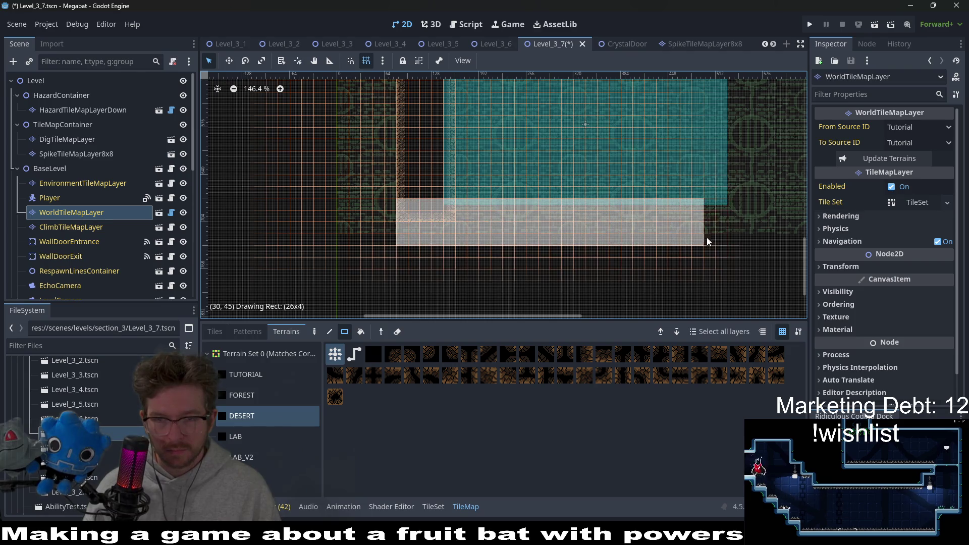
pyautogui.moveTo(408, 202); pyautogui.dragTo(728, 238)
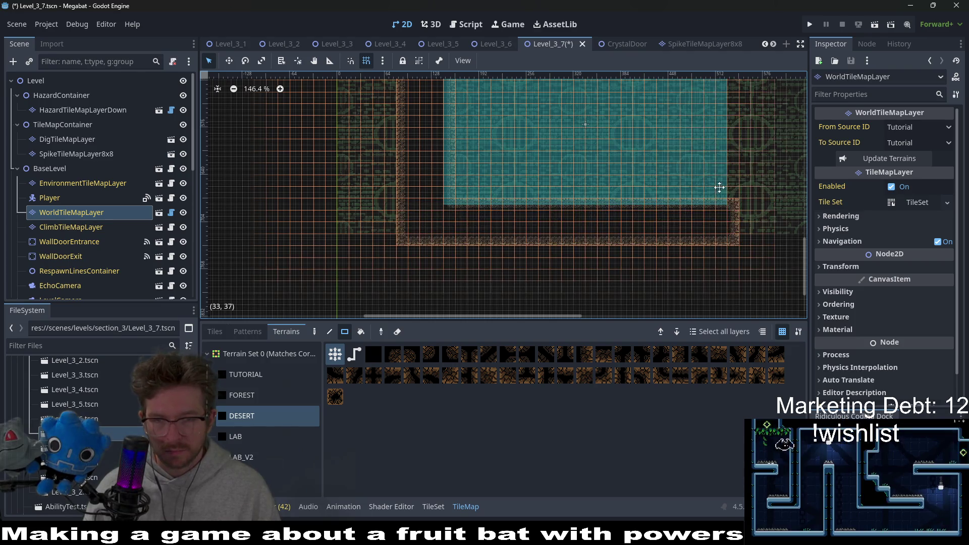
# Paint desert wall rows along the lower room's top and right side, filling the corner gap.
pyautogui.moveTo(720, 188); pyautogui.dragTo(658, 247)
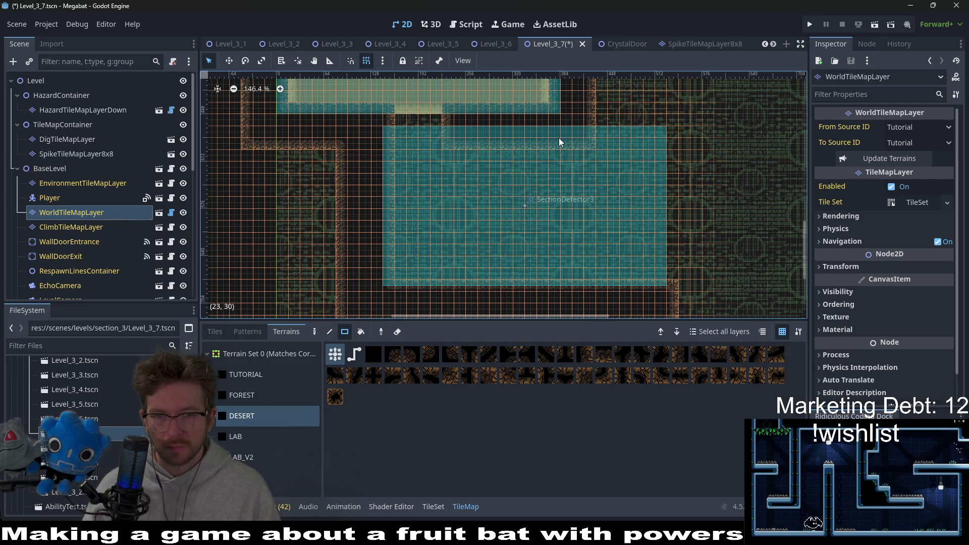
pyautogui.moveTo(559, 141); pyautogui.dragTo(540, 165)
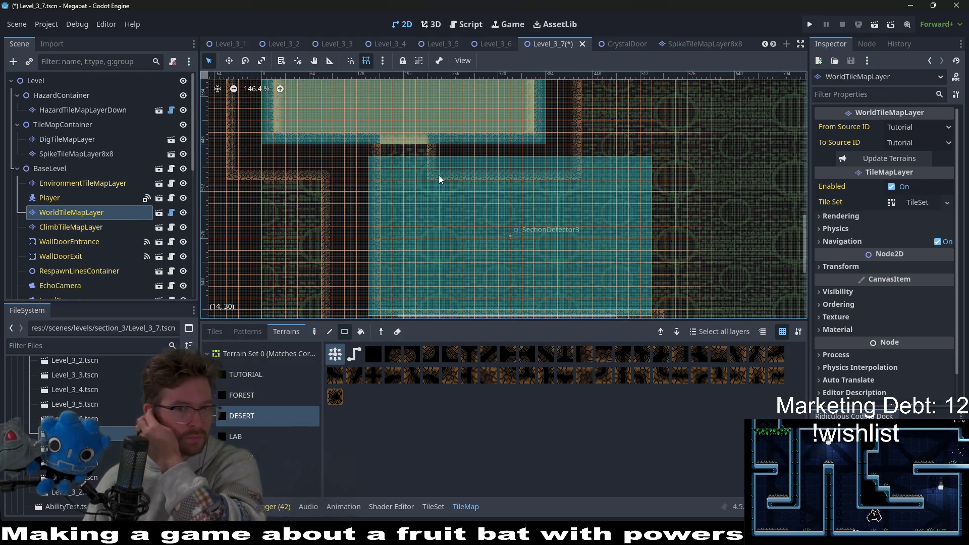
pyautogui.moveTo(437, 175); pyautogui.dragTo(568, 170)
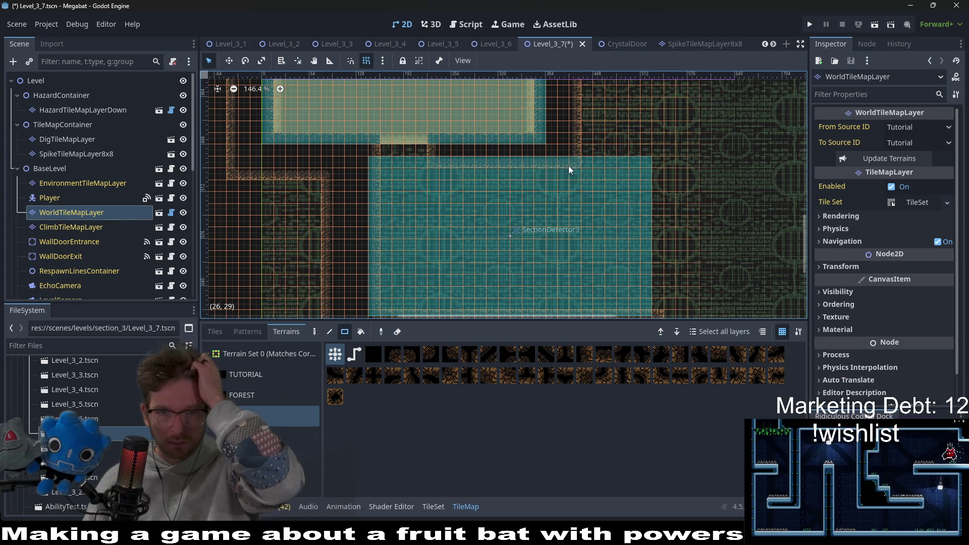
pyautogui.scroll(-2, 564, 175)
pyautogui.scroll(-2, 563, 161)
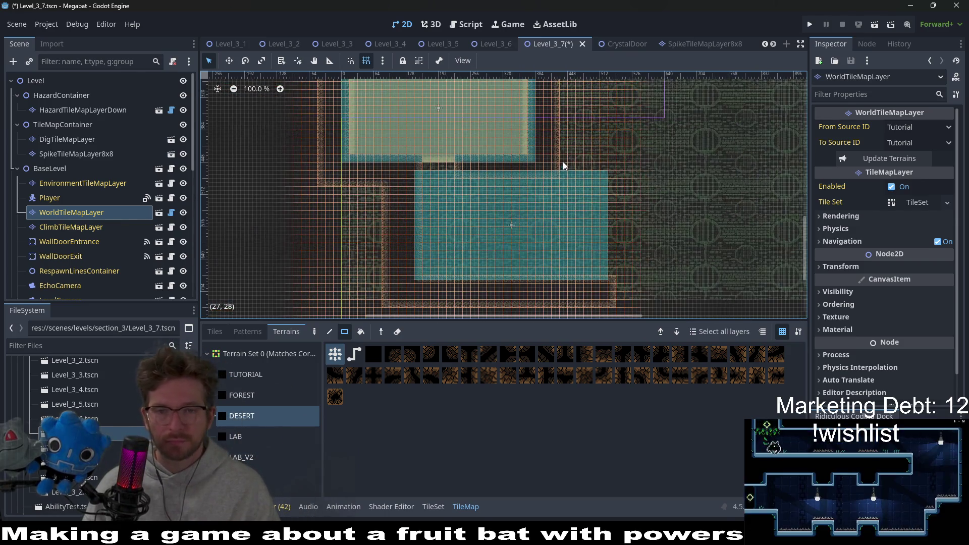
pyautogui.moveTo(561, 152)
pyautogui.mouseDown()
pyautogui.moveTo(621, 172)
pyautogui.moveTo(624, 301)
pyautogui.mouseUp()
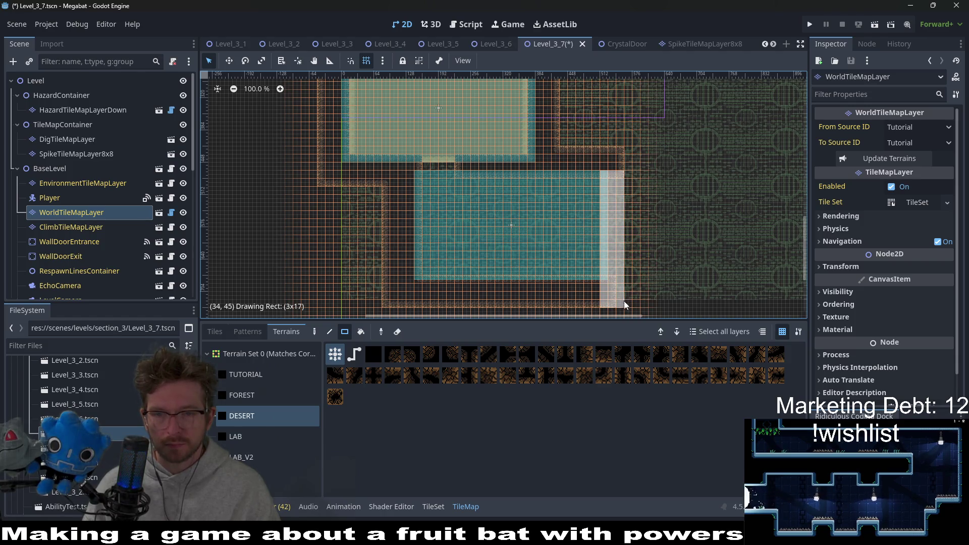
pyautogui.moveTo(623, 171); pyautogui.dragTo(628, 155)
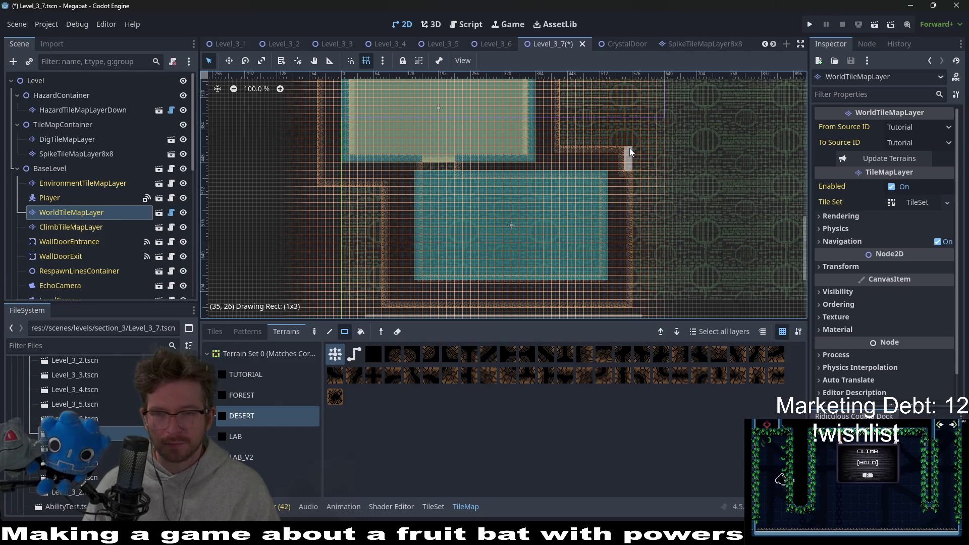
pyautogui.scroll(2, 596, 210)
pyautogui.scroll(2, 586, 221)
pyautogui.scroll(1, 585, 228)
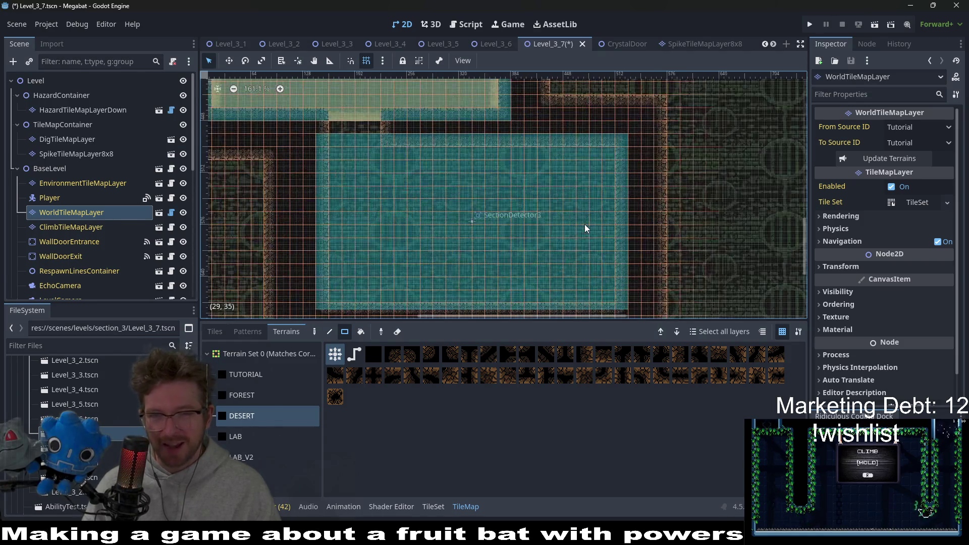
pyautogui.scroll(-3, 557, 206)
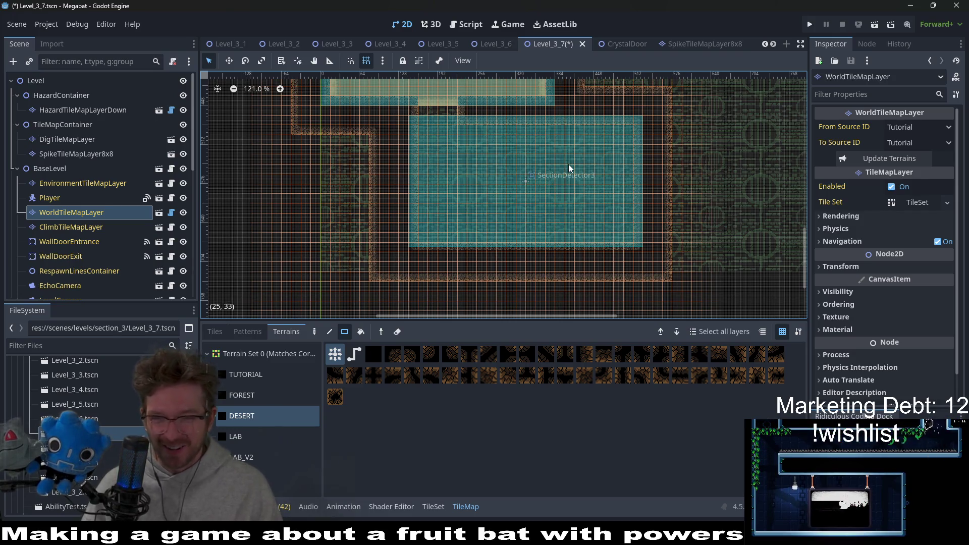
pyautogui.scroll(2, 571, 180)
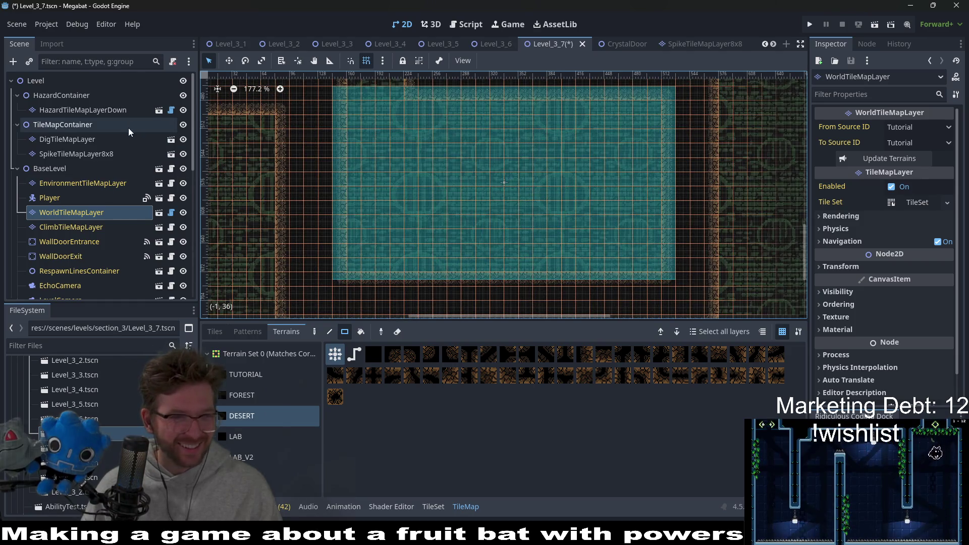
# Switch to DigTileMapLayer with the Desert terrain selected.
pyautogui.click(86, 127)
pyautogui.click(231, 381)
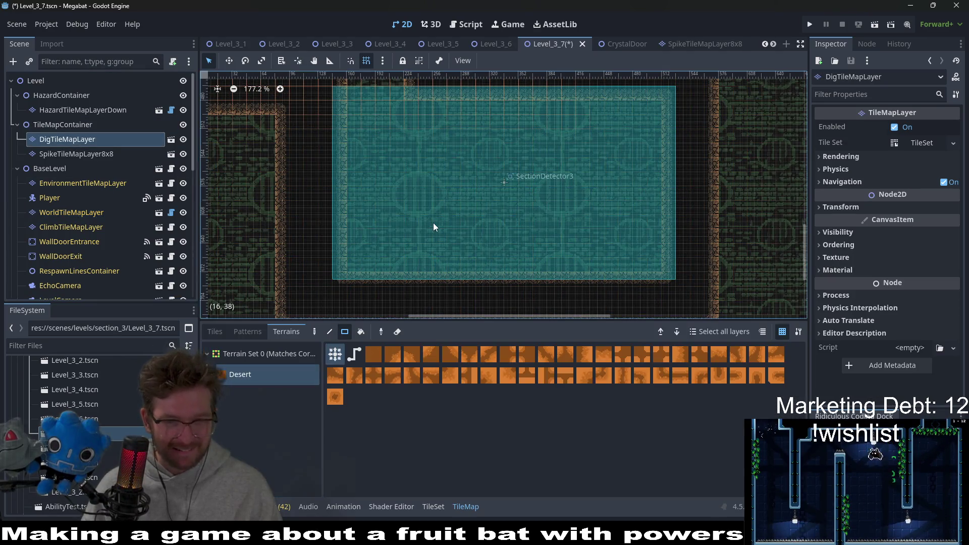
pyautogui.scroll(-2, 434, 222)
pyautogui.scroll(-1, 369, 165)
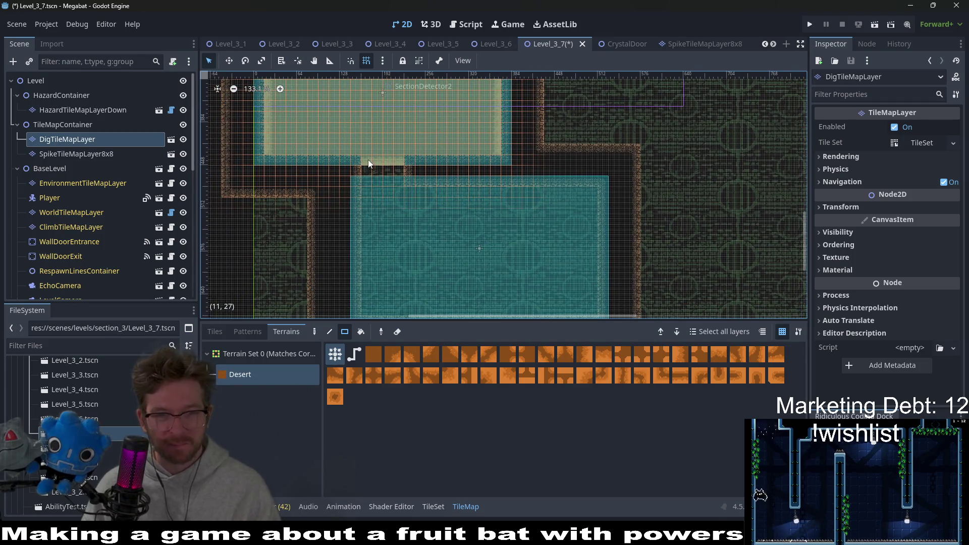
# Paint desert dig tiles through the passage row and down the lower room's left side, then select the Fruit pickup.
pyautogui.moveTo(399, 184); pyautogui.dragTo(404, 184)
pyautogui.scroll(3, 404, 198)
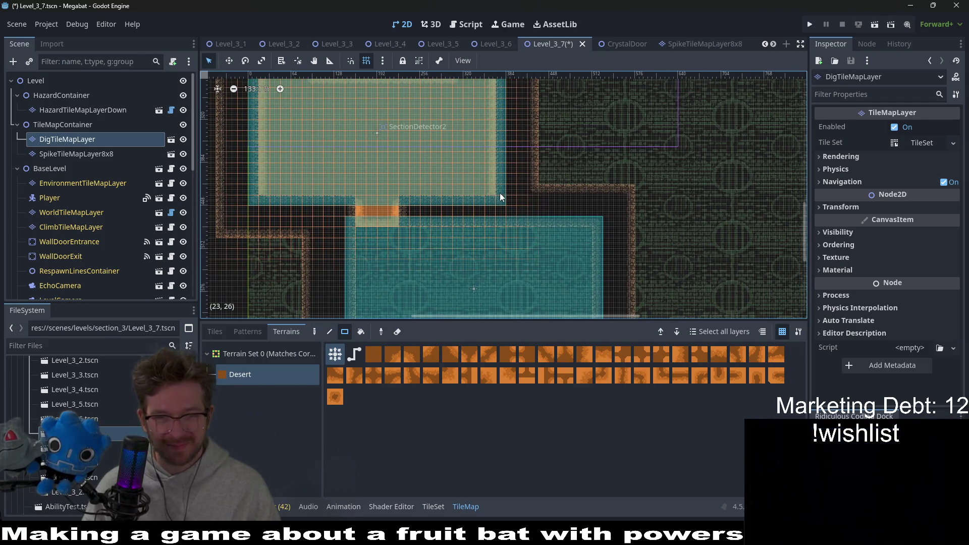
pyautogui.moveTo(490, 195); pyautogui.dragTo(267, 199)
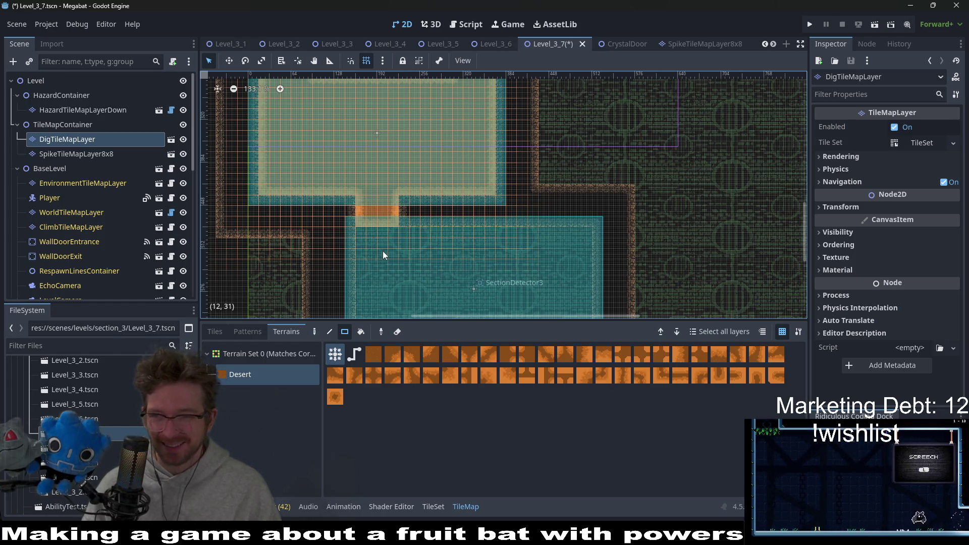
pyautogui.scroll(-3, 382, 251)
pyautogui.scroll(2, 369, 163)
pyautogui.scroll(1, 330, 114)
pyautogui.moveTo(330, 113); pyautogui.dragTo(476, 223)
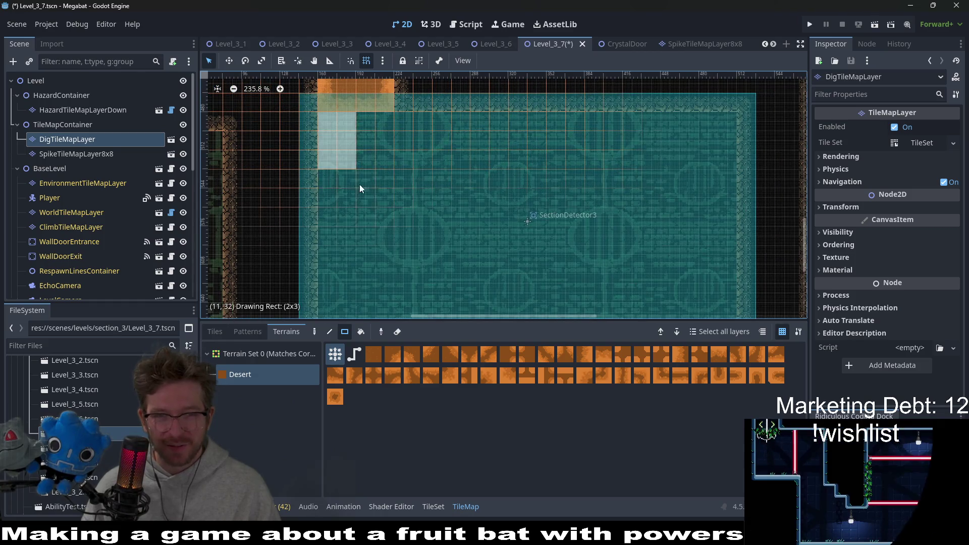
pyautogui.scroll(-2, 477, 224)
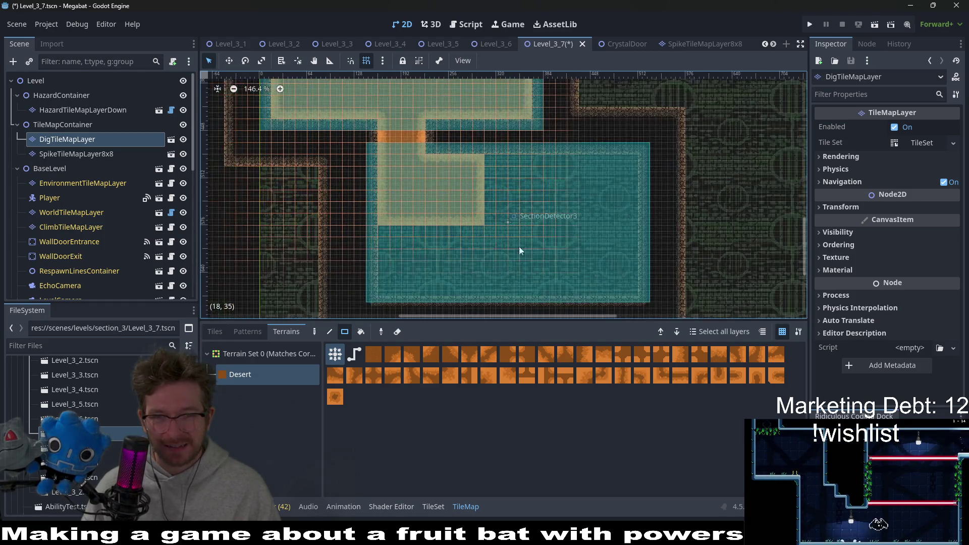
pyautogui.scroll(-1, 519, 247)
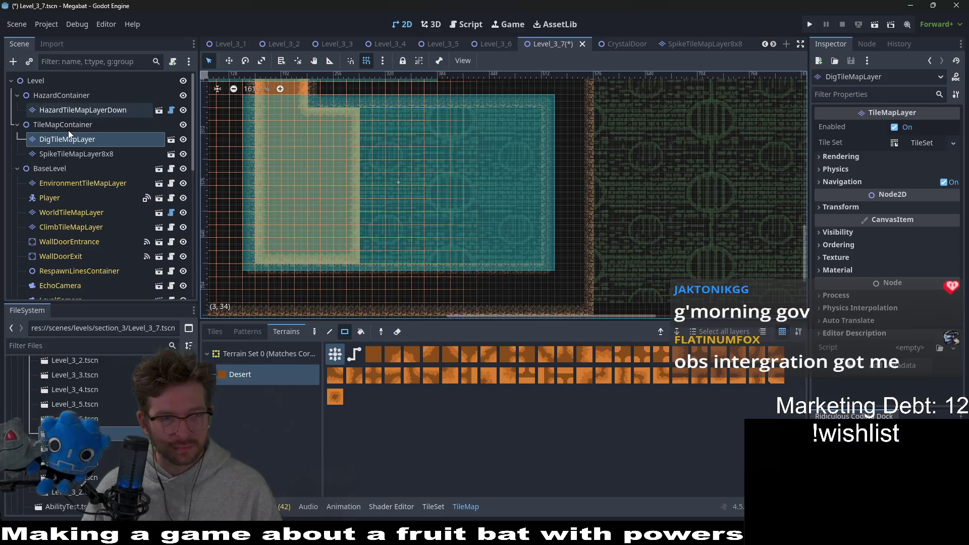
pyautogui.click(68, 124)
pyautogui.scroll(-1, 502, 206)
pyautogui.scroll(-1, 502, 204)
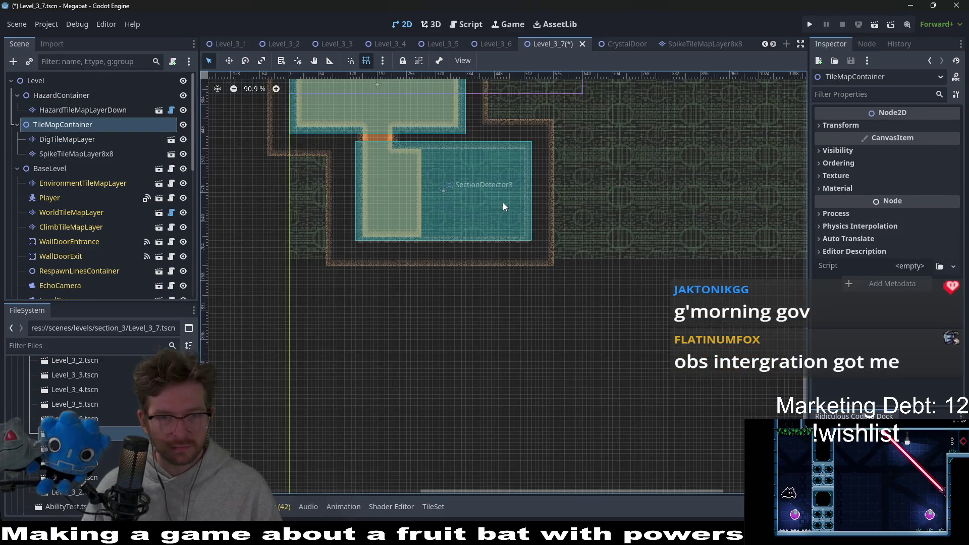
pyautogui.scroll(-1, 506, 245)
pyautogui.scroll(-1, 506, 244)
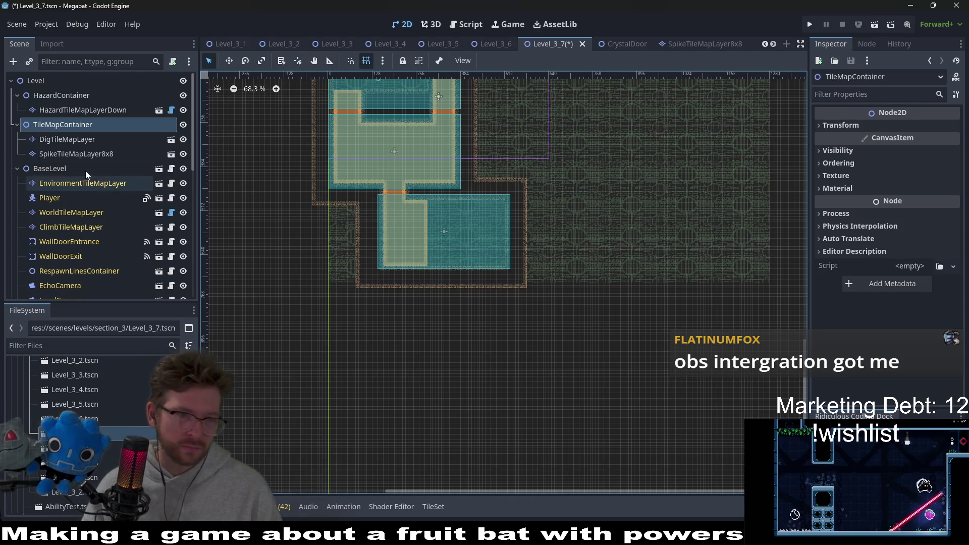
pyautogui.scroll(-4, 87, 171)
pyautogui.scroll(-3, 99, 212)
pyautogui.click(59, 215)
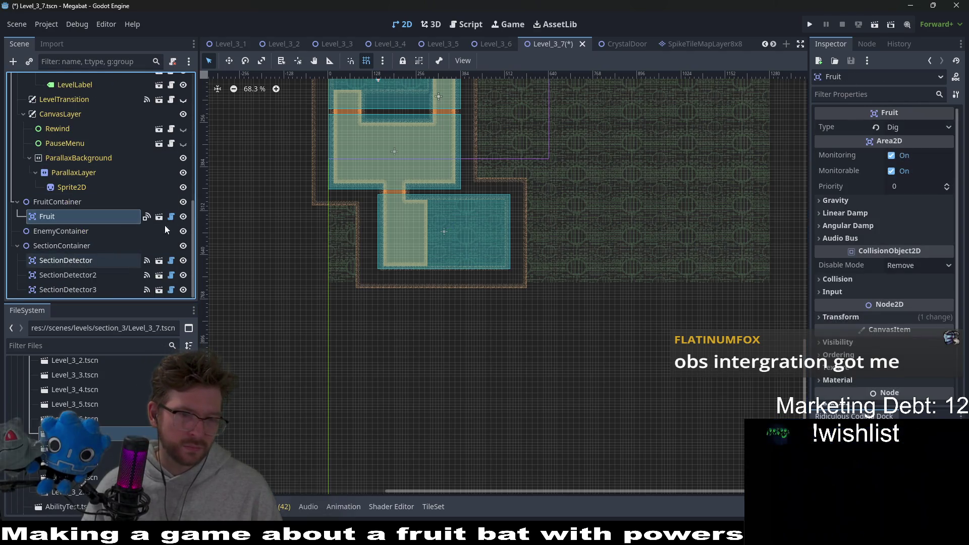
pyautogui.scroll(2, 449, 226)
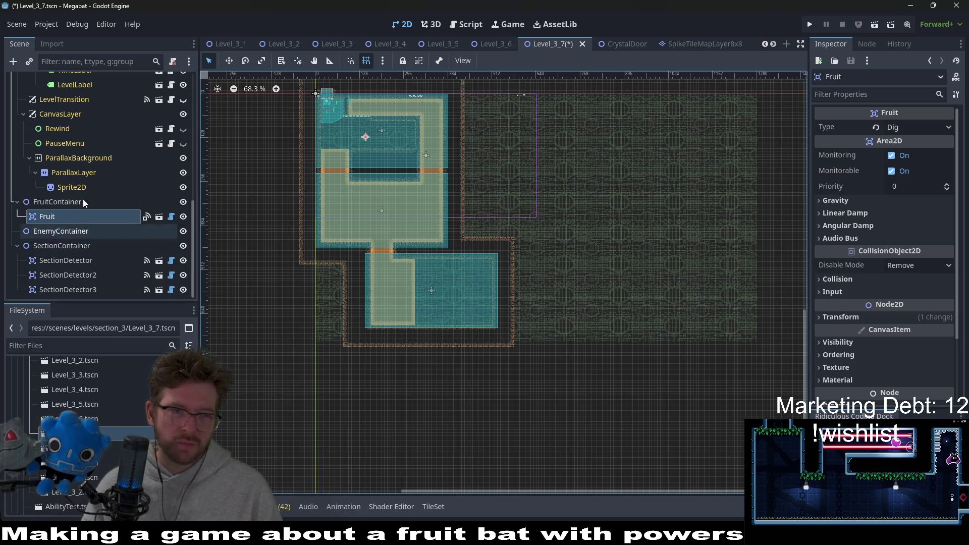
# Duplicate the Fruit pickup and move Fruit2 into the top of the lower teal room.
pyautogui.click(61, 217)
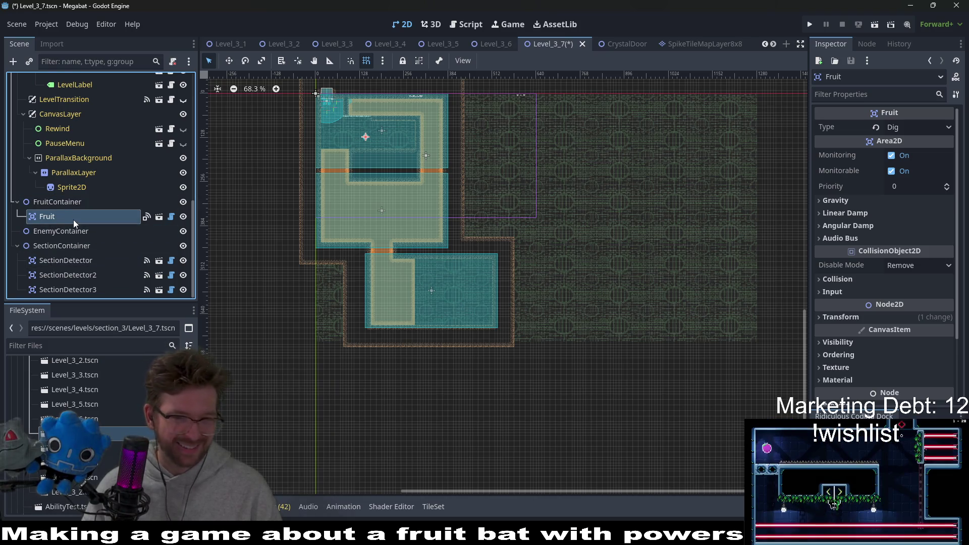
pyautogui.hotkey('ctrl', 'd')
pyautogui.scroll(3, 411, 215)
pyautogui.scroll(2, 411, 219)
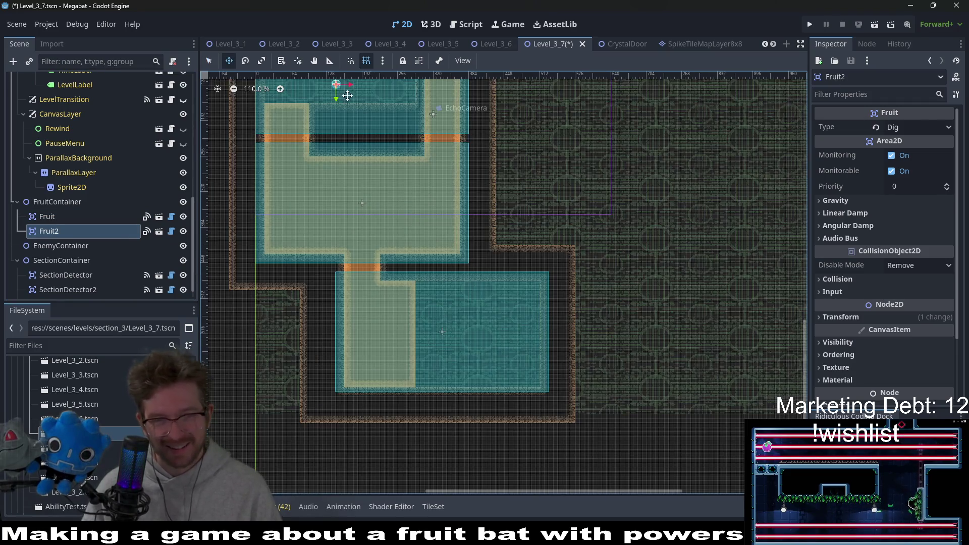
pyautogui.press('w')
pyautogui.moveTo(364, 111); pyautogui.dragTo(460, 325)
pyautogui.scroll(3, 464, 304)
pyautogui.scroll(4, 485, 331)
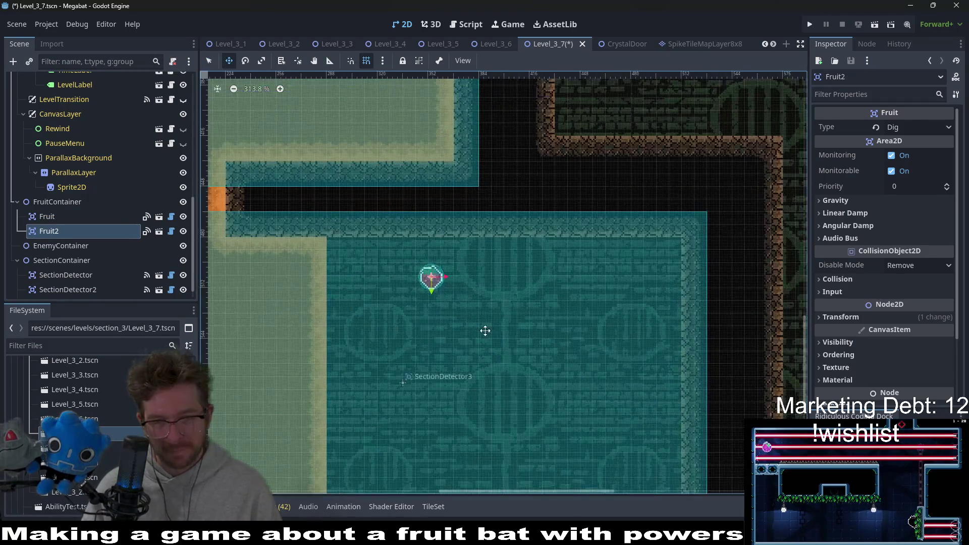
pyautogui.scroll(4, 550, 279)
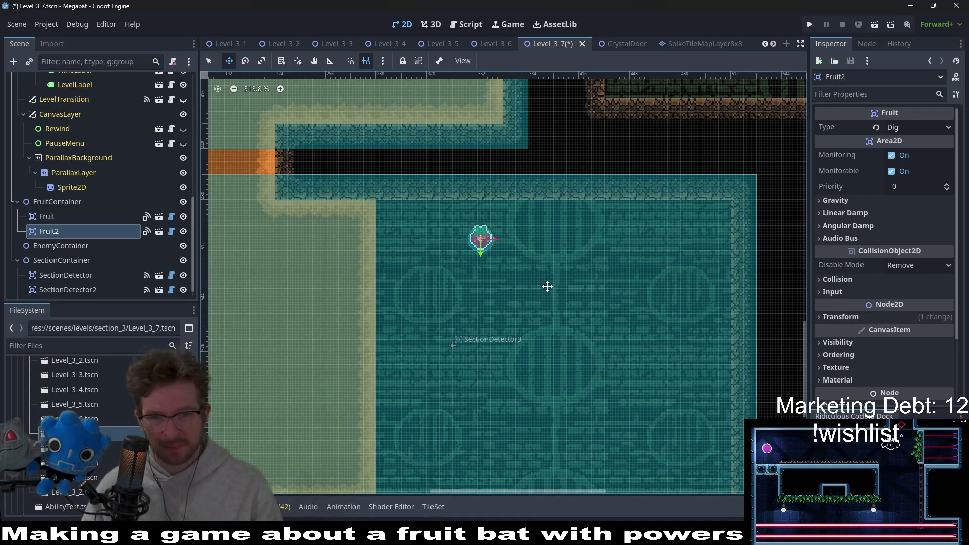
pyautogui.moveTo(489, 250); pyautogui.dragTo(450, 259)
pyautogui.scroll(-3, 562, 276)
pyautogui.scroll(-2, 580, 303)
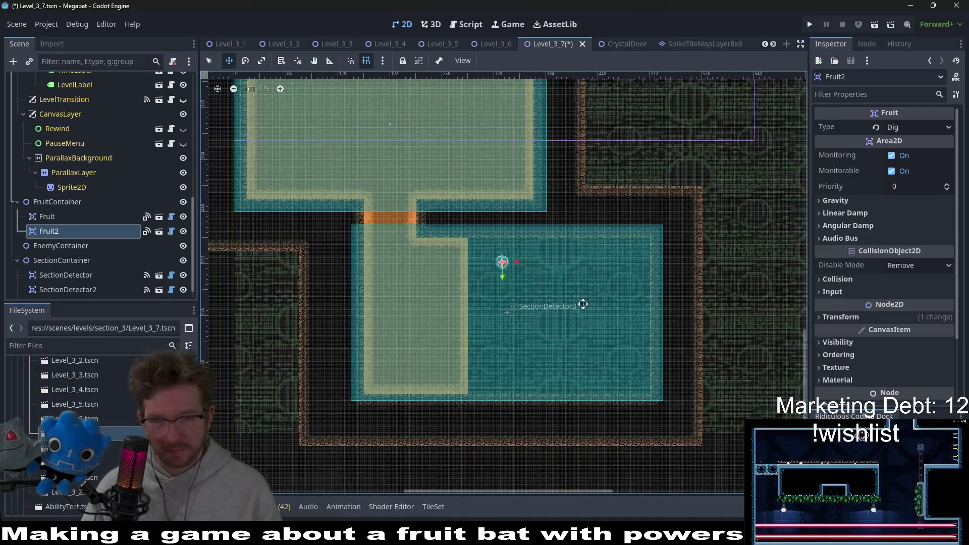
pyautogui.scroll(-2, 568, 274)
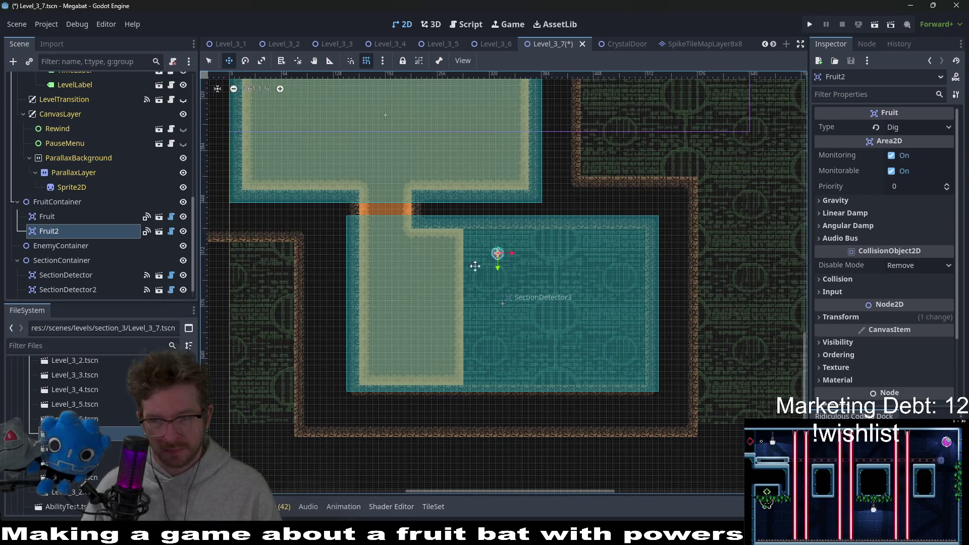
pyautogui.hscroll(2, 474, 265)
pyautogui.scroll(-2, 510, 251)
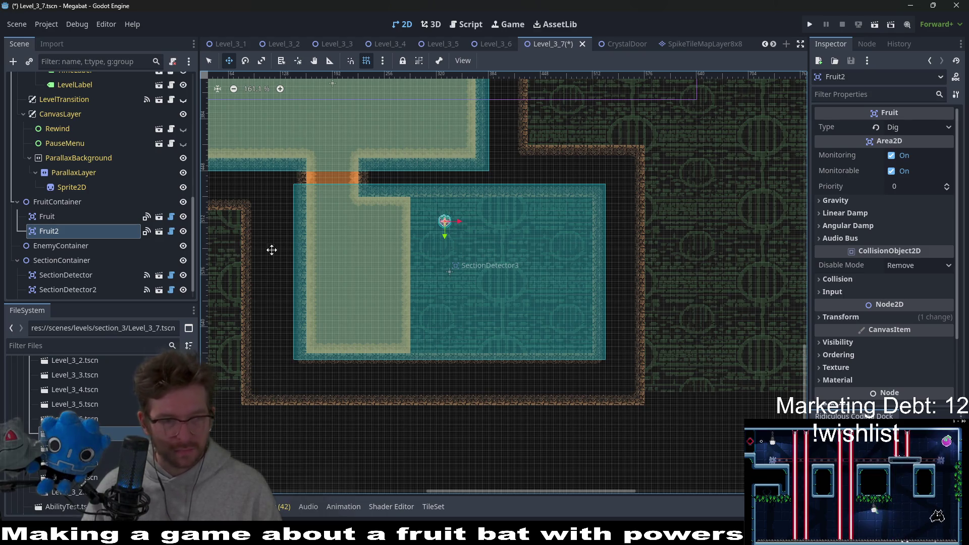
pyautogui.scroll(5, 139, 210)
pyautogui.scroll(5, 128, 191)
pyautogui.click(66, 139)
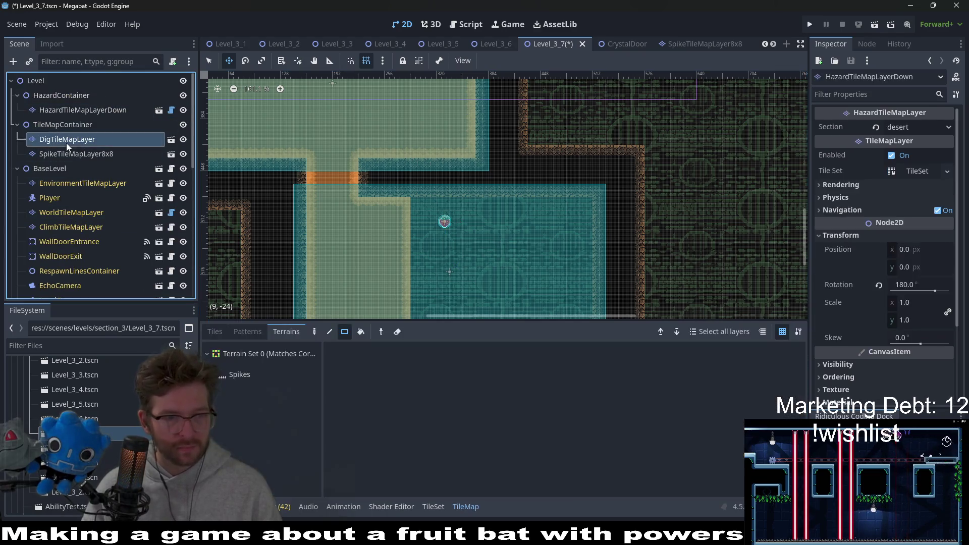
# On WorldTileMapLayer with DESERT terrain, paint a small rectangle and a 3x4 wall block inside the room.
pyautogui.click(55, 213)
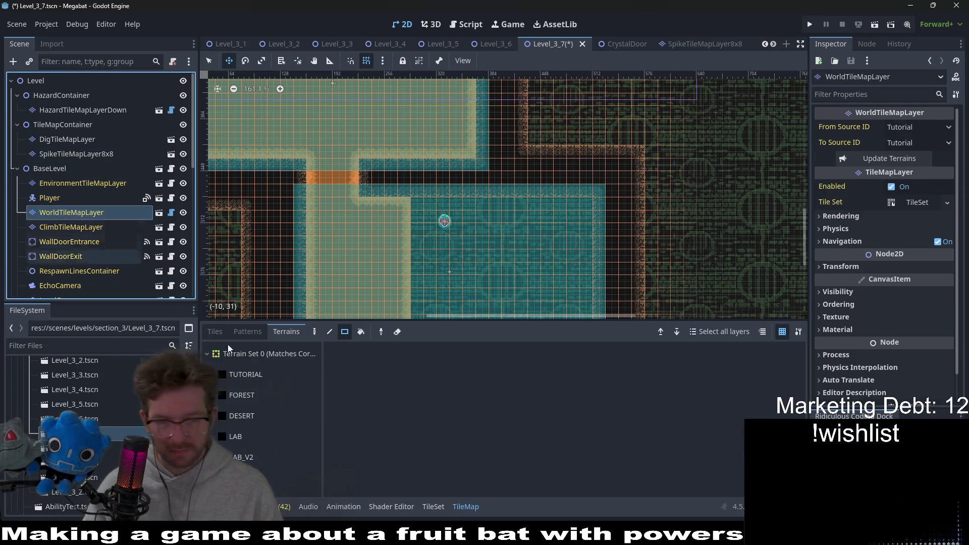
pyautogui.click(251, 414)
pyautogui.scroll(1, 447, 217)
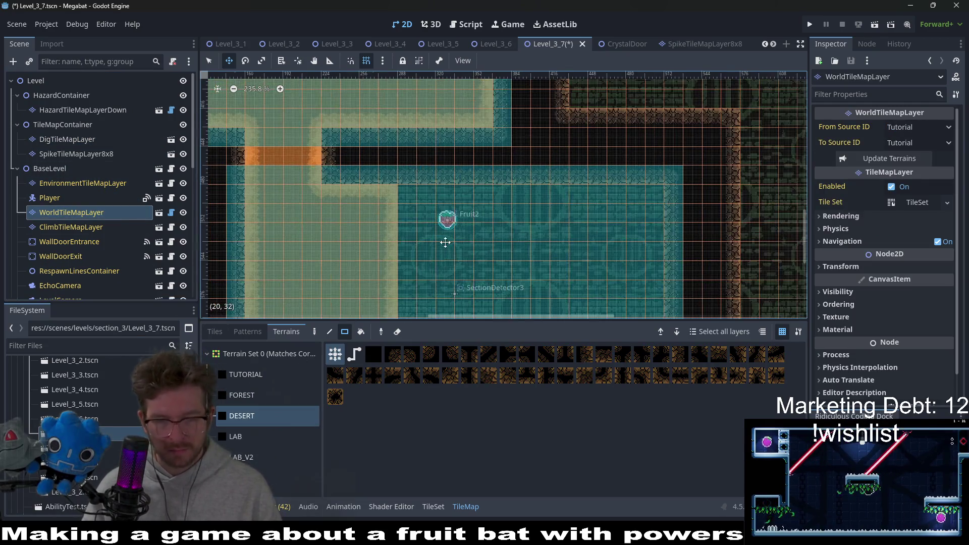
pyautogui.scroll(2, 454, 212)
pyautogui.moveTo(397, 189); pyautogui.dragTo(445, 239)
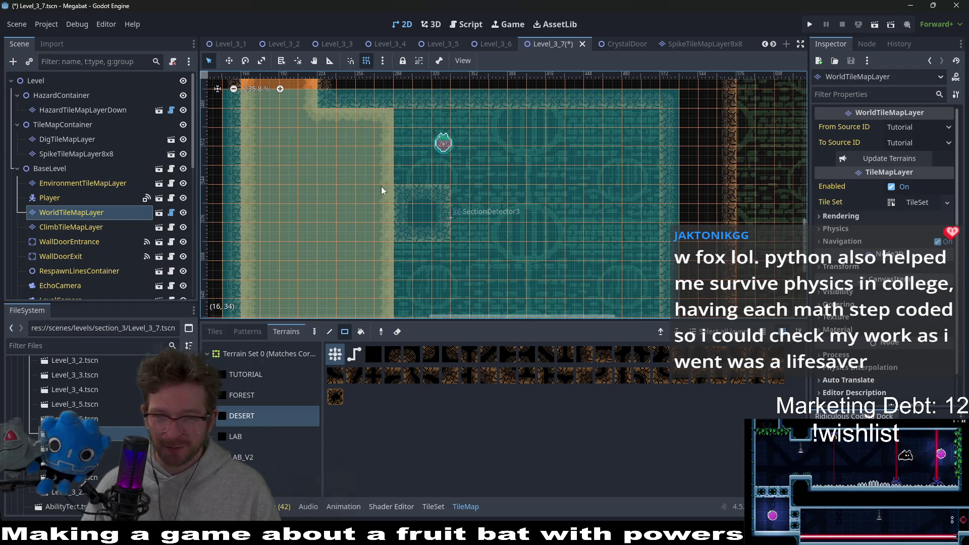
pyautogui.scroll(1, 426, 204)
pyautogui.scroll(1, 426, 200)
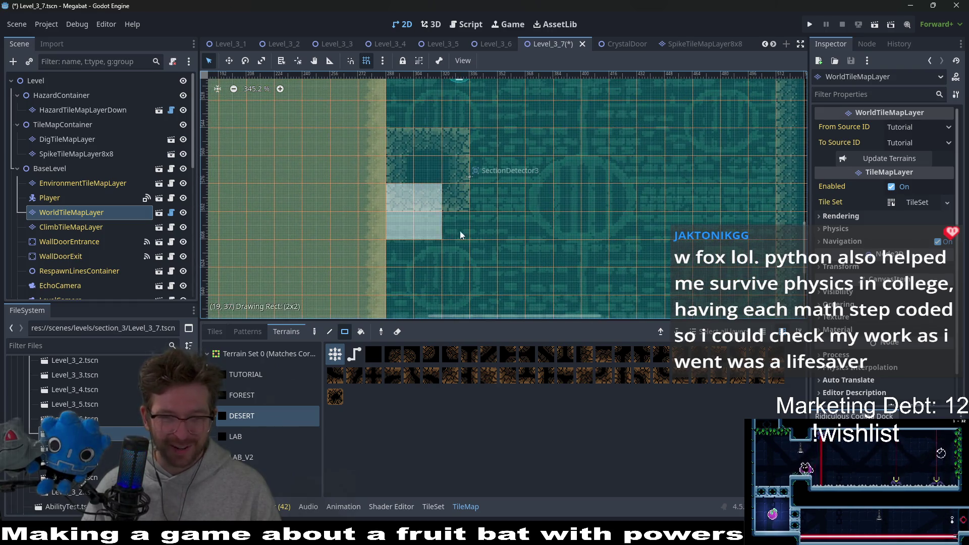
pyautogui.scroll(-2, 467, 212)
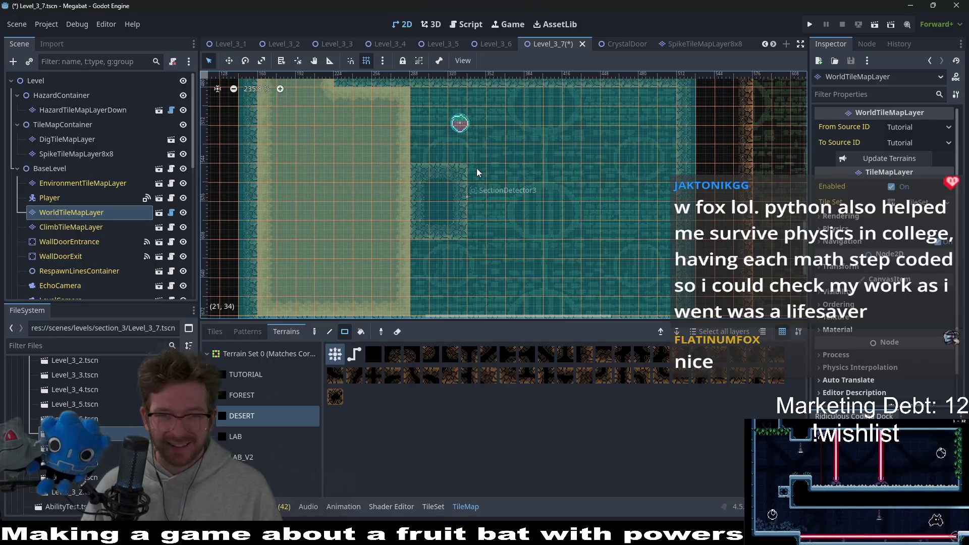
pyautogui.moveTo(473, 173); pyautogui.dragTo(524, 229)
pyautogui.scroll(-2, 574, 184)
pyautogui.scroll(-2, 580, 182)
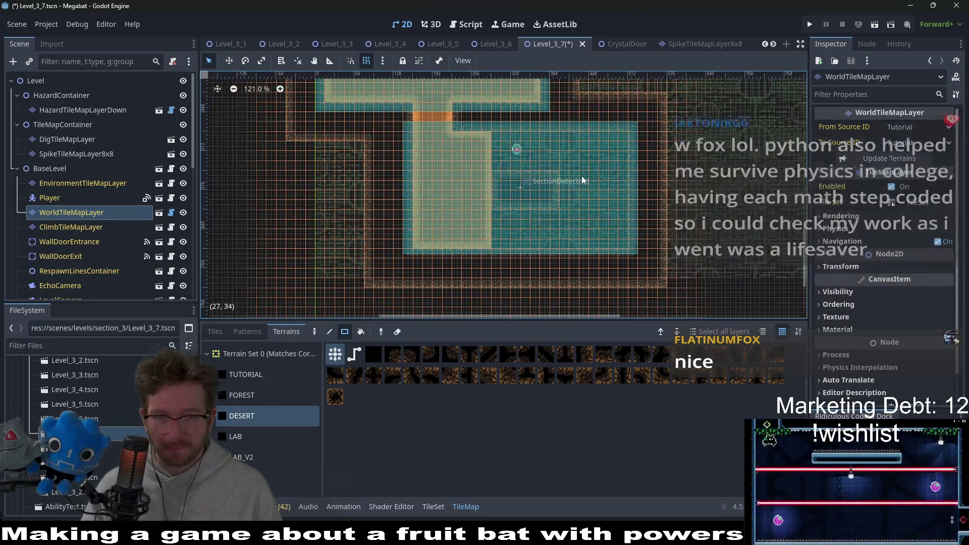
pyautogui.scroll(-1, 583, 180)
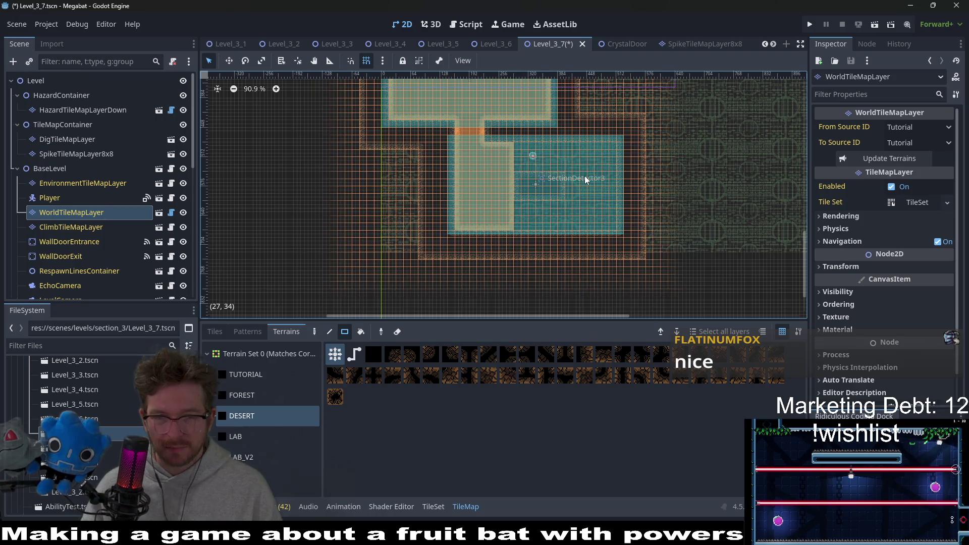
pyautogui.scroll(2, 584, 179)
pyautogui.scroll(1, 585, 179)
# Paint a 4x3 desert wall block below SectionDetector3, then select DigTileMapLayer's Desert terrain.
pyautogui.moveTo(584, 180); pyautogui.dragTo(545, 210)
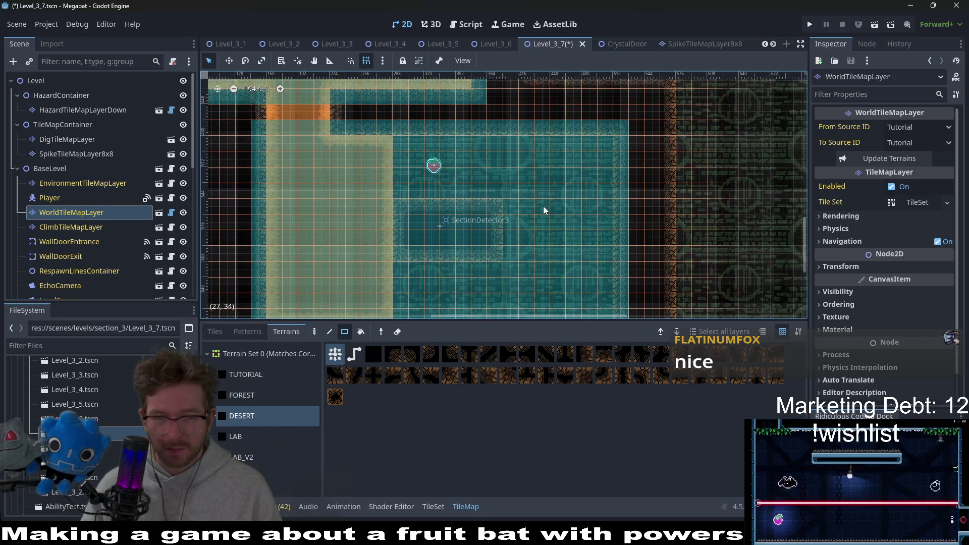
pyautogui.scroll(-1, 547, 171)
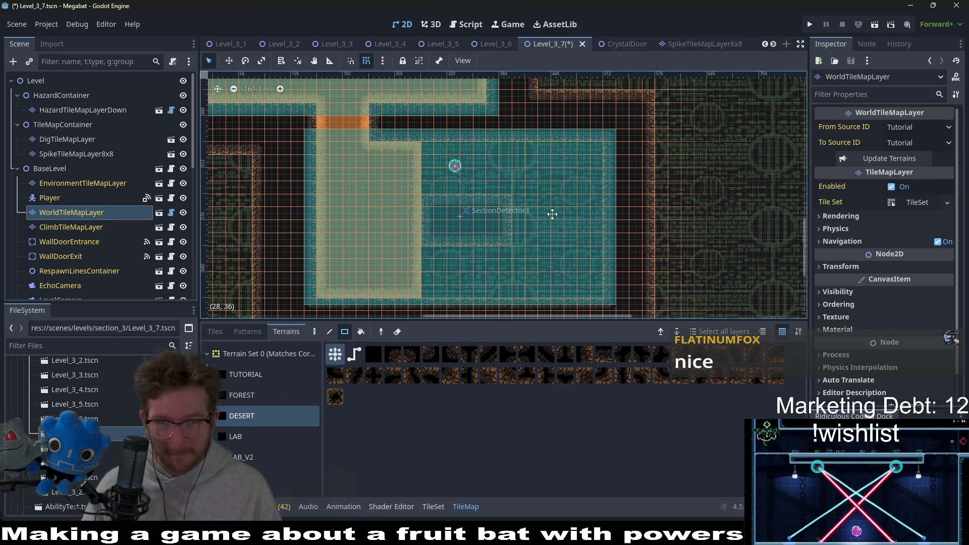
pyautogui.hscroll(2, 530, 224)
pyautogui.hscroll(1, 556, 213)
pyautogui.moveTo(481, 199); pyautogui.dragTo(517, 234)
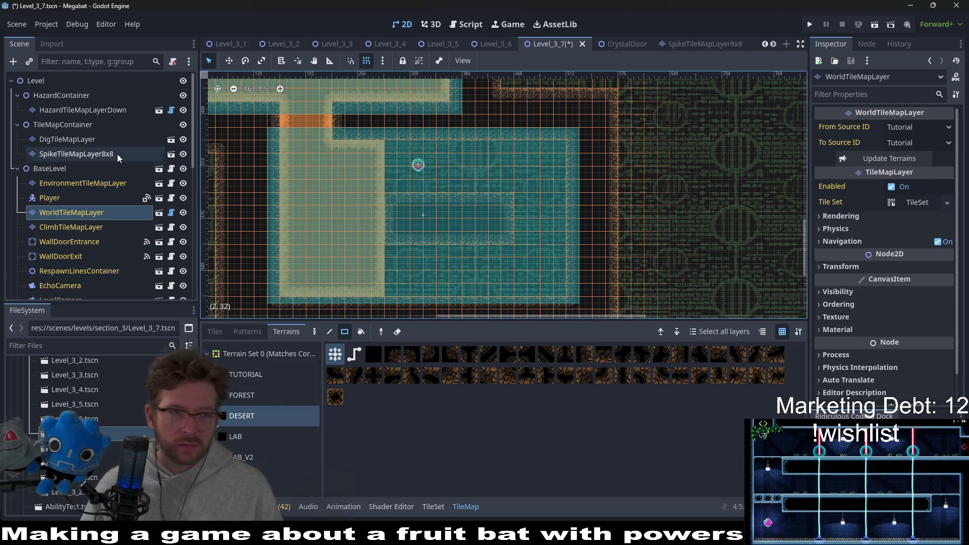
pyautogui.click(75, 139)
pyautogui.click(235, 374)
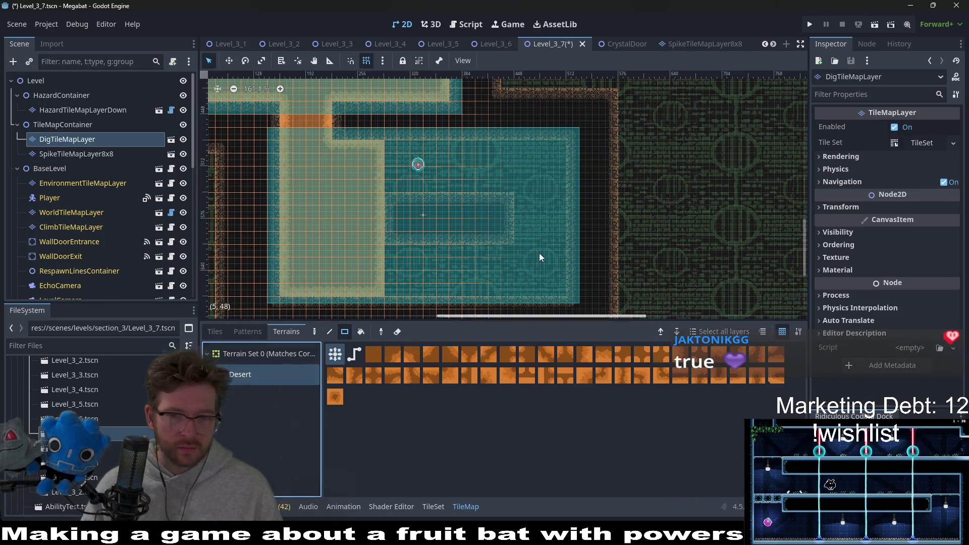
# Paint a 4x4 square of desert dig tiles beside the new wall block.
pyautogui.moveTo(517, 195); pyautogui.dragTo(569, 238)
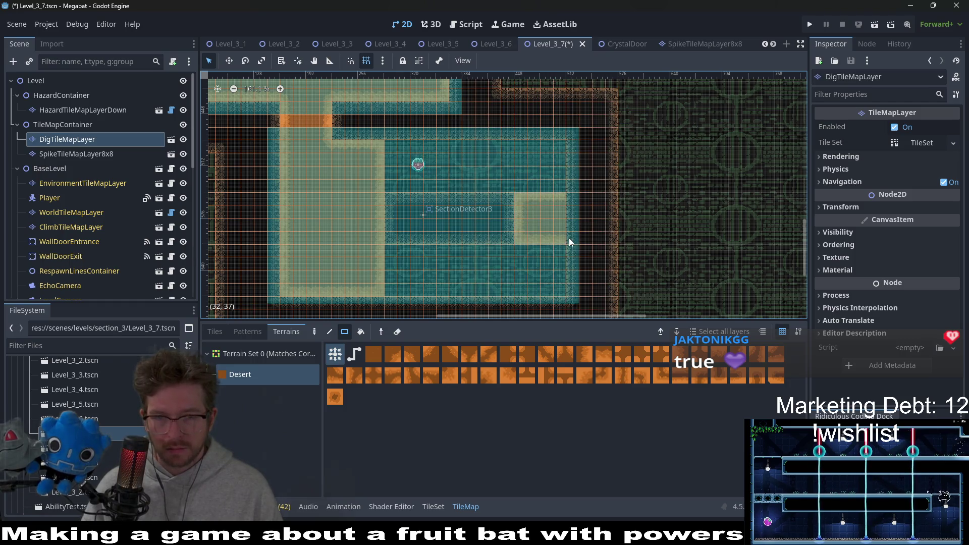
pyautogui.scroll(3, 570, 249)
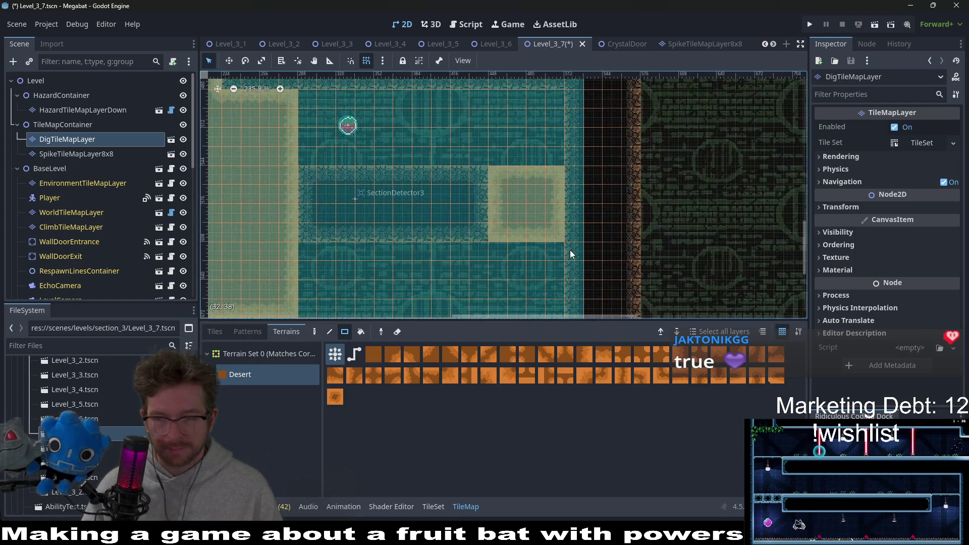
pyautogui.scroll(2, 532, 203)
pyautogui.scroll(-1, 530, 202)
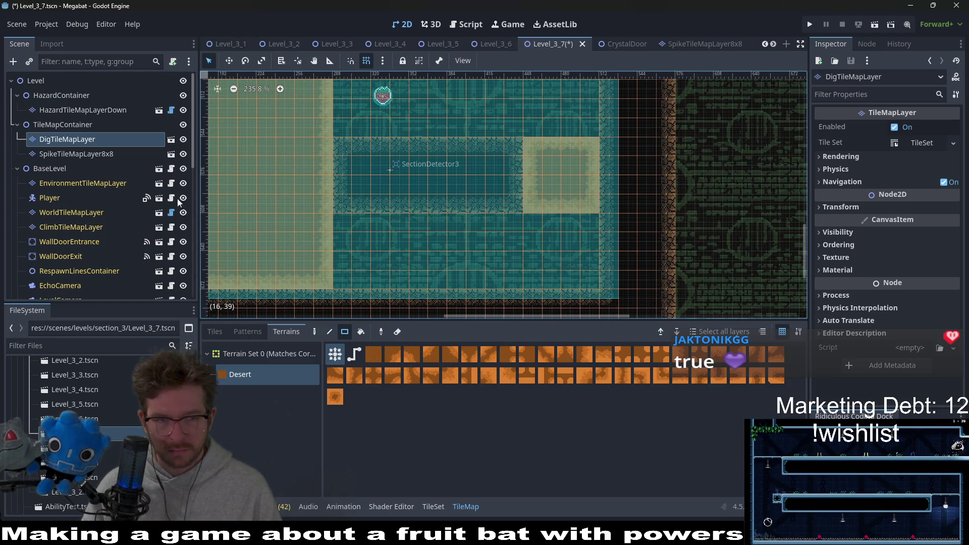
# Instantiate a HazardTileMapLayer child scene under HazardContainer and move it above HazardTileMapLayerDown.
pyautogui.rightClick(67, 92)
pyautogui.click(106, 115)
pyautogui.write('h')
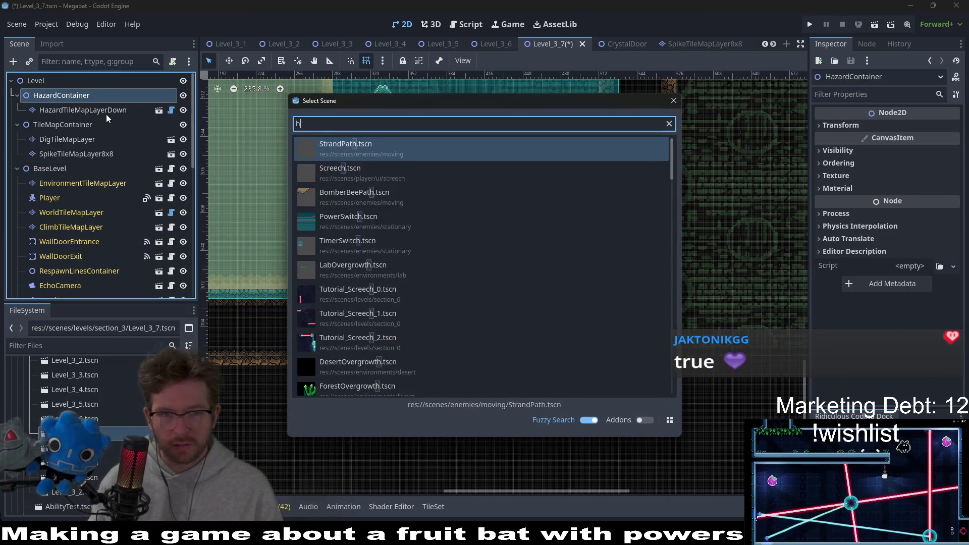
pyautogui.write('azard')
pyautogui.press('Return')
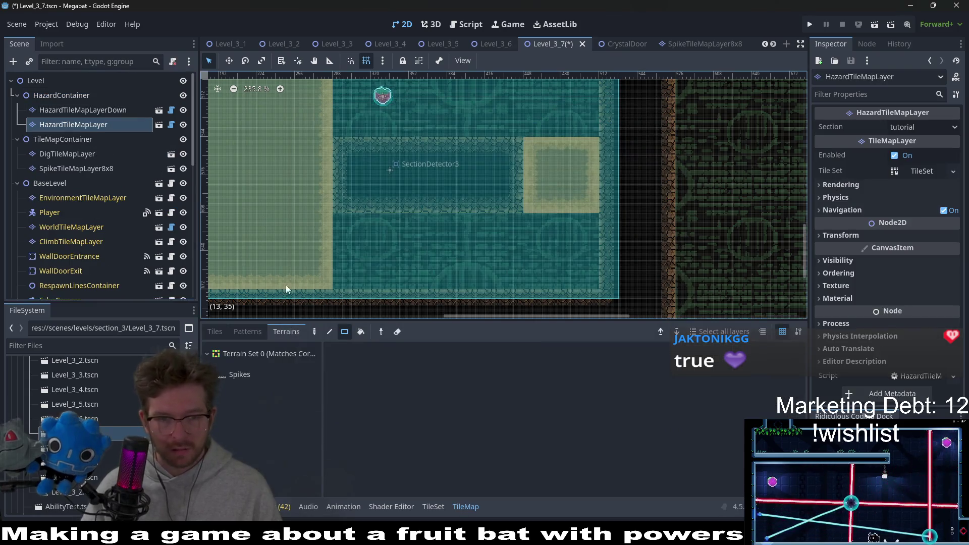
pyautogui.moveTo(93, 125); pyautogui.dragTo(64, 104)
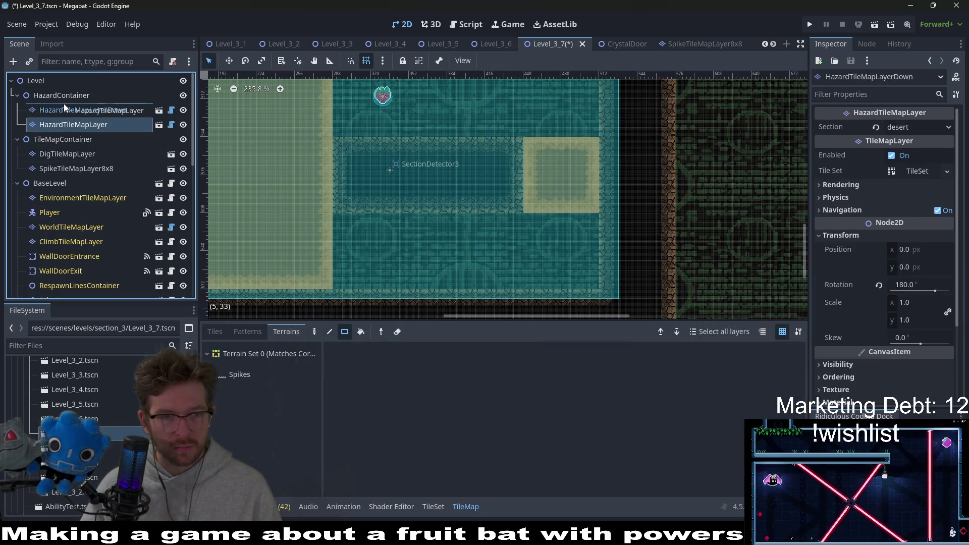
# Set the new layer's Section to desert, then select SpikeTileMapLayer8x8 with the Emerald terrain.
pyautogui.click(908, 128)
pyautogui.click(914, 182)
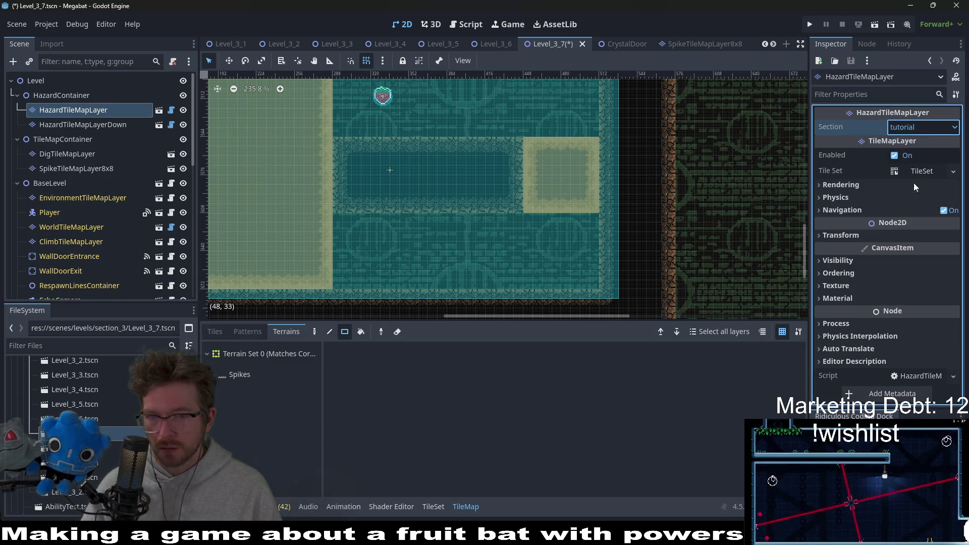
pyautogui.scroll(-2, 564, 184)
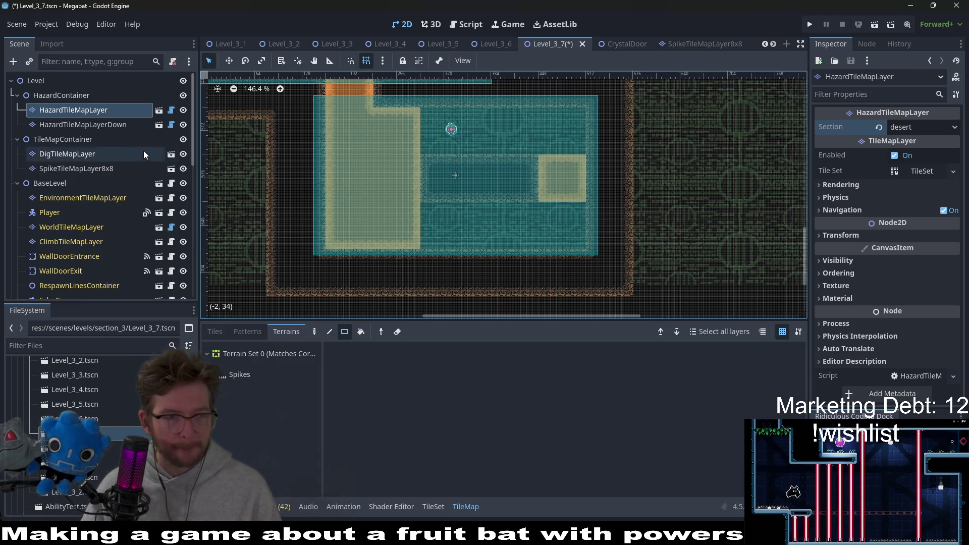
pyautogui.click(73, 169)
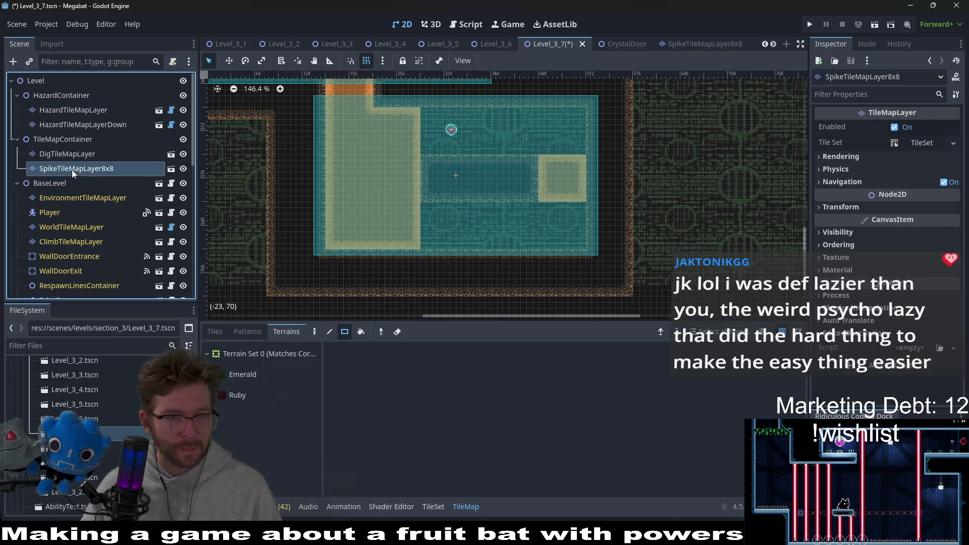
pyautogui.click(238, 378)
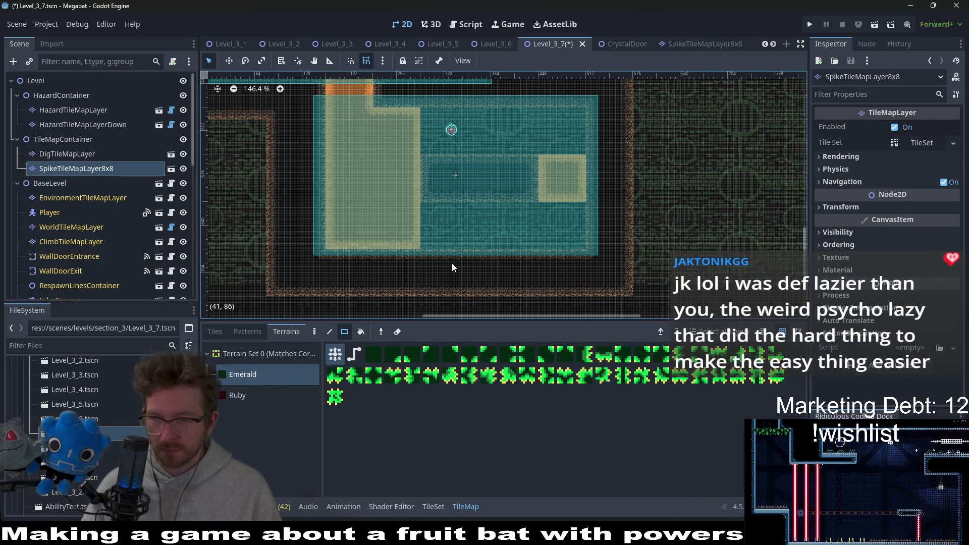
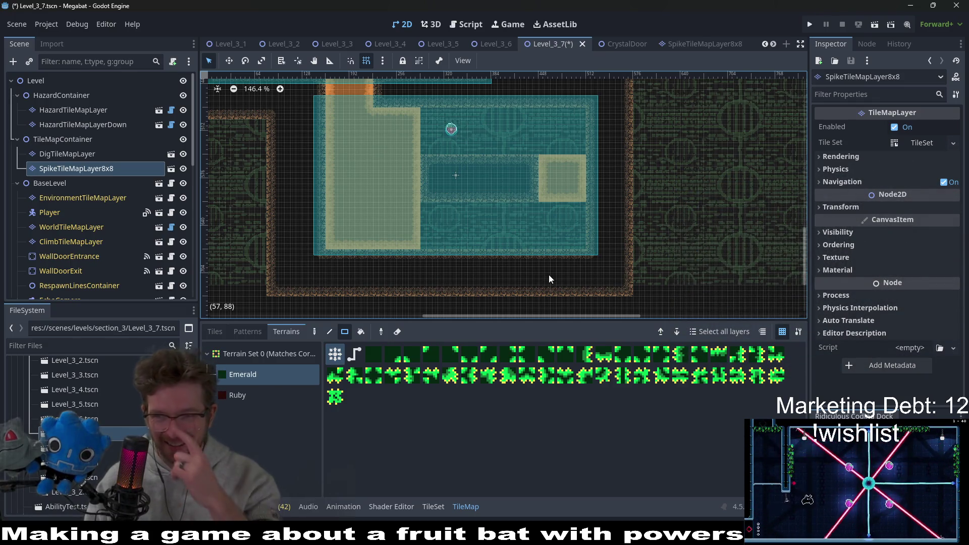
# Paint Emerald spikes into the room's bottom-left corner and along the corridor's left edge.
pyautogui.click(254, 389)
pyautogui.scroll(2, 448, 214)
pyautogui.scroll(2, 466, 240)
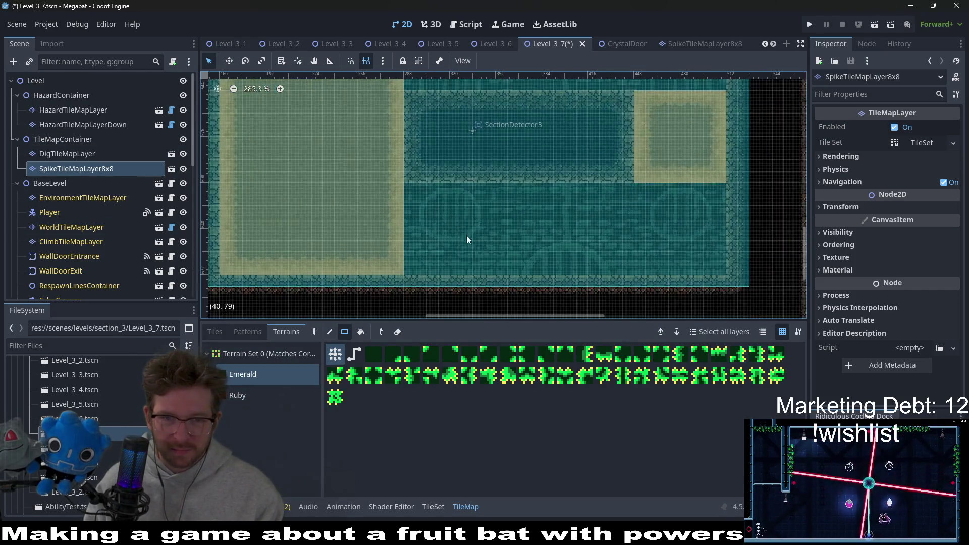
pyautogui.hscroll(-2, 361, 259)
pyautogui.moveTo(302, 269); pyautogui.dragTo(289, 255)
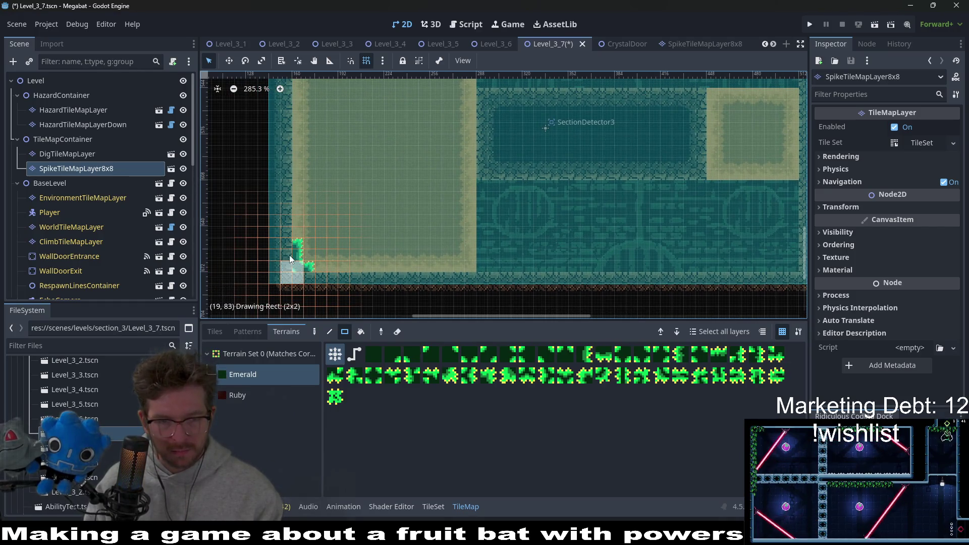
pyautogui.moveTo(289, 256); pyautogui.dragTo(313, 266)
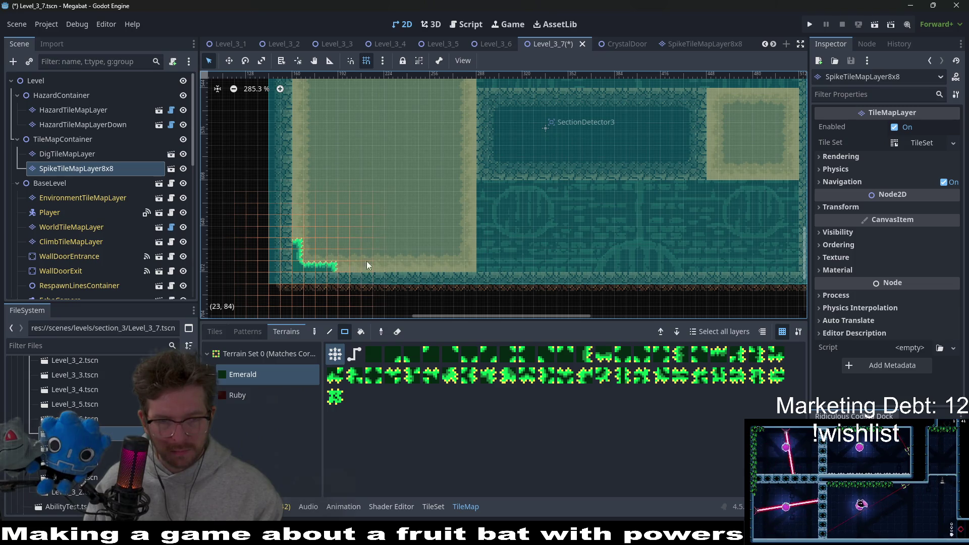
pyautogui.scroll(2, 367, 261)
pyautogui.scroll(2, 409, 232)
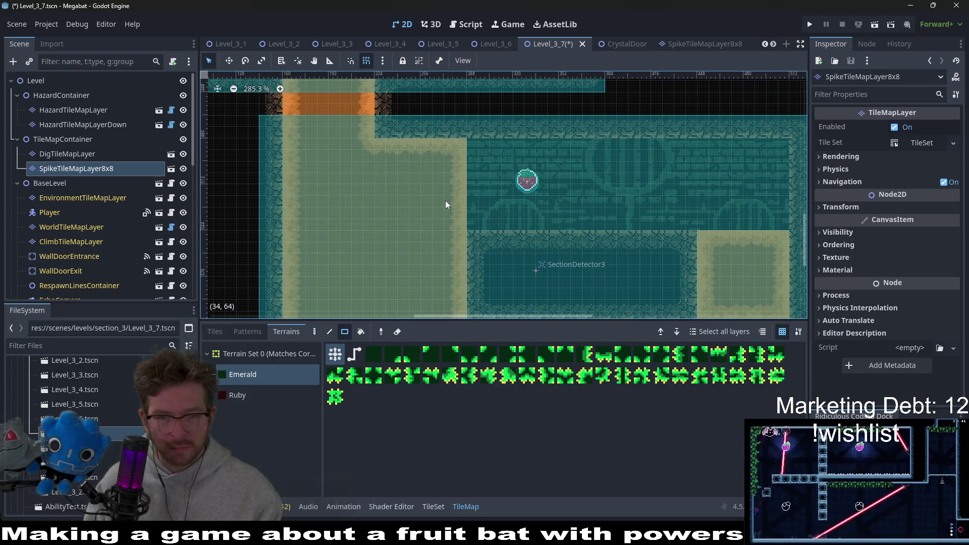
pyautogui.scroll(-2, 446, 201)
pyautogui.moveTo(444, 187); pyautogui.dragTo(466, 239)
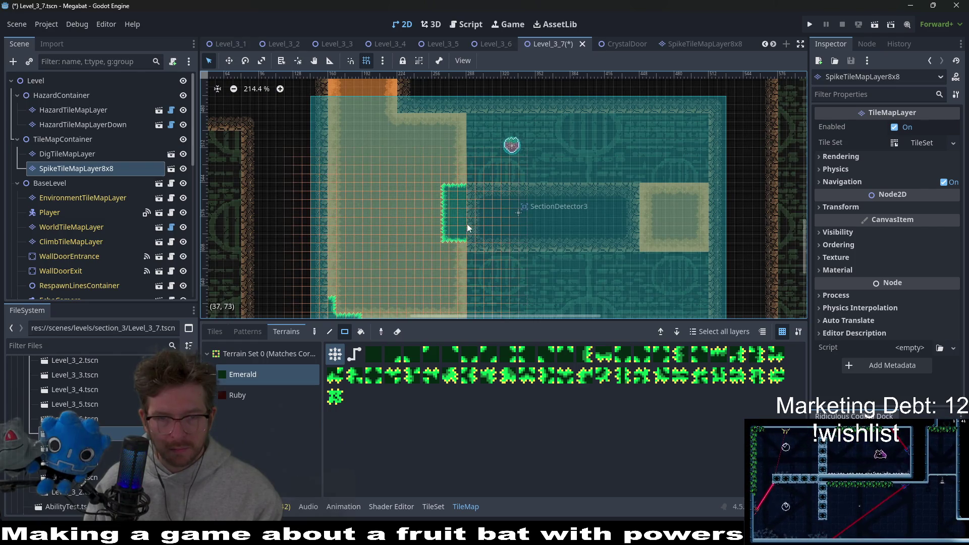
pyautogui.scroll(2, 463, 238)
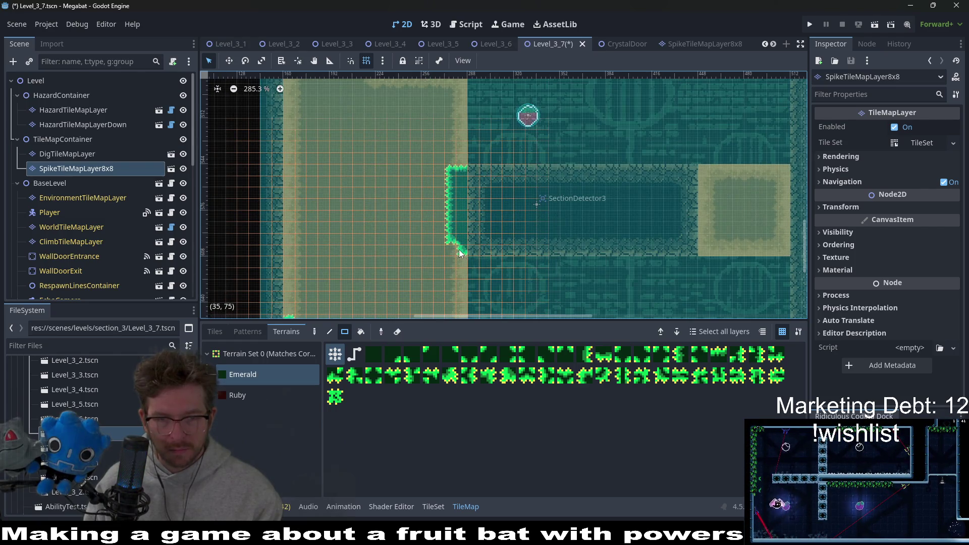
pyautogui.moveTo(459, 172); pyautogui.dragTo(453, 171)
pyautogui.scroll(-2, 506, 220)
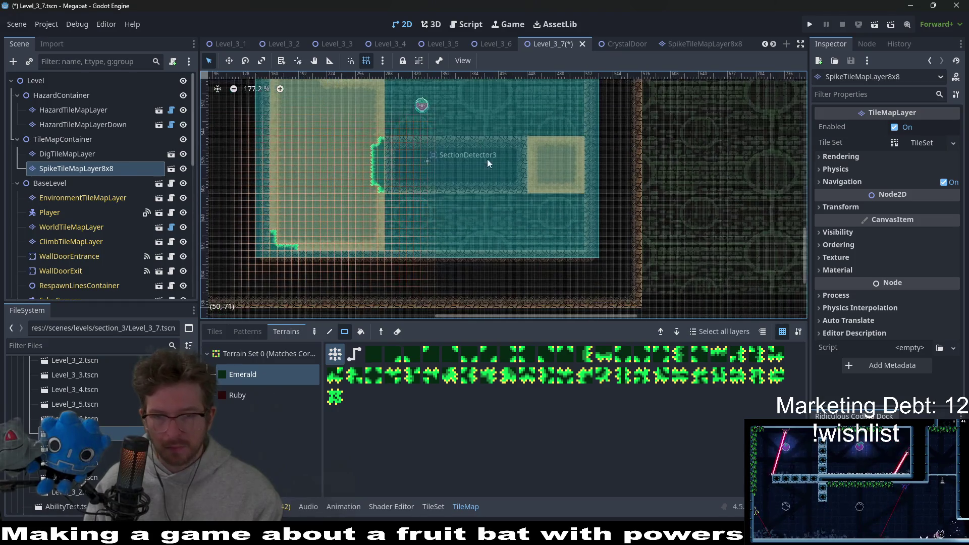
pyautogui.scroll(2, 586, 234)
pyautogui.scroll(-2, 600, 240)
pyautogui.scroll(2, 631, 228)
# Paint Emerald spikes along the bottom-right floor and erase the stray tiles on the right edge.
pyautogui.moveTo(631, 228); pyautogui.dragTo(601, 252)
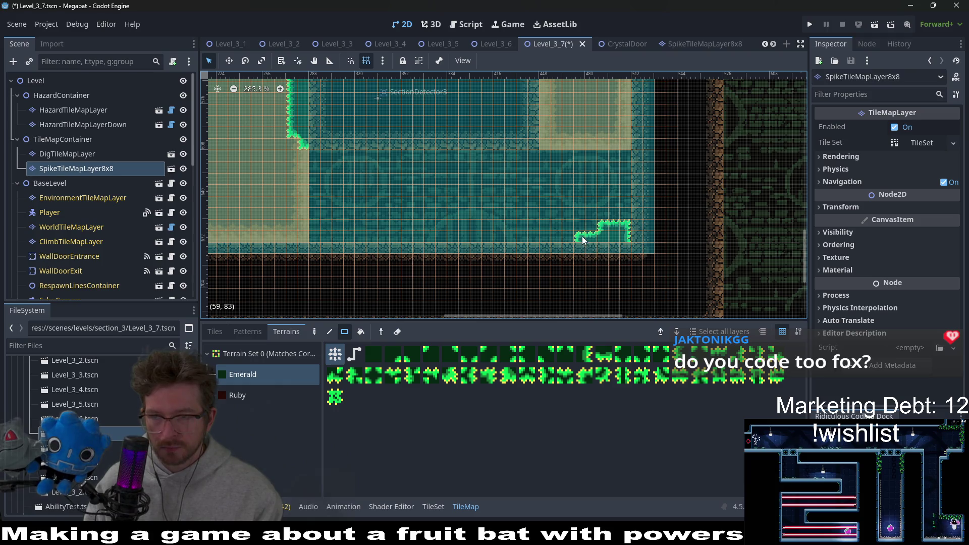
pyautogui.scroll(-2, 582, 237)
pyautogui.scroll(2, 614, 243)
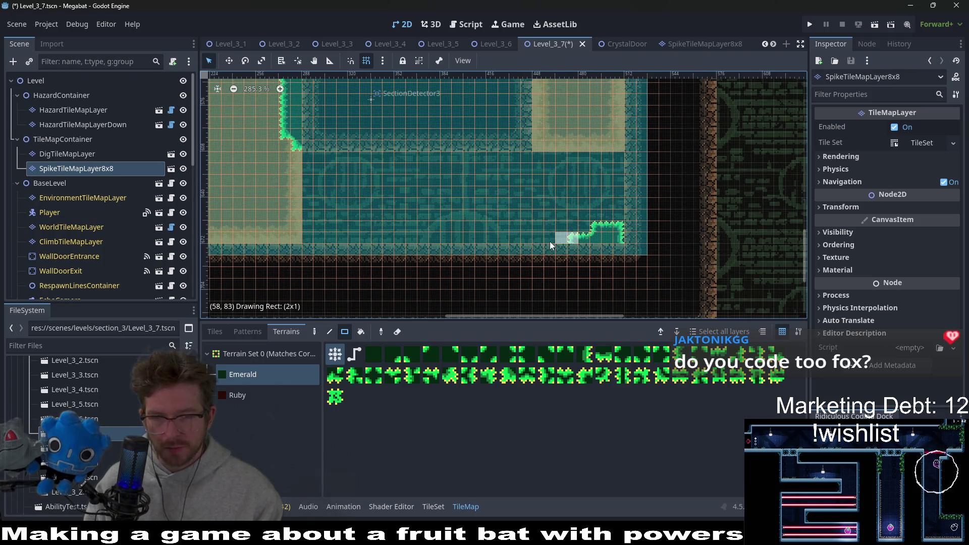
pyautogui.rightClick(626, 237)
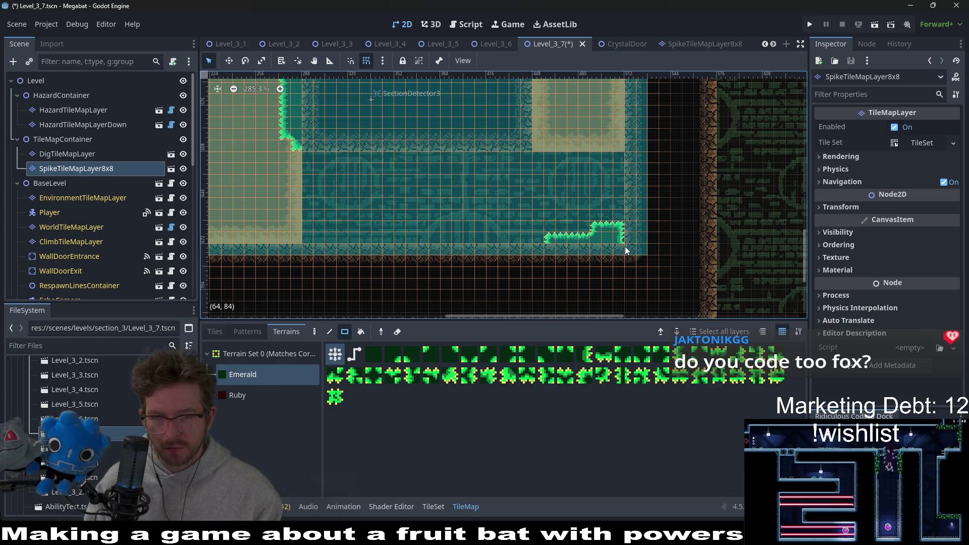
pyautogui.rightClick(631, 247)
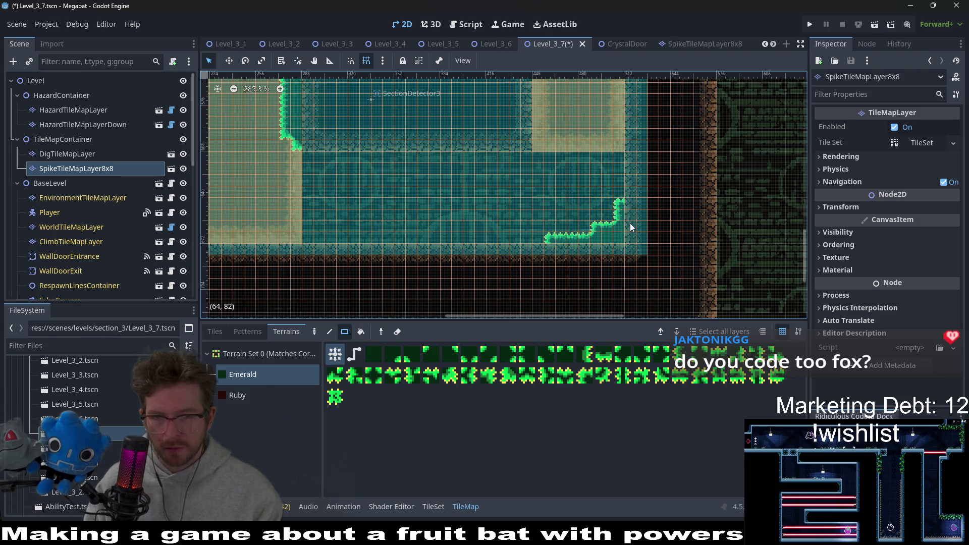
pyautogui.scroll(-3, 630, 223)
pyautogui.scroll(-2, 630, 224)
pyautogui.scroll(4, 628, 215)
pyautogui.scroll(3, 599, 223)
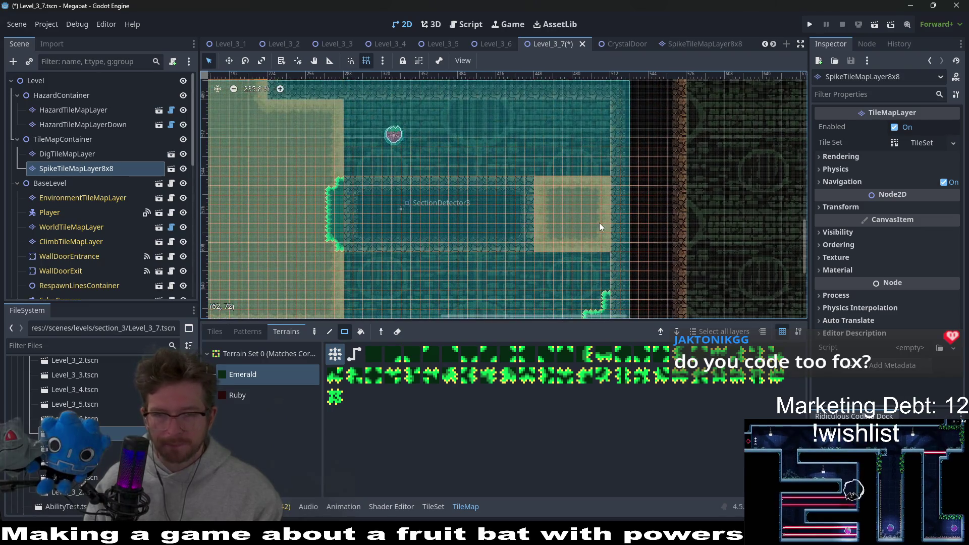
pyautogui.scroll(2, 585, 243)
pyautogui.scroll(-2, 523, 161)
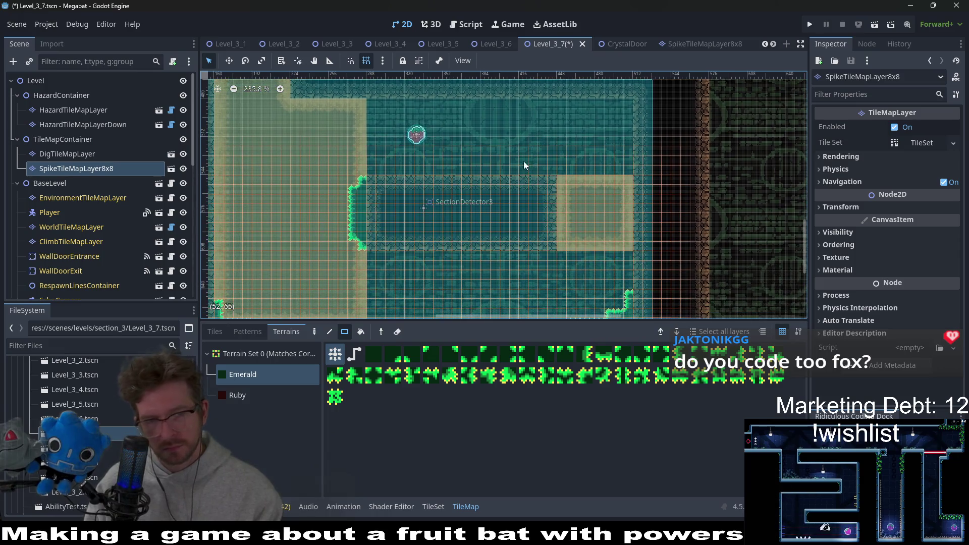
pyautogui.scroll(-2, 579, 178)
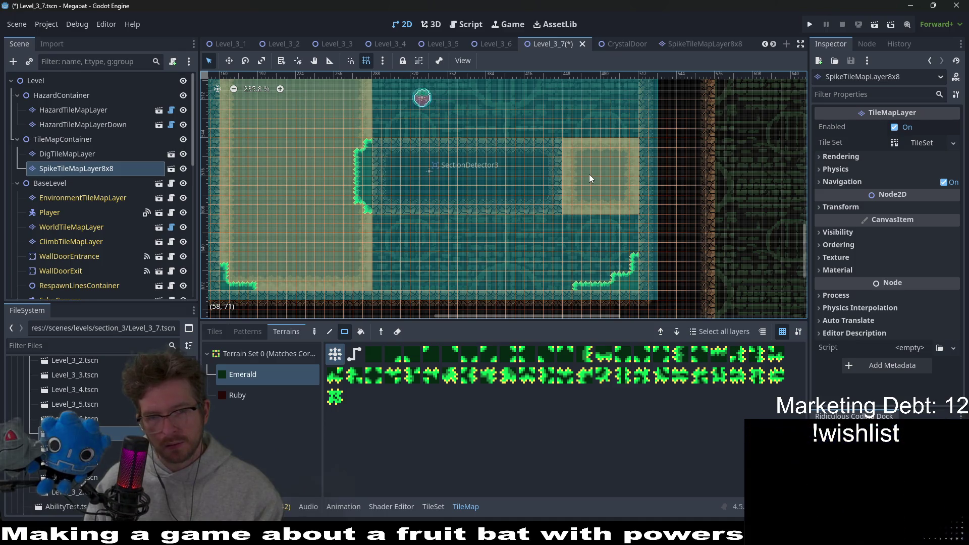
pyautogui.scroll(-3, 590, 178)
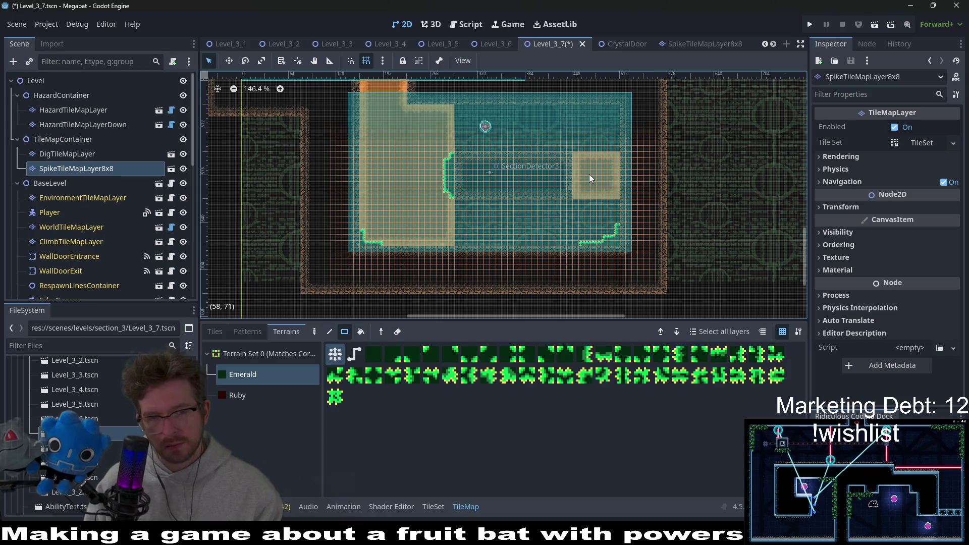
pyautogui.scroll(-1, 589, 174)
pyautogui.scroll(-2, 561, 234)
pyautogui.scroll(1, 560, 235)
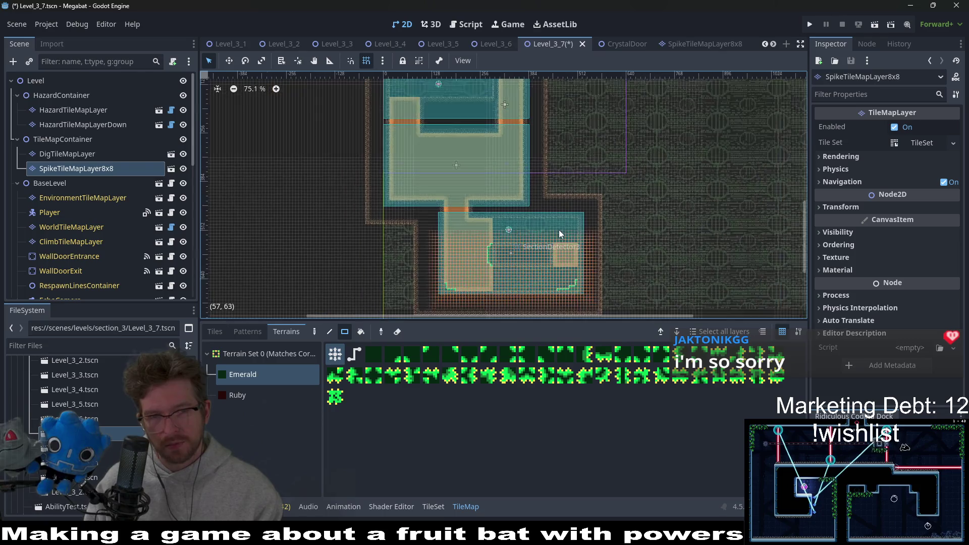
pyautogui.scroll(-1, 559, 230)
pyautogui.scroll(-1, 544, 265)
pyautogui.scroll(1, 544, 266)
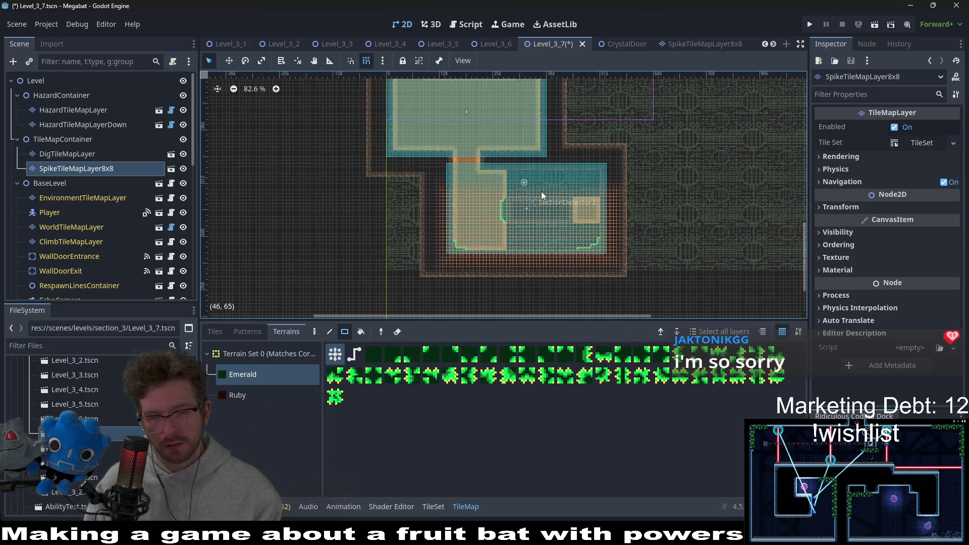
pyautogui.scroll(1, 565, 232)
pyautogui.scroll(1, 563, 232)
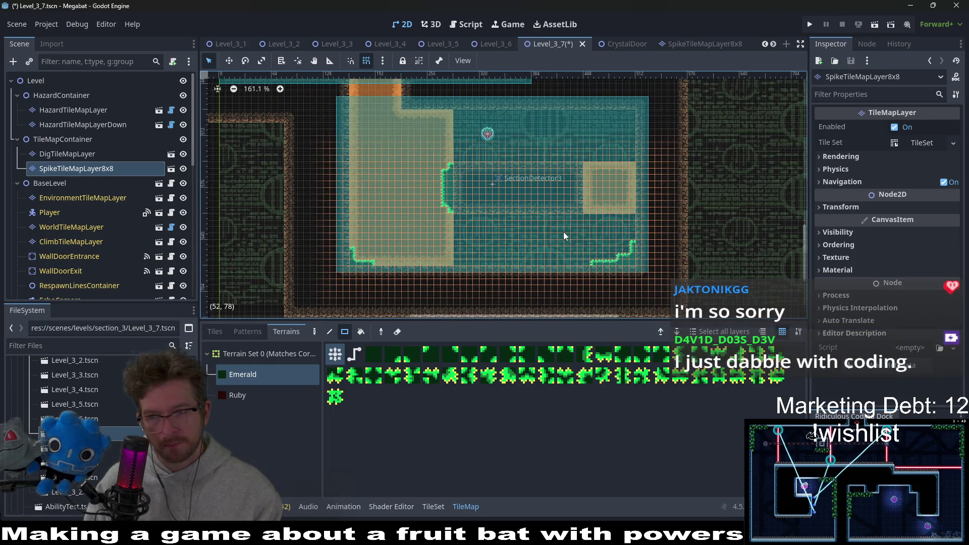
pyautogui.scroll(1, 519, 200)
pyautogui.hscroll(2, 573, 209)
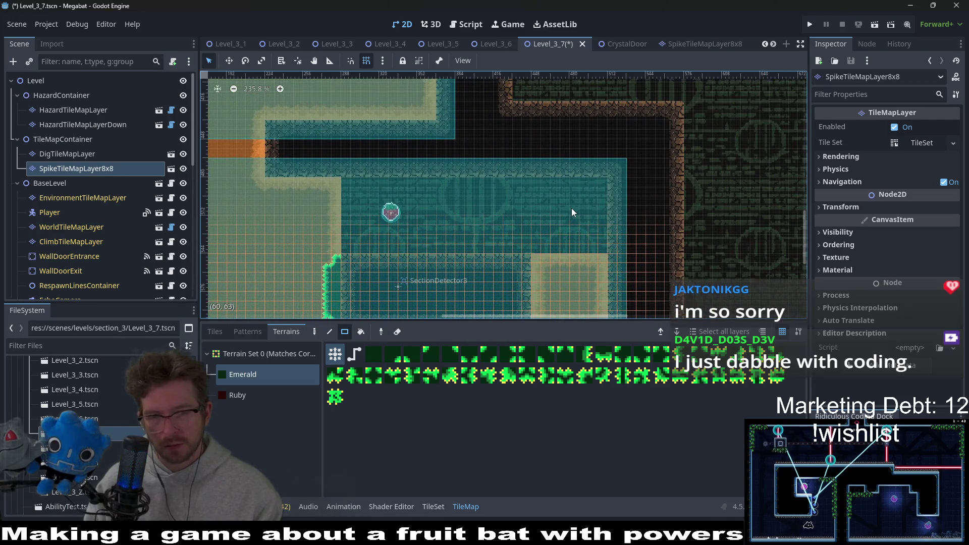
pyautogui.scroll(-2, 553, 250)
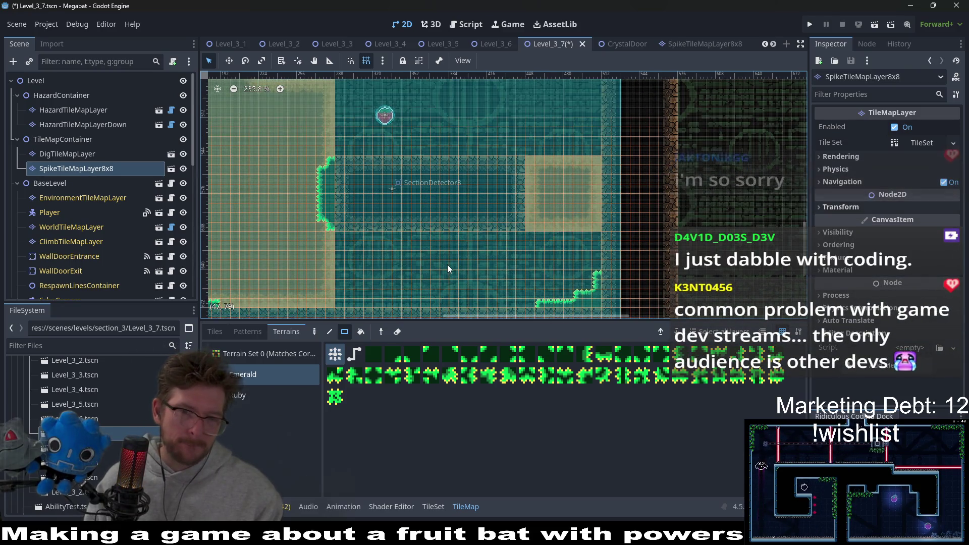
pyautogui.scroll(-1, 448, 264)
pyautogui.scroll(-3, 129, 194)
pyautogui.scroll(-2, 128, 195)
# Select the Fruit2 dig fruit to show its properties.
pyautogui.click(53, 216)
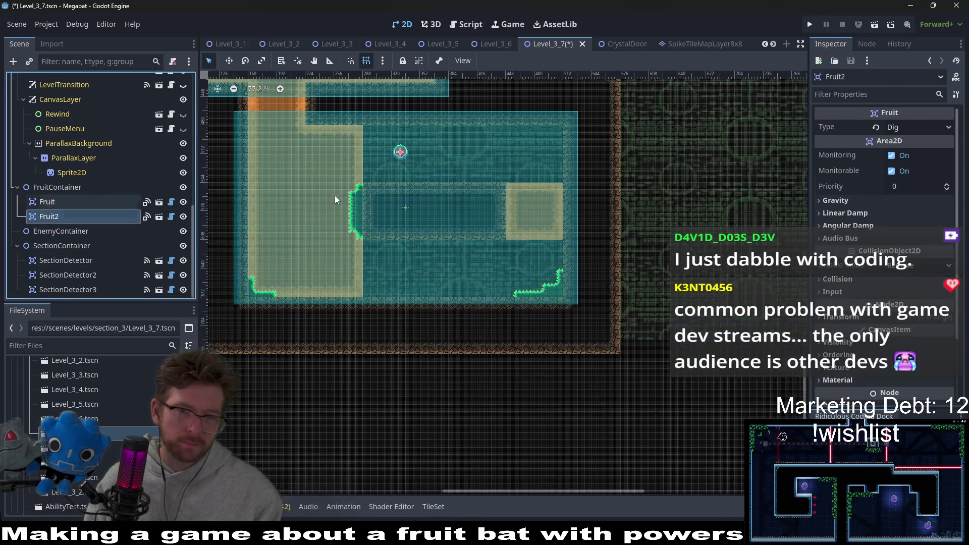
# Duplicate Fruit2 into Fruit3, move it below the corridor and save the scene.
pyautogui.hotkey('ctrl', 'd')
pyautogui.moveTo(407, 263); pyautogui.dragTo(396, 269)
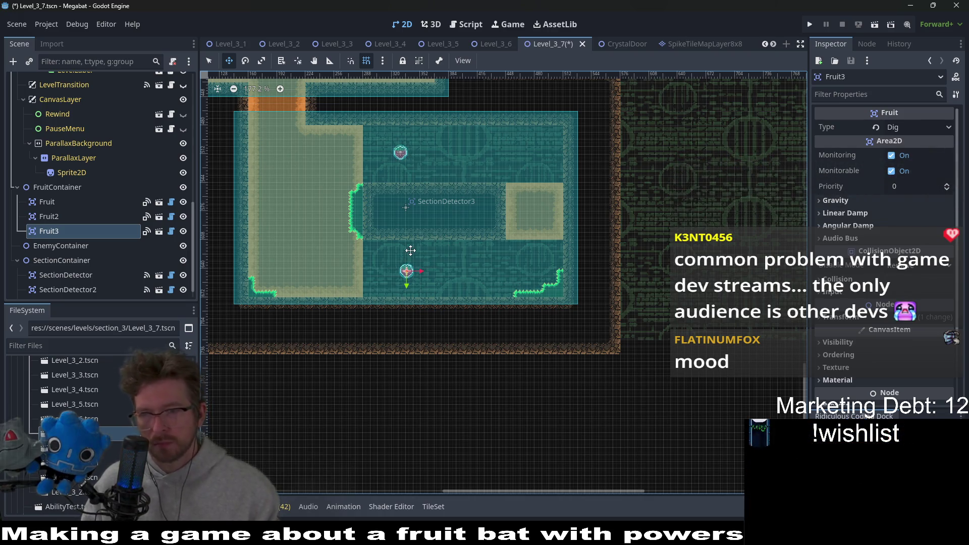
pyautogui.hotkey('ctrl', 's')
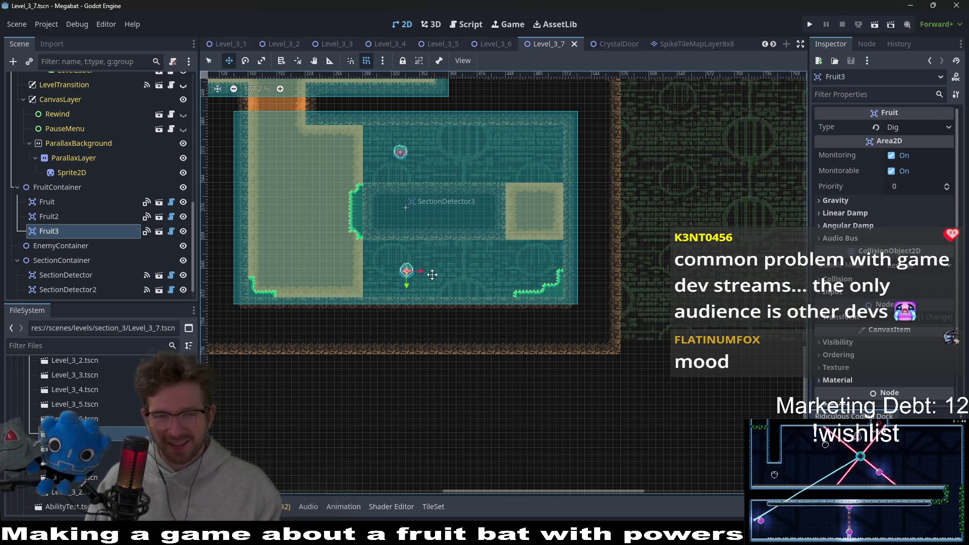
pyautogui.scroll(2, 433, 274)
pyautogui.scroll(1, 417, 260)
pyautogui.scroll(-1, 418, 232)
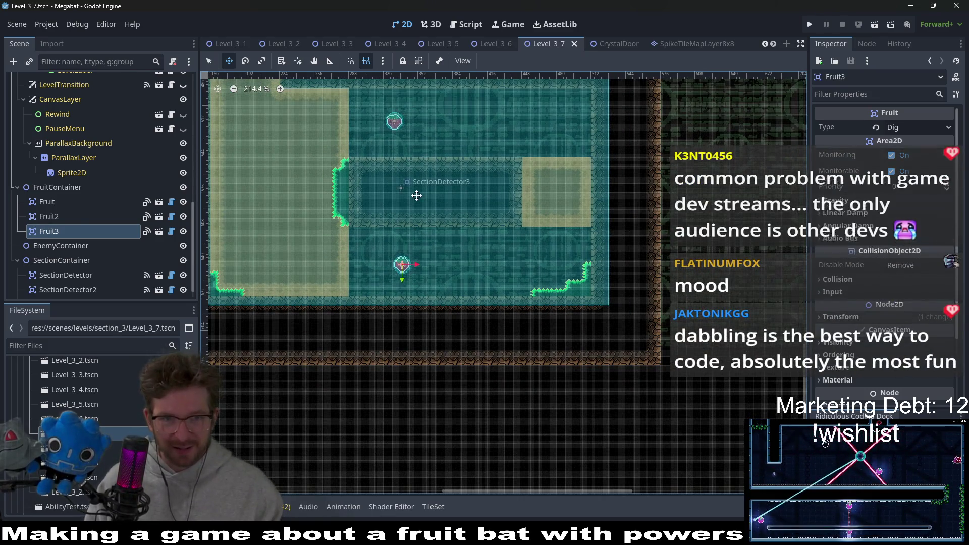
pyautogui.scroll(1, 423, 278)
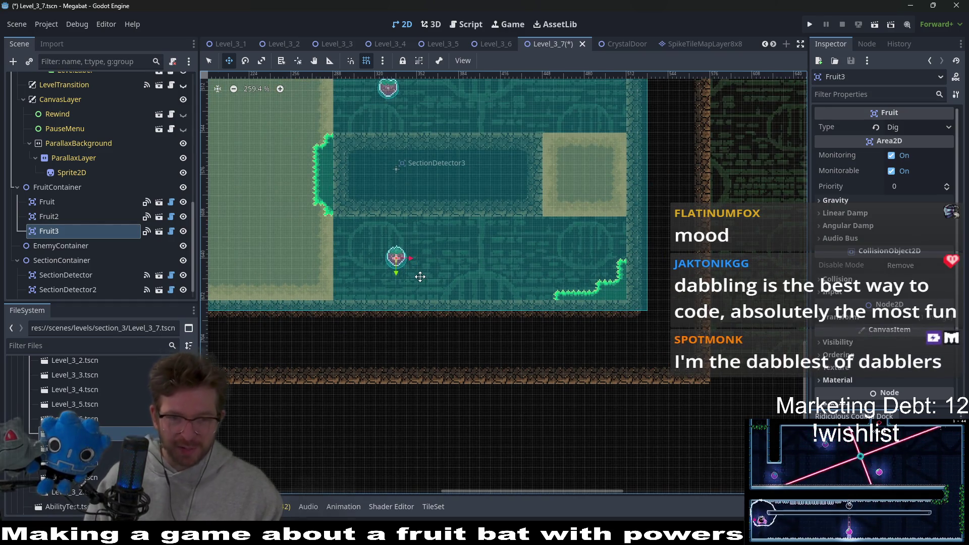
pyautogui.scroll(-1, 458, 193)
pyautogui.scroll(-1, 477, 165)
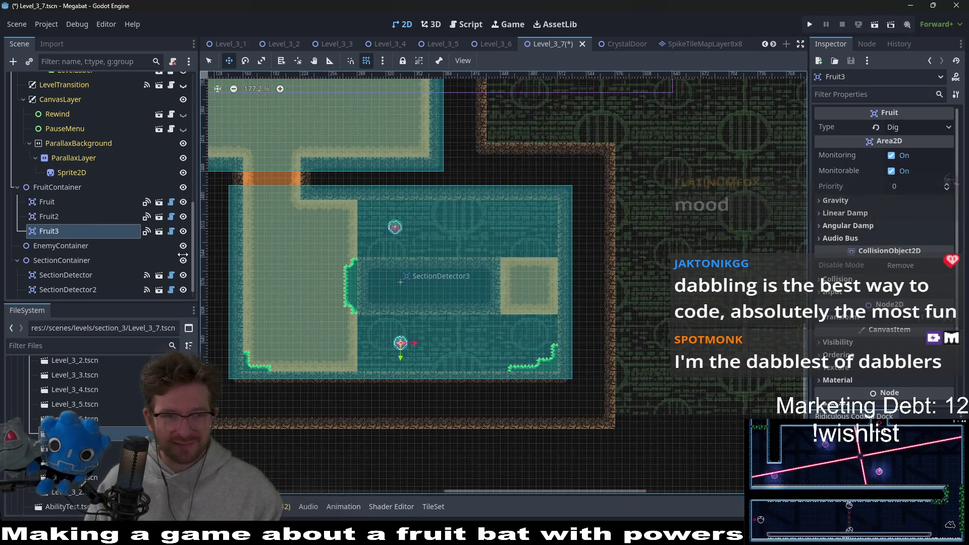
pyautogui.doubleClick(54, 218)
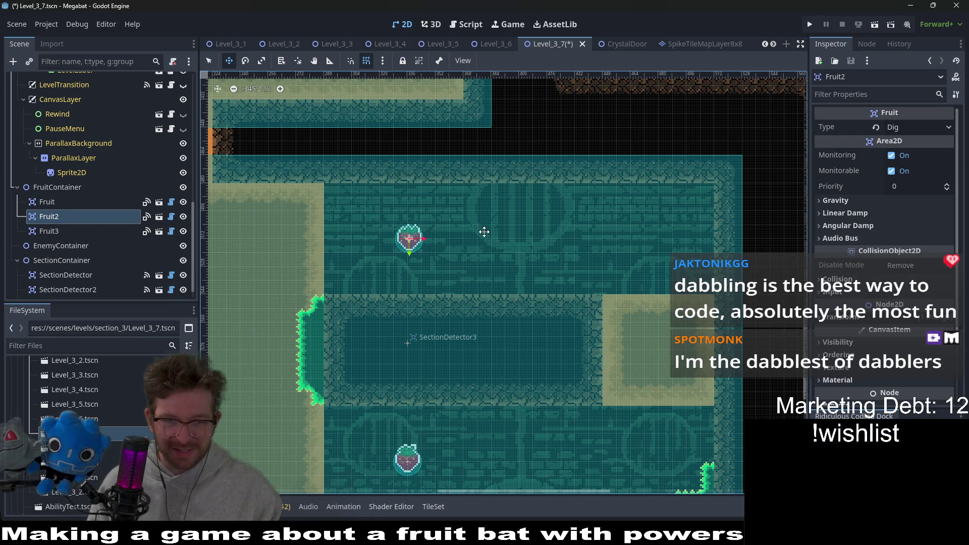
pyautogui.scroll(-2, 483, 231)
pyautogui.scroll(-2, 495, 231)
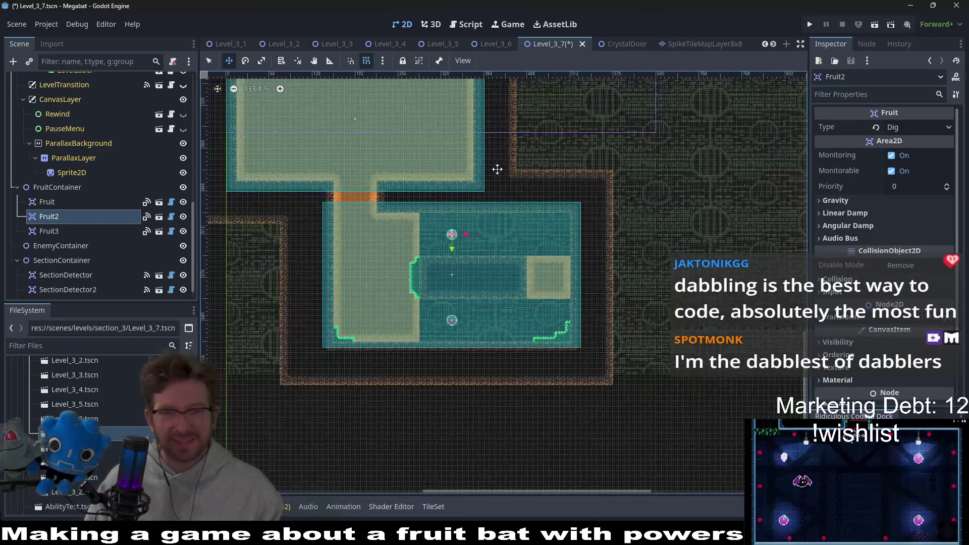
pyautogui.scroll(-1, 496, 168)
pyautogui.scroll(5, 109, 188)
pyautogui.scroll(3, 109, 187)
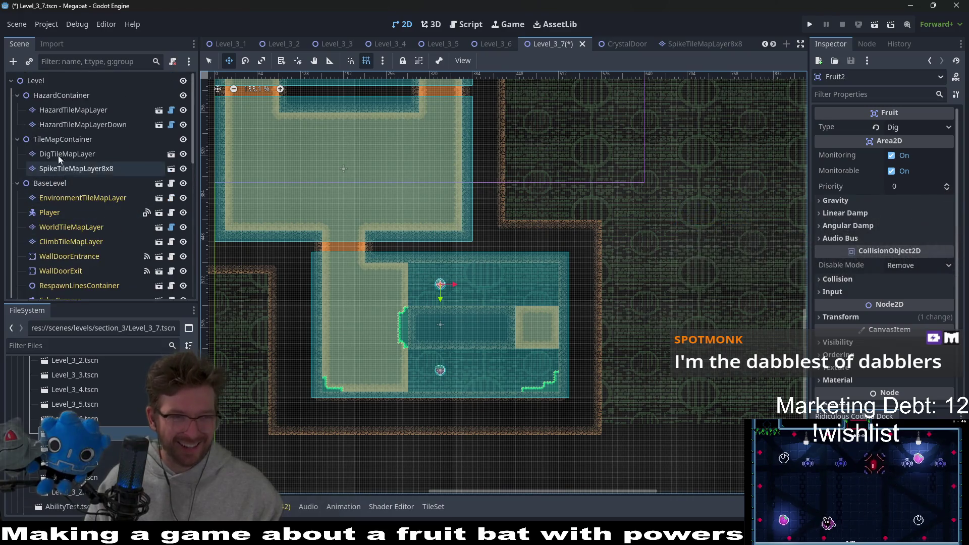
pyautogui.rightClick(38, 81)
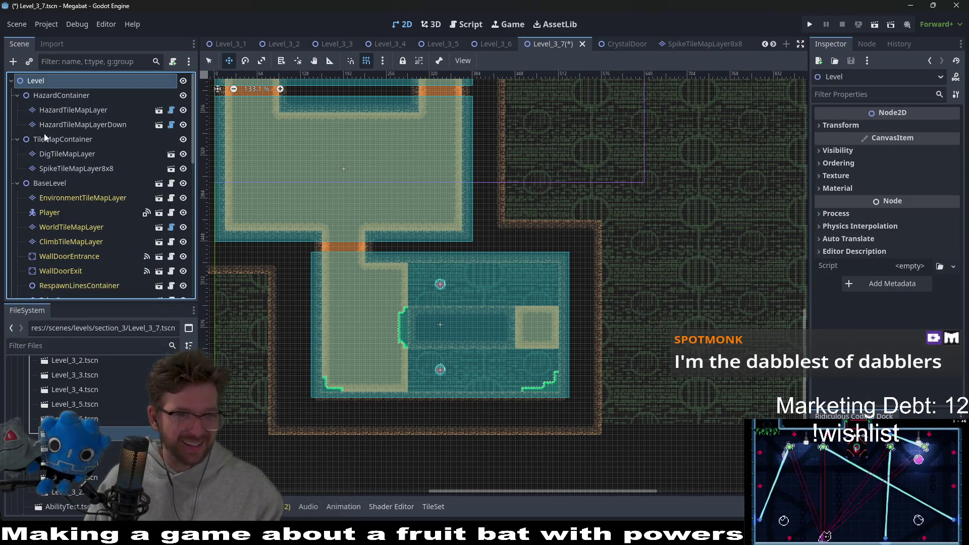
# Instantiate CrystalDoor.tscn as a child scene under TileMapContainer.
pyautogui.rightClick(49, 138)
pyautogui.rightClick(67, 145)
pyautogui.click(113, 167)
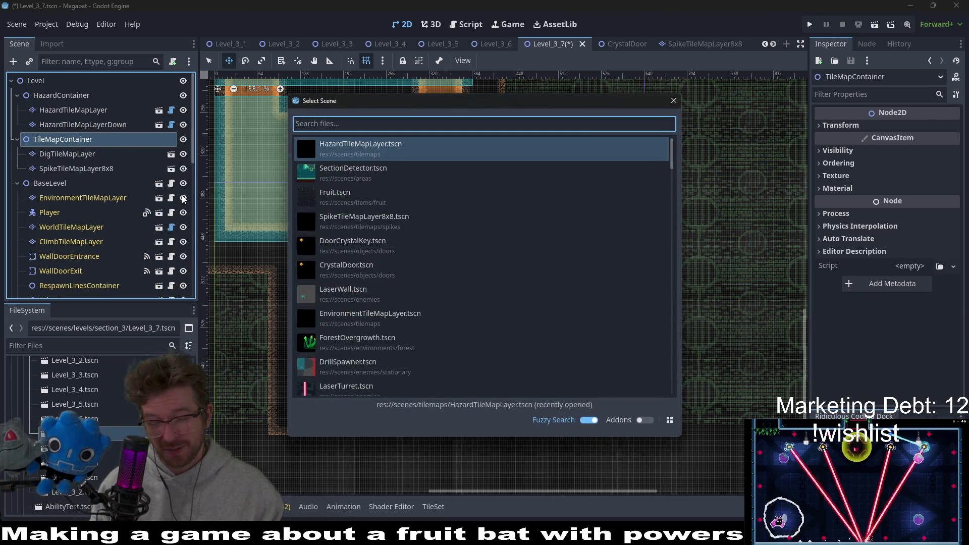
pyautogui.write('crystal')
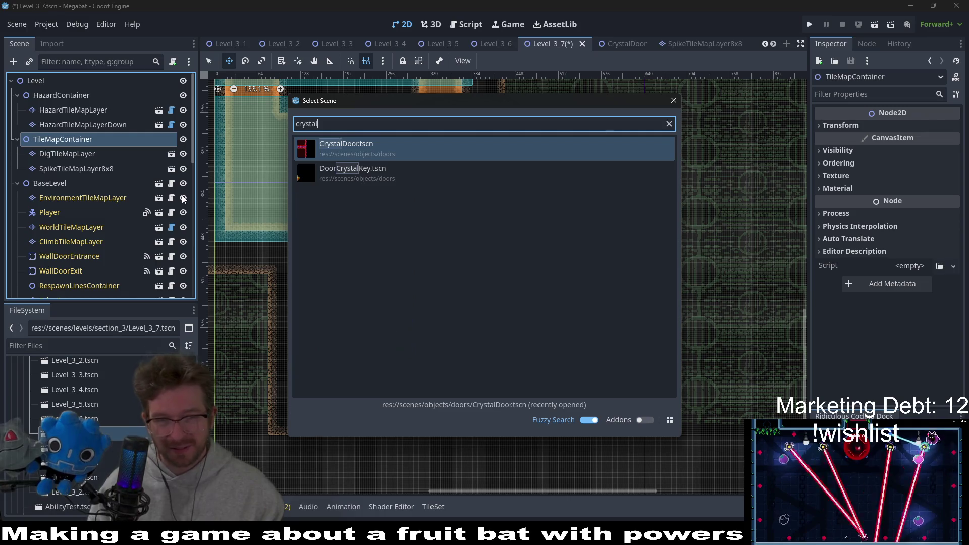
pyautogui.press('Return')
pyautogui.scroll(-4, 390, 242)
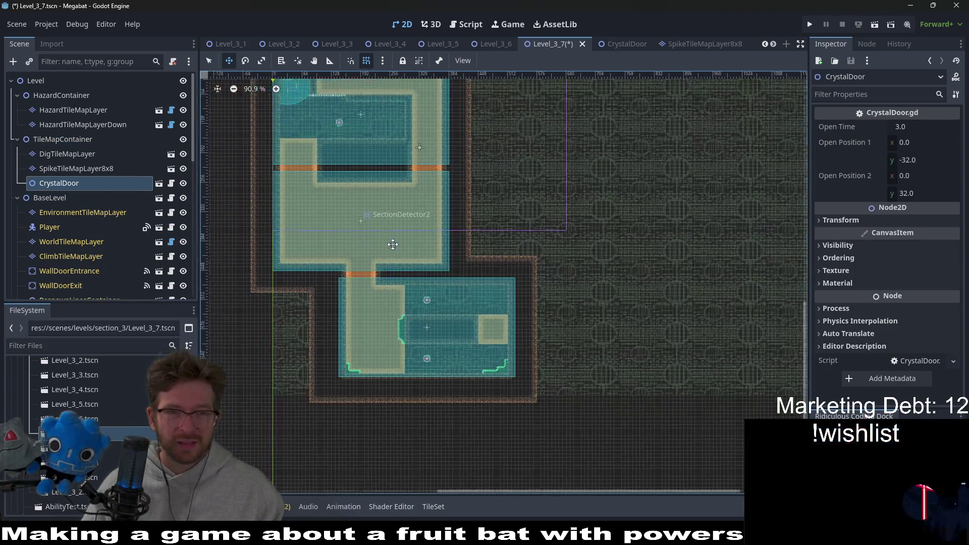
pyautogui.scroll(4, 391, 281)
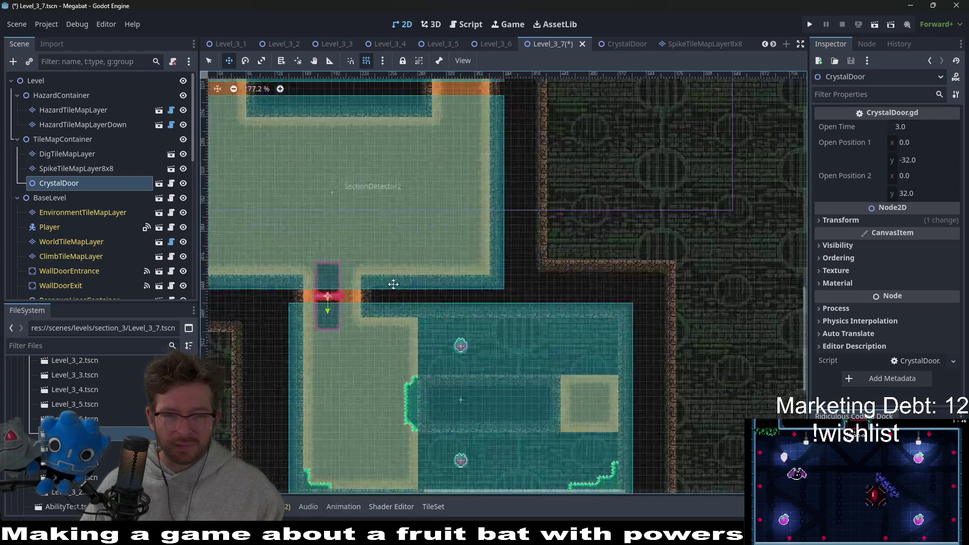
pyautogui.scroll(4, 394, 281)
pyautogui.scroll(4, 408, 287)
pyautogui.scroll(1, 408, 287)
# Move the CrystalDoor into the doorway between the rooms and enable Editable Children on it.
pyautogui.moveTo(408, 287); pyautogui.dragTo(423, 273)
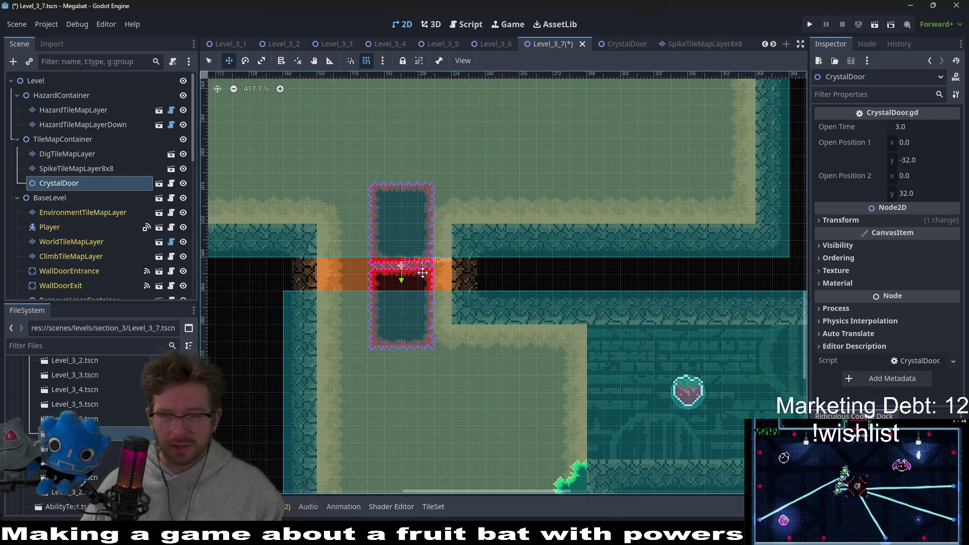
pyautogui.rightClick(75, 183)
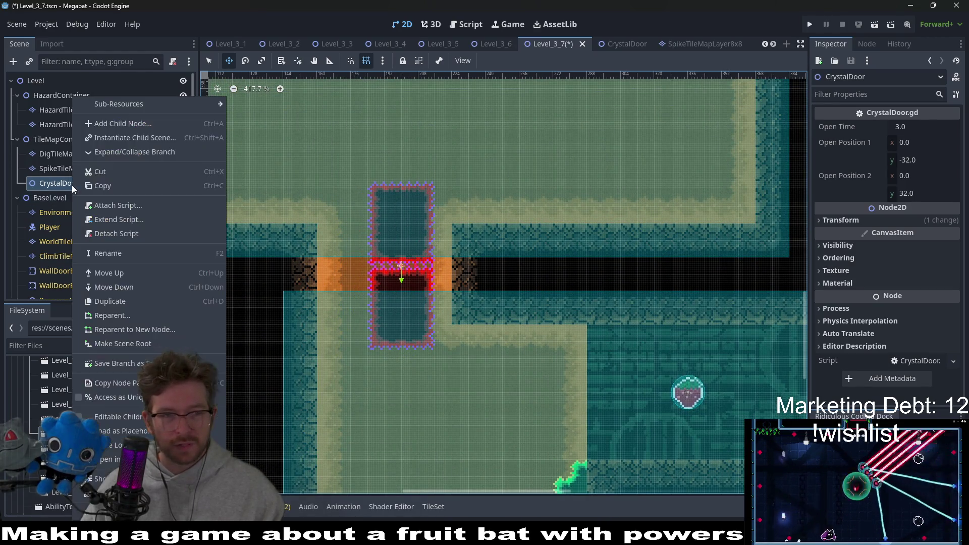
pyautogui.click(111, 418)
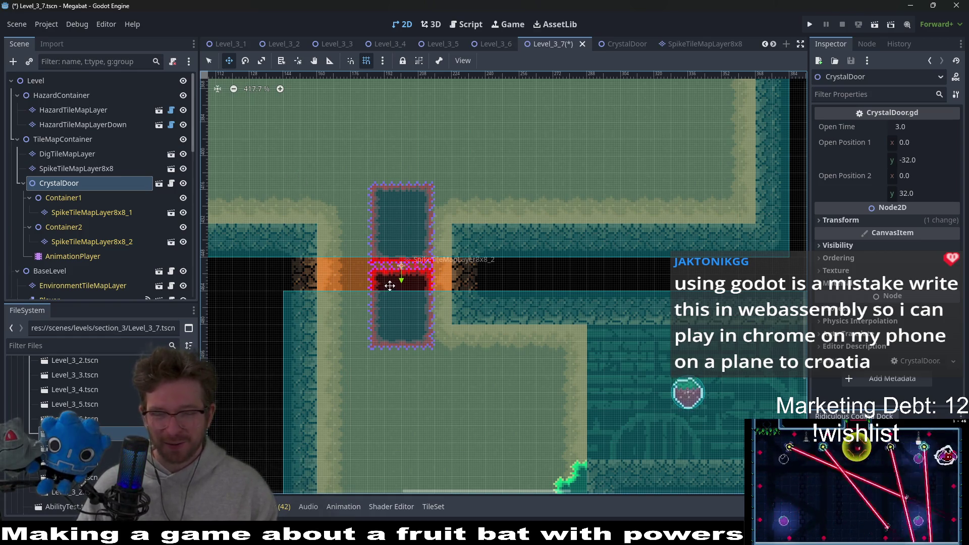
pyautogui.scroll(2, 386, 237)
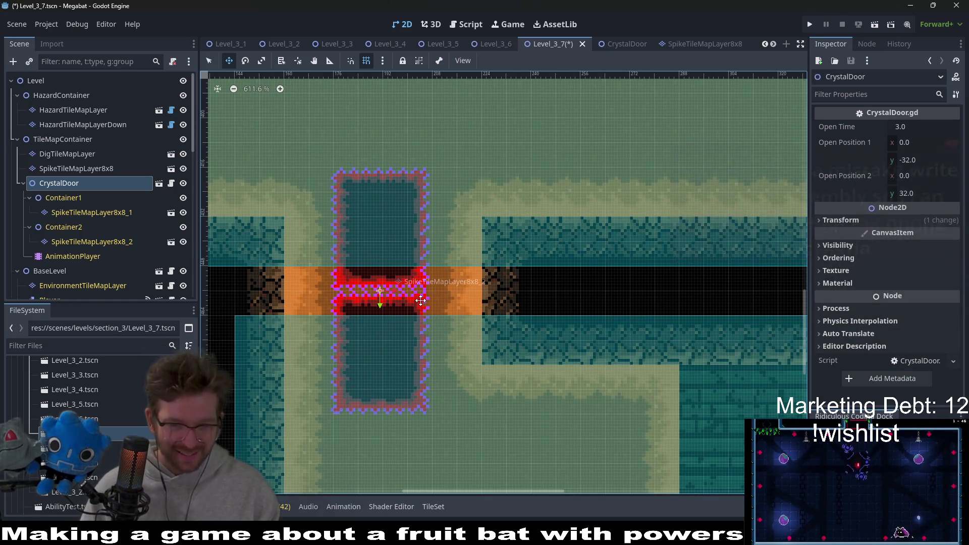
pyautogui.click(114, 213)
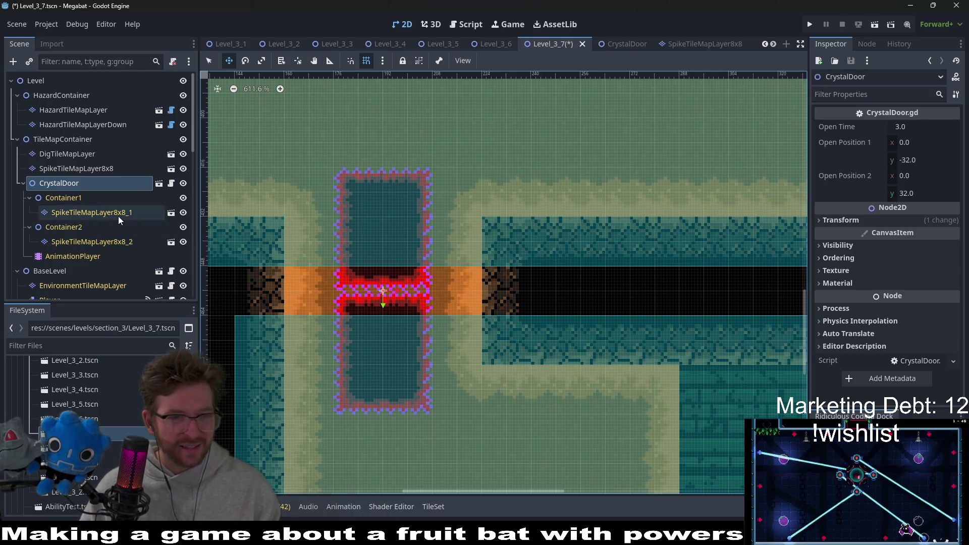
# Repaint the door's first spike layer with Ruby above the door, then erase and reshape the second layer.
pyautogui.click(261, 395)
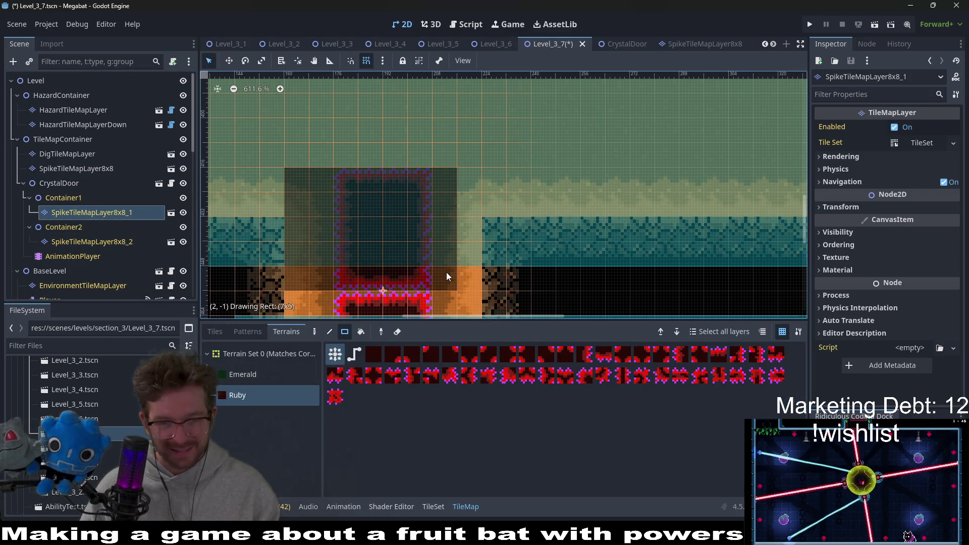
pyautogui.scroll(-3, 404, 243)
pyautogui.hscroll(-2, 403, 242)
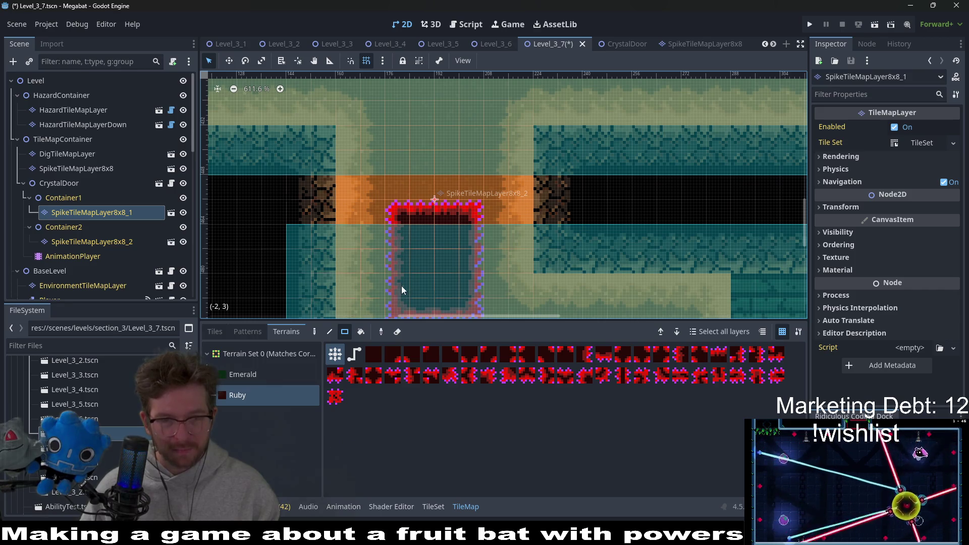
pyautogui.moveTo(403, 290); pyautogui.dragTo(216, 105)
pyautogui.scroll(-2, 371, 184)
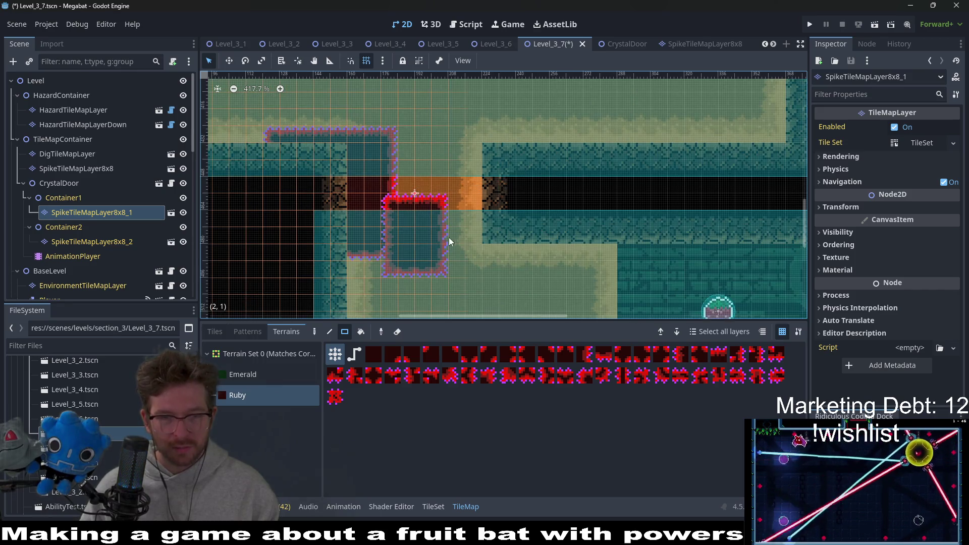
pyautogui.click(92, 242)
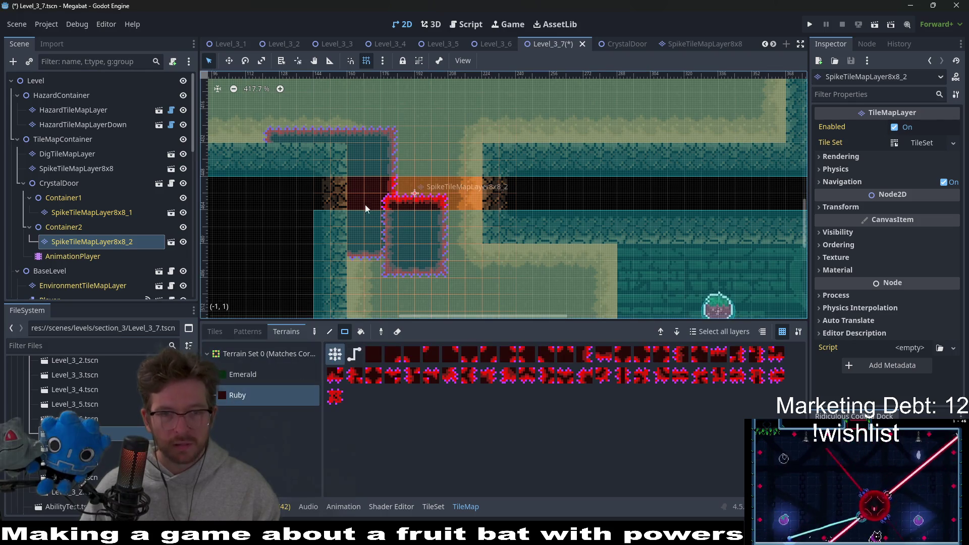
pyautogui.moveTo(366, 209); pyautogui.dragTo(465, 275)
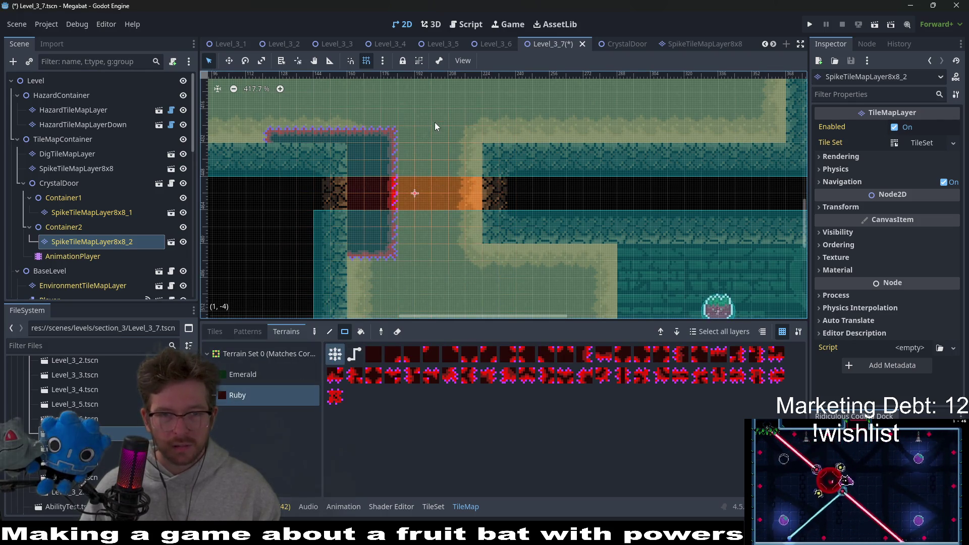
pyautogui.moveTo(479, 179)
pyautogui.mouseDown()
pyautogui.moveTo(538, 259)
pyautogui.moveTo(542, 248)
pyautogui.mouseUp()
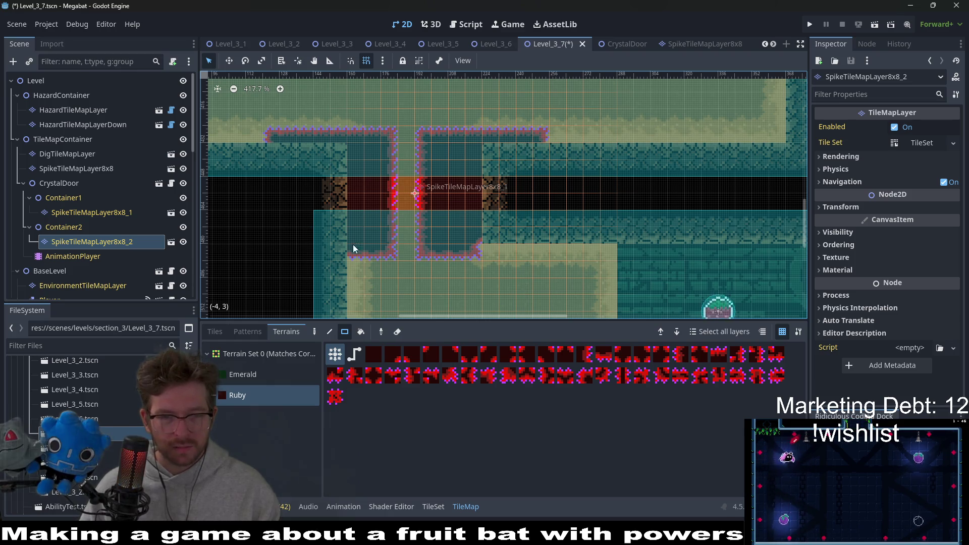
# Paint a thin Ruby spike column through the gap on the first layer and save the level.
pyautogui.click(110, 213)
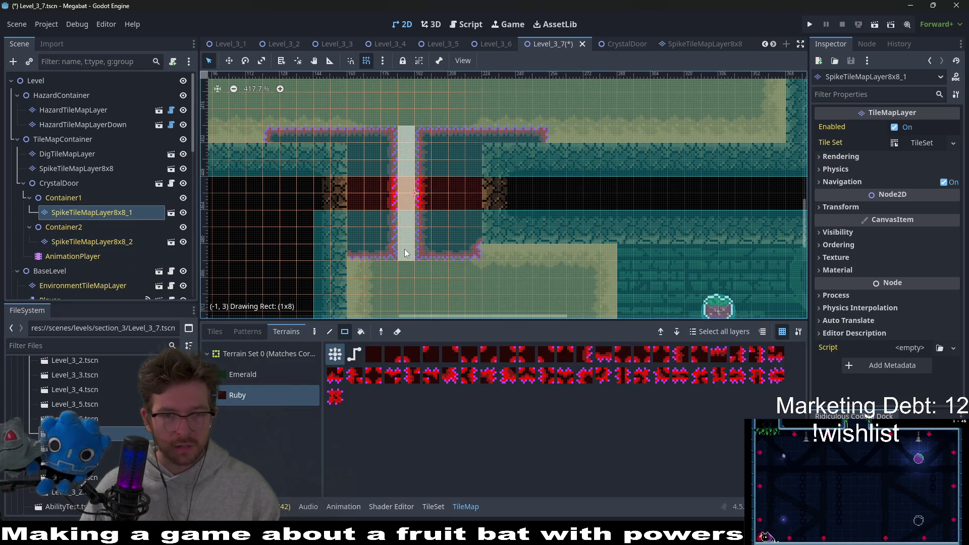
pyautogui.moveTo(405, 254); pyautogui.dragTo(406, 254)
pyautogui.hotkey('ctrl', 's')
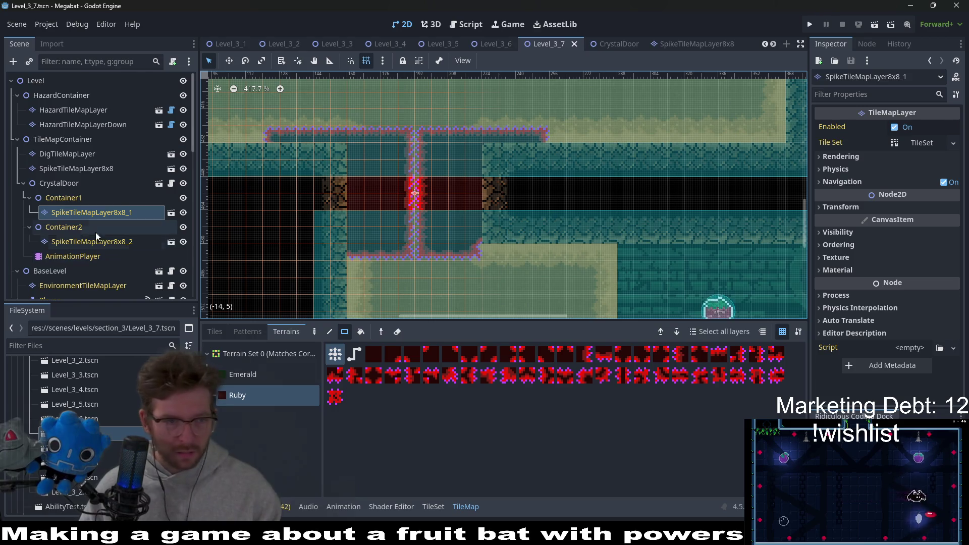
pyautogui.click(60, 184)
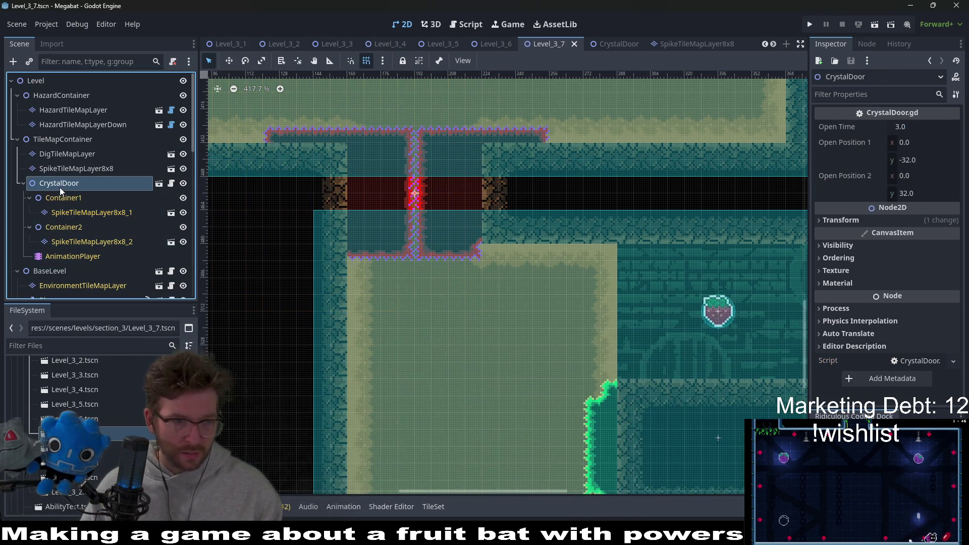
# Set the door's Open Position 1 to x -32 and Open Position 2 to x 32, then save.
pyautogui.click(915, 127)
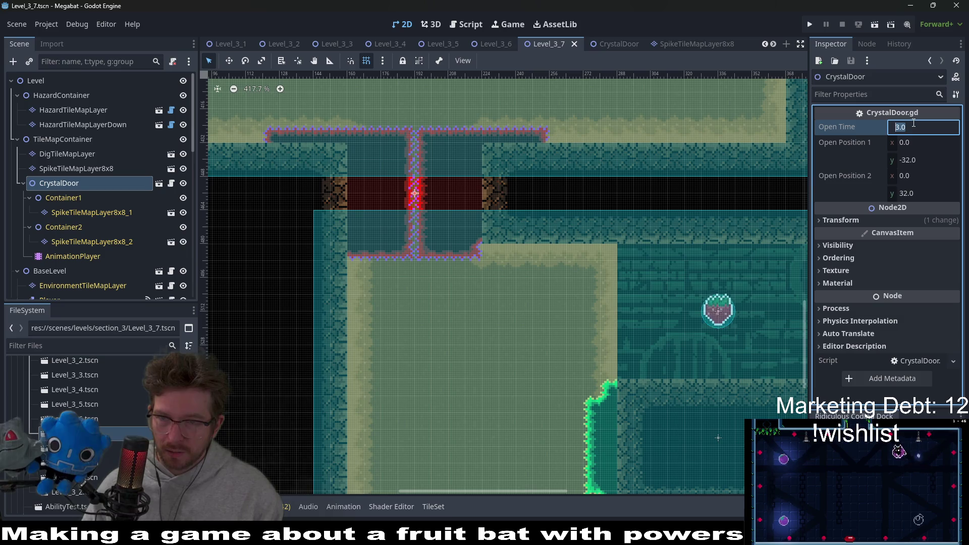
pyautogui.click(930, 143)
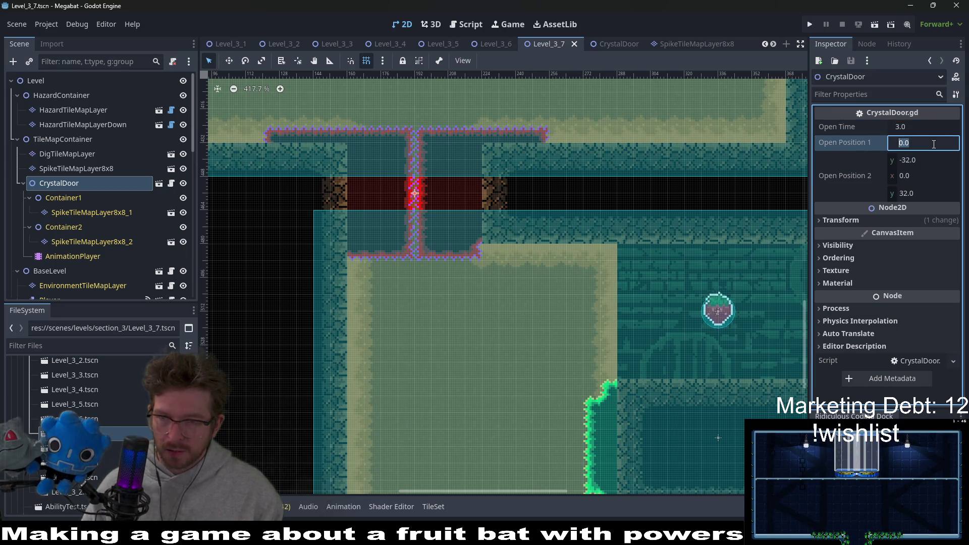
pyautogui.write('-32')
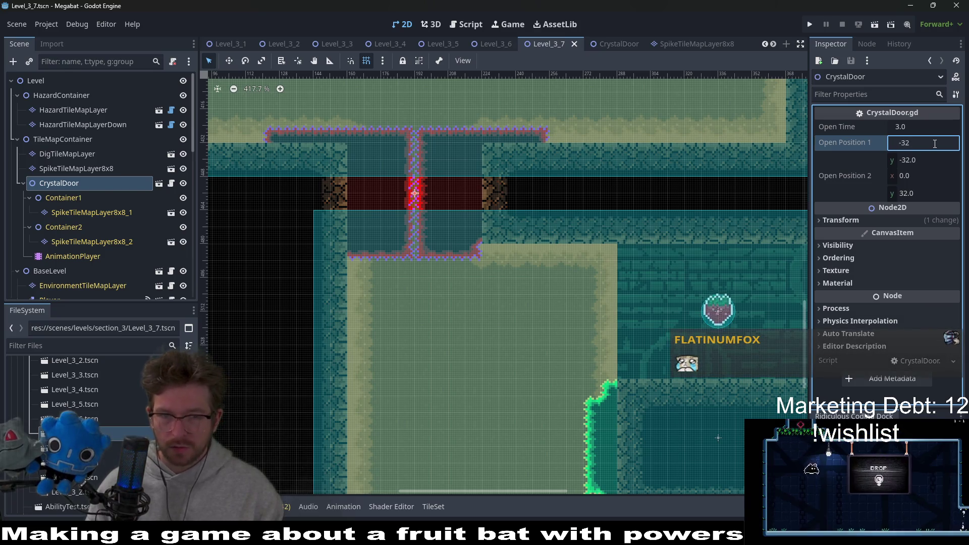
pyautogui.press('Return')
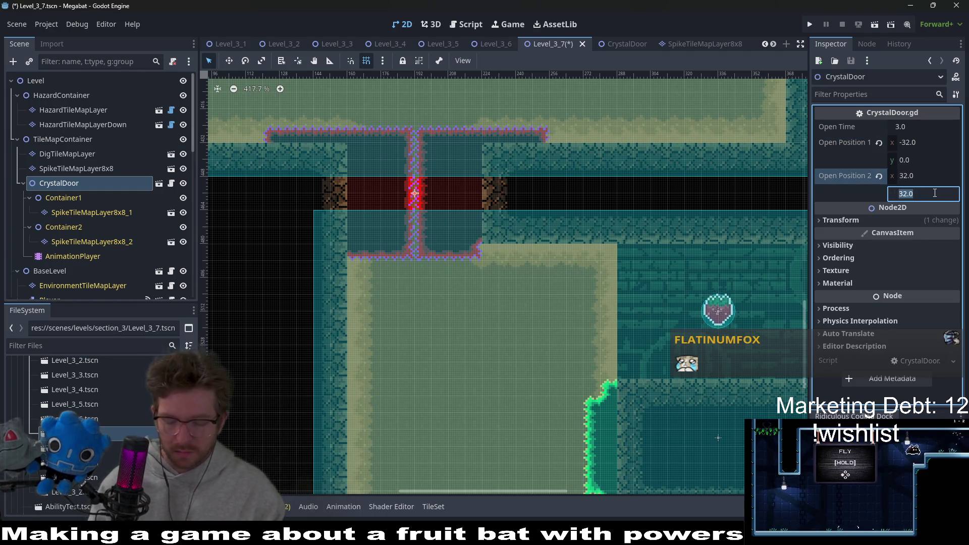
pyautogui.hotkey('ctrl', 's')
pyautogui.scroll(-3, 689, 220)
pyautogui.scroll(-2, 689, 220)
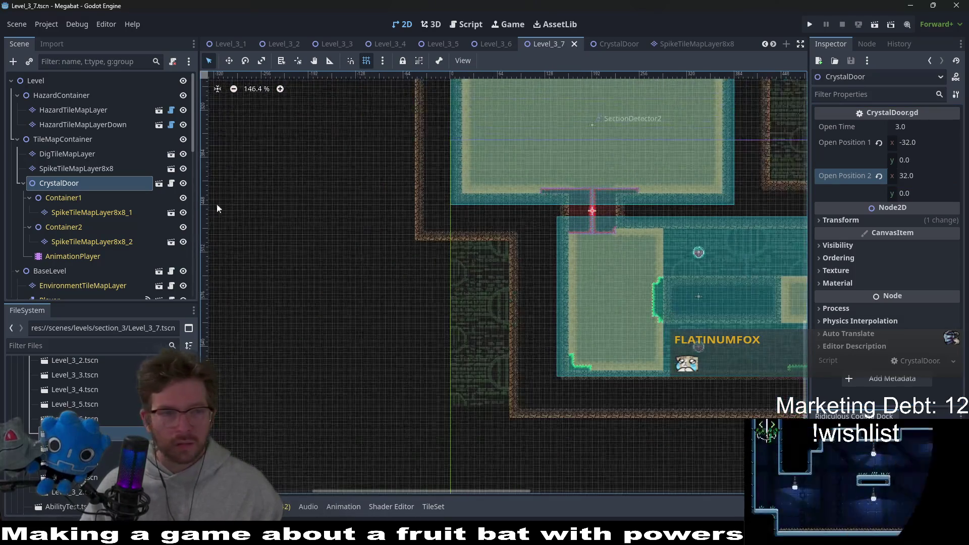
pyautogui.rightClick(109, 186)
# Instantiate a DoorCrystalKey under the crystal door and move it up into the top room.
pyautogui.click(149, 146)
pyautogui.write('c')
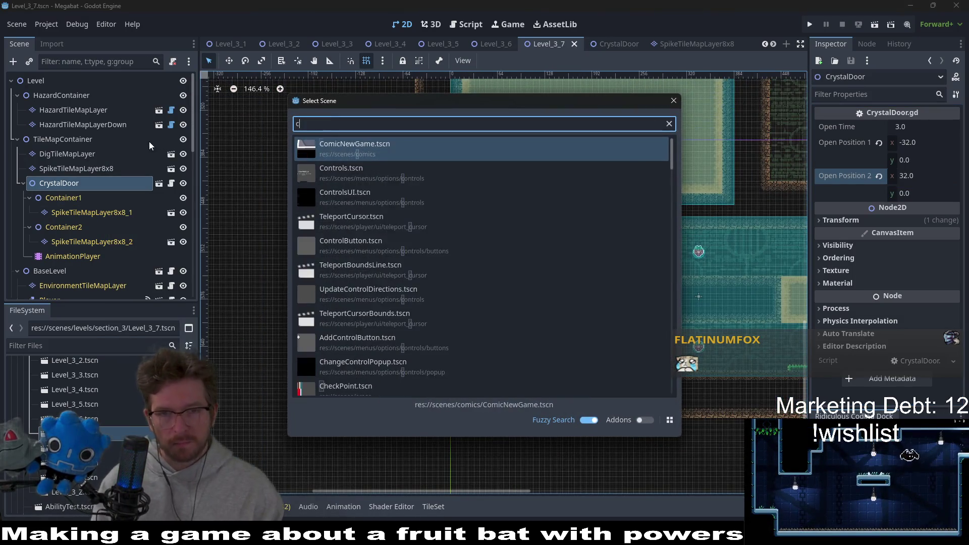
pyautogui.write('rystal')
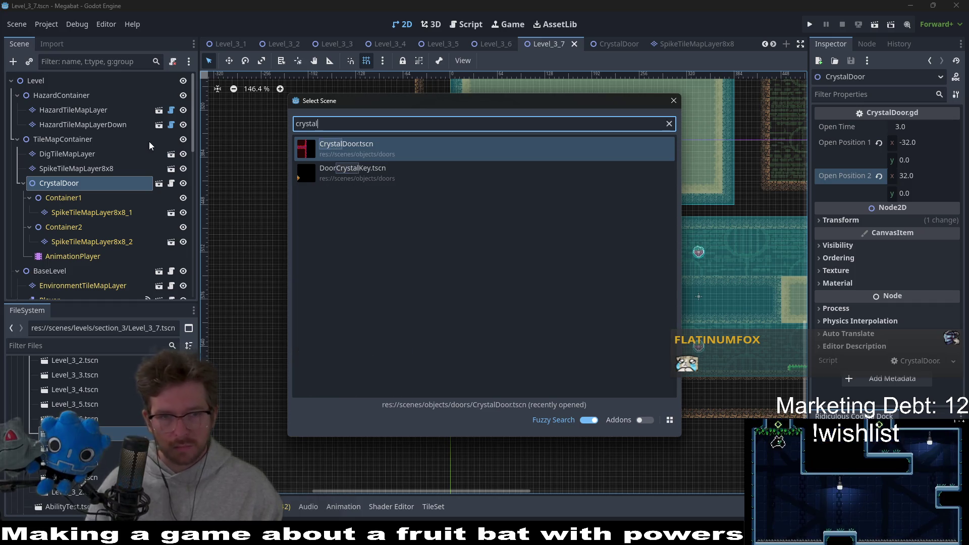
pyautogui.press('Down')
pyautogui.press('Return')
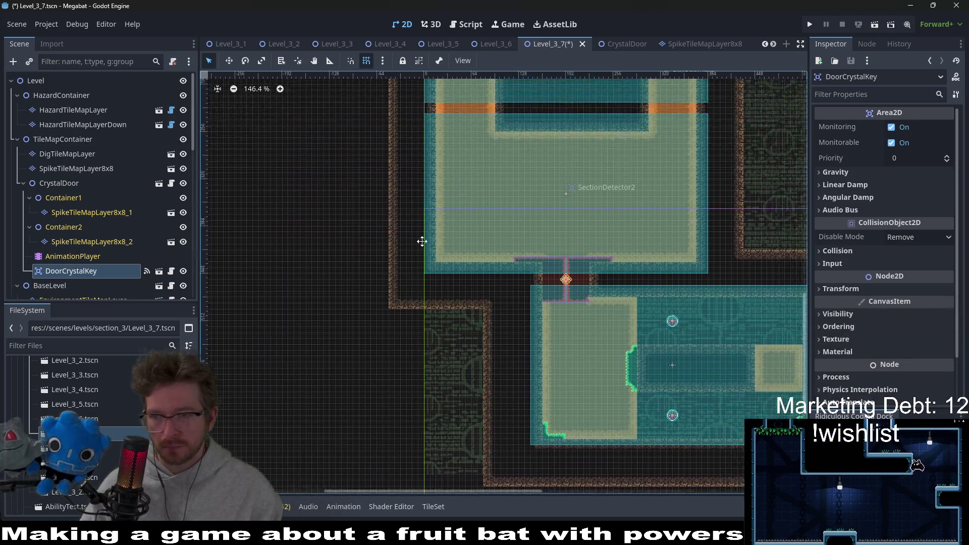
pyautogui.scroll(3, 422, 243)
pyautogui.scroll(-2, 460, 223)
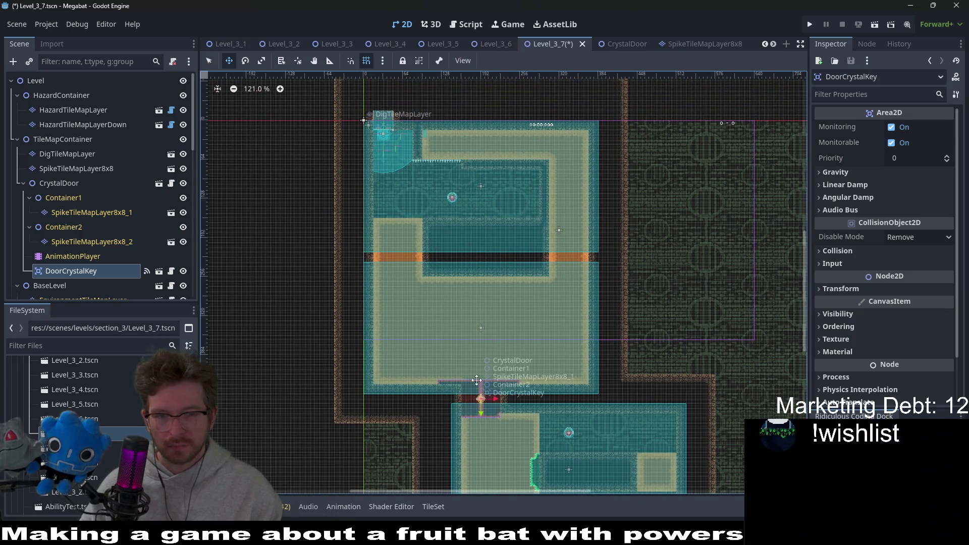
pyautogui.moveTo(478, 380); pyautogui.dragTo(485, 161)
pyautogui.scroll(7, 445, 144)
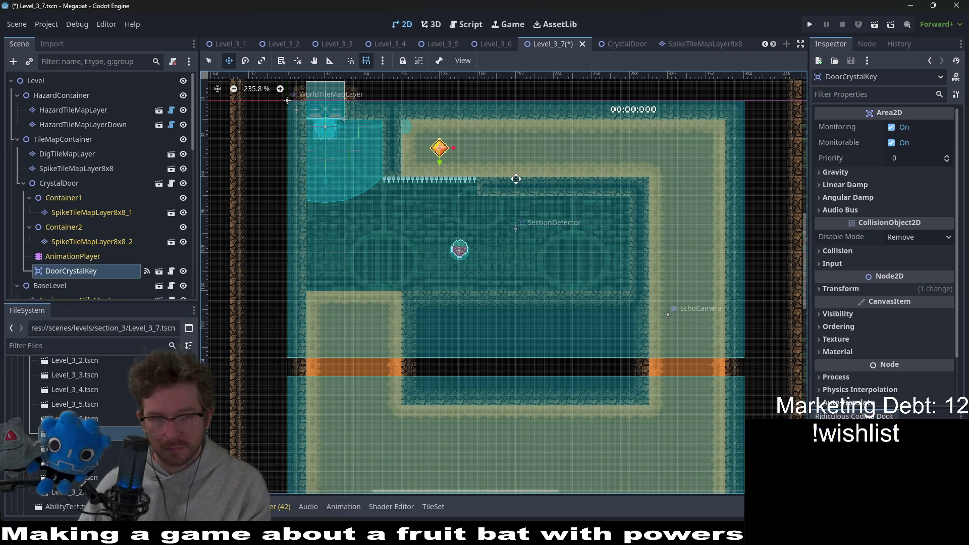
pyautogui.scroll(-3, 539, 177)
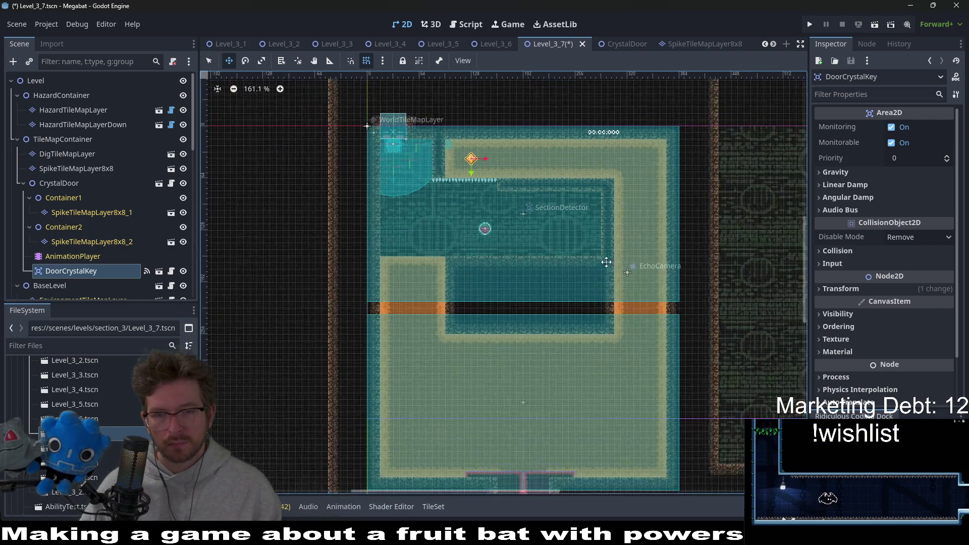
pyautogui.scroll(-1, 572, 250)
# Duplicate the crystal key twice to make DoorCrystalKey2 and DoorCrystalKey3, then save Level_3_7.
pyautogui.hotkey('ctrl', 'd')
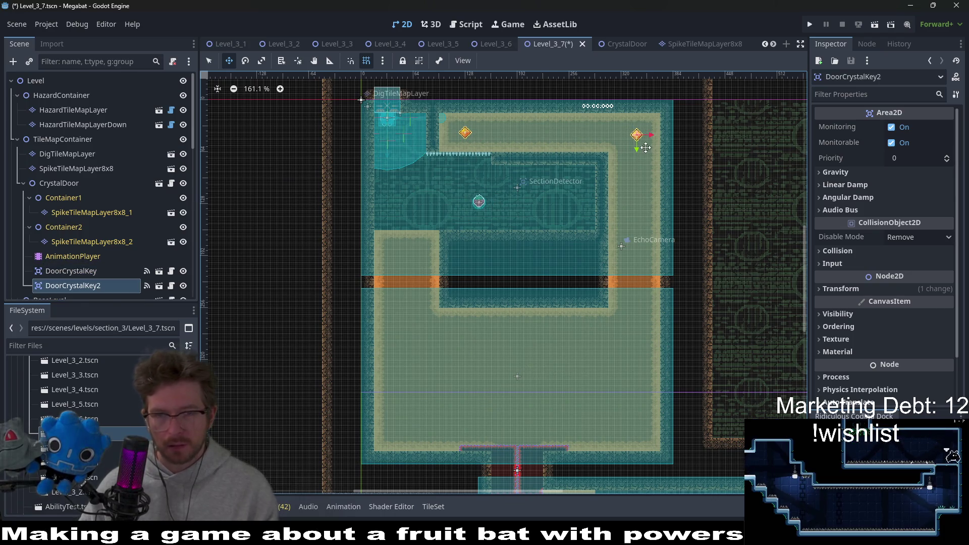
pyautogui.scroll(4, 644, 147)
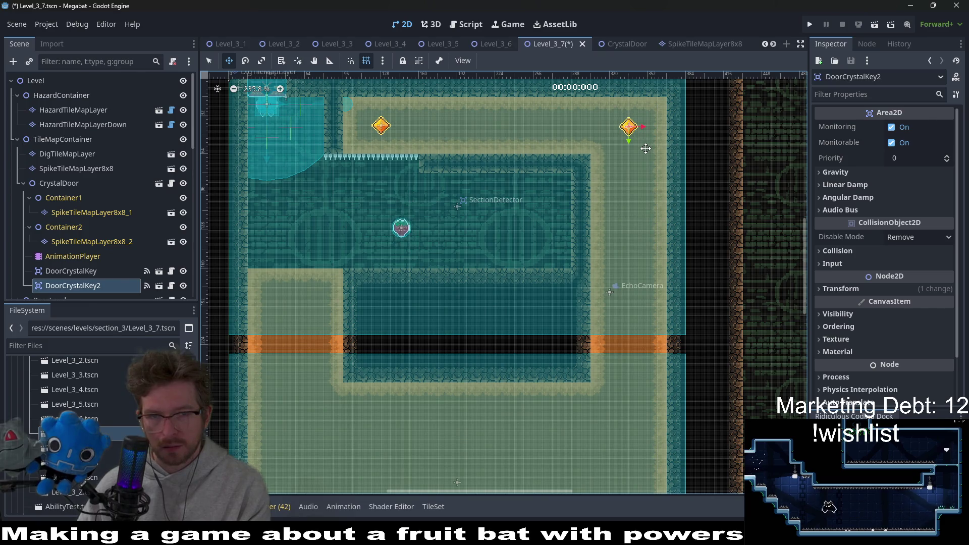
pyautogui.scroll(3, 645, 147)
pyautogui.scroll(-2, 645, 147)
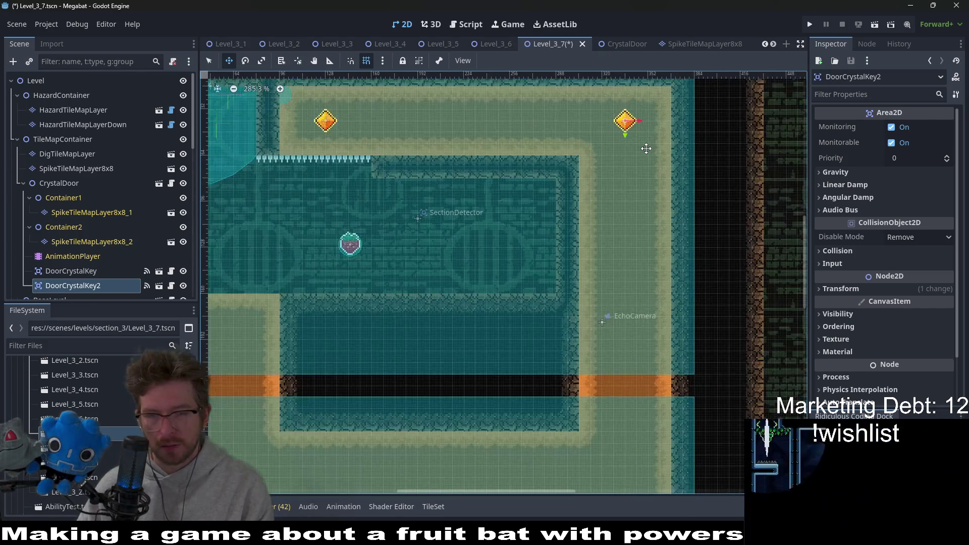
pyautogui.scroll(-2, 645, 147)
pyautogui.scroll(1, 599, 259)
pyautogui.scroll(-1, 628, 189)
pyautogui.hotkey('ctrl', 'd')
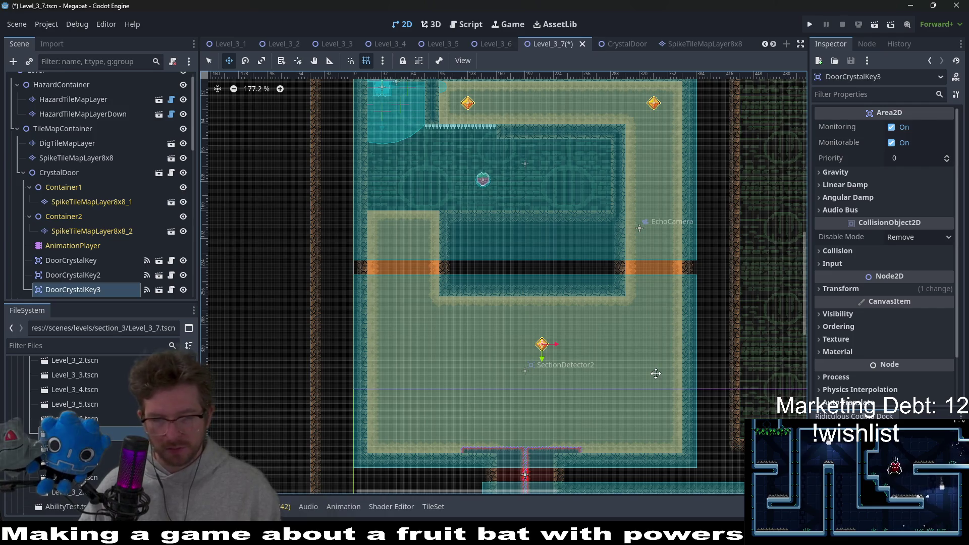
pyautogui.hotkey('ctrl', 's')
pyautogui.scroll(-3, 649, 283)
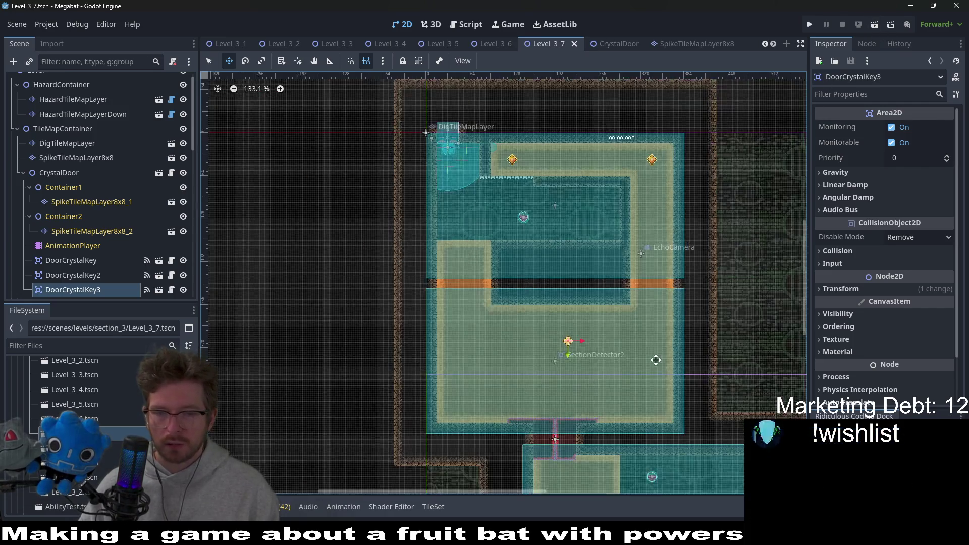
# Run the current scene and dig the bat through the first dirt rooms, lighting the gems.
pyautogui.click(880, 26)
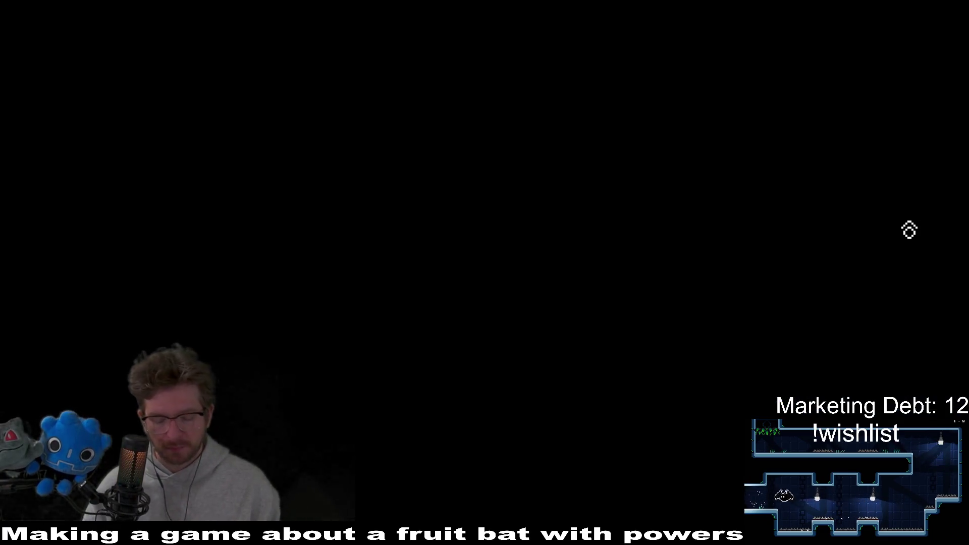
pyautogui.press('Right')
pyautogui.press('Left')
pyautogui.press('Right')
pyautogui.press('Up')
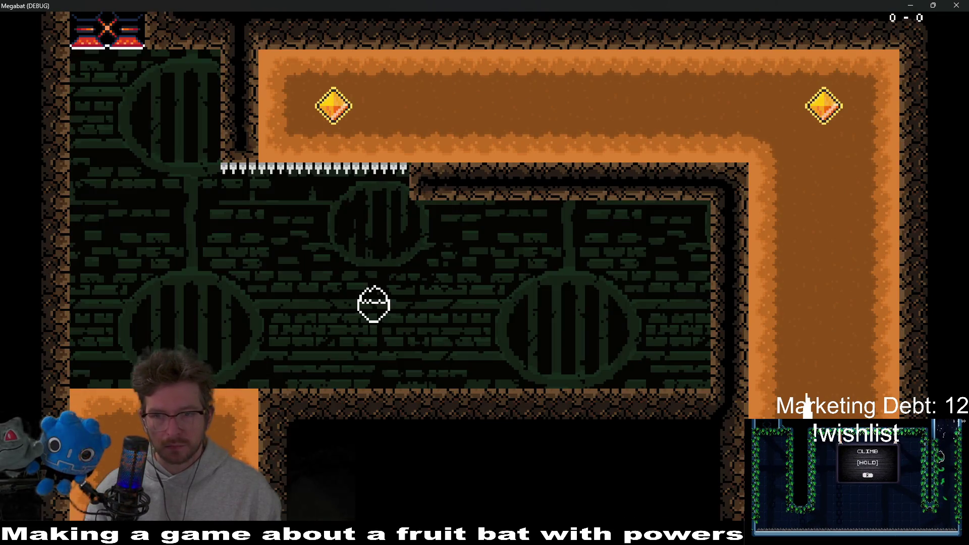
pyautogui.press('Left')
pyautogui.press('Down')
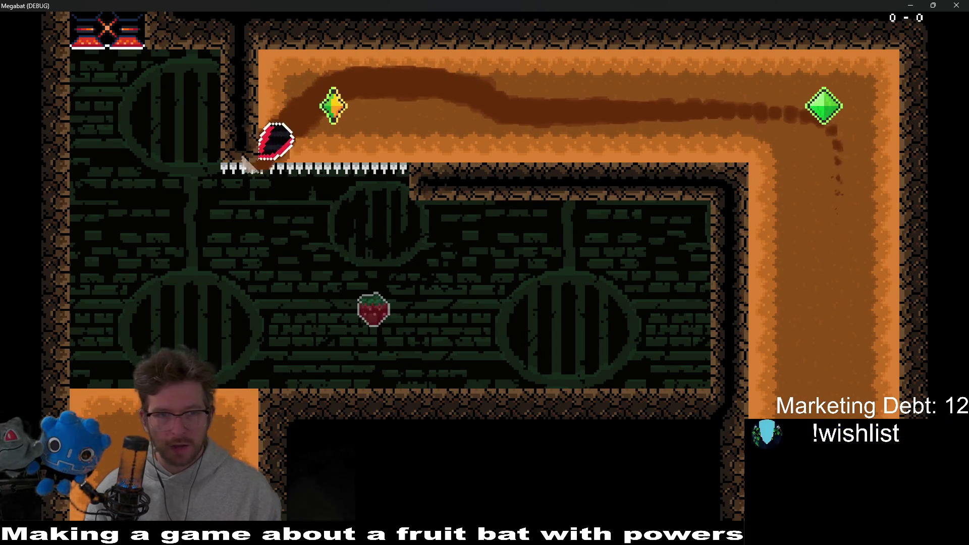
pyautogui.press('Left')
pyautogui.press('Up')
pyautogui.press('Down')
pyautogui.press('Right')
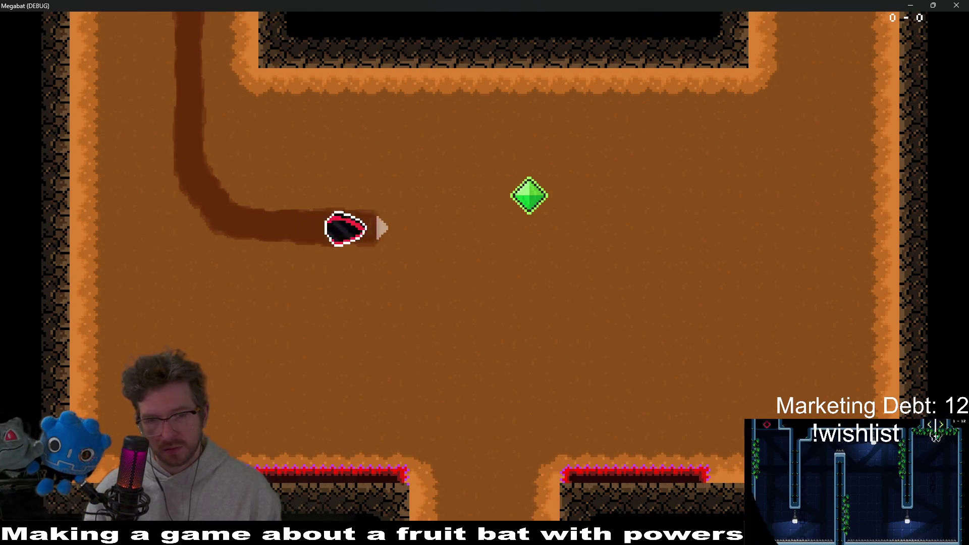
pyautogui.press('Up')
pyautogui.press('Left')
pyautogui.press('Down')
pyautogui.press('Up')
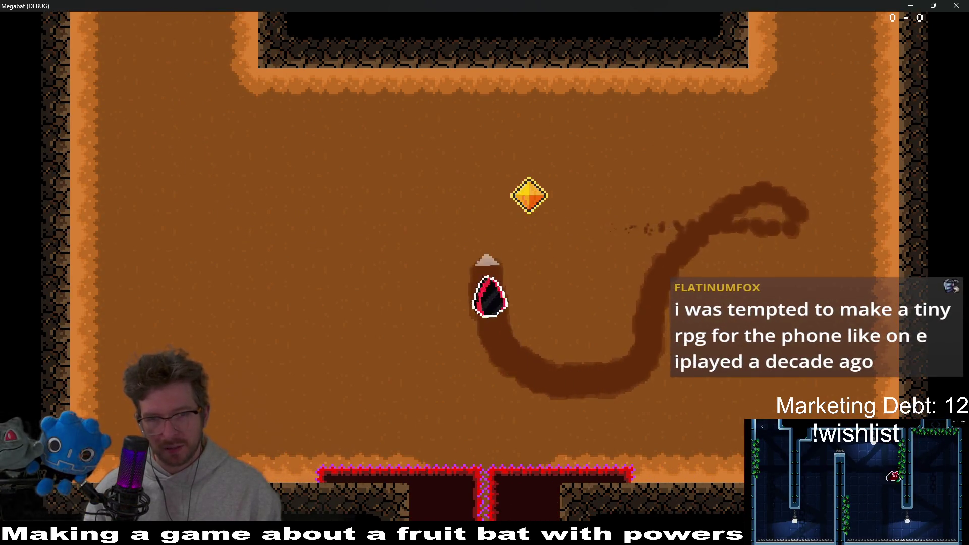
pyautogui.press('Right')
pyautogui.press('Down')
pyautogui.press('Left')
pyautogui.press('Up')
pyautogui.press('Right')
pyautogui.press('Down')
pyautogui.press('Right')
pyautogui.press('Down')
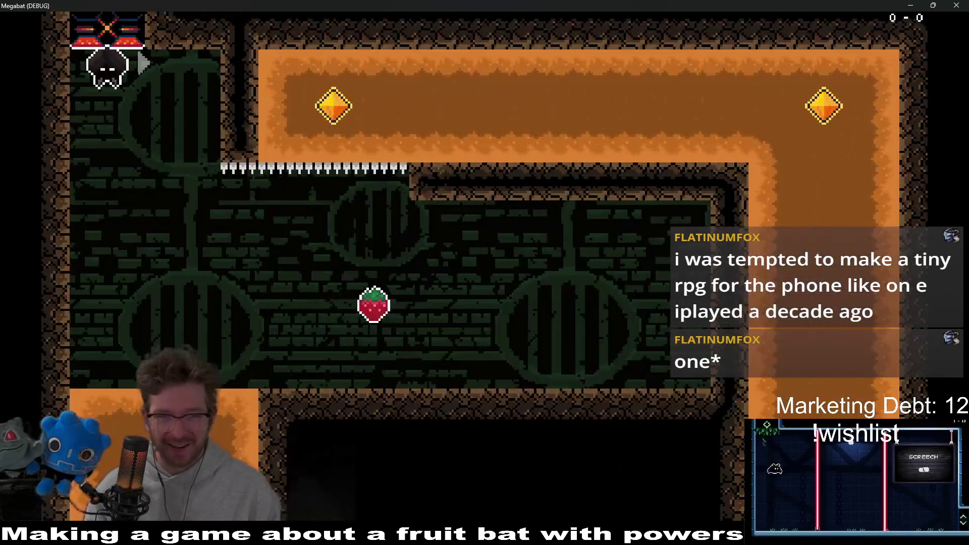
# Collect the strawberries, loop tunnels through the top corridor gem and drop into the brick room.
pyautogui.press('Down')
pyautogui.press('Right')
pyautogui.press('Up')
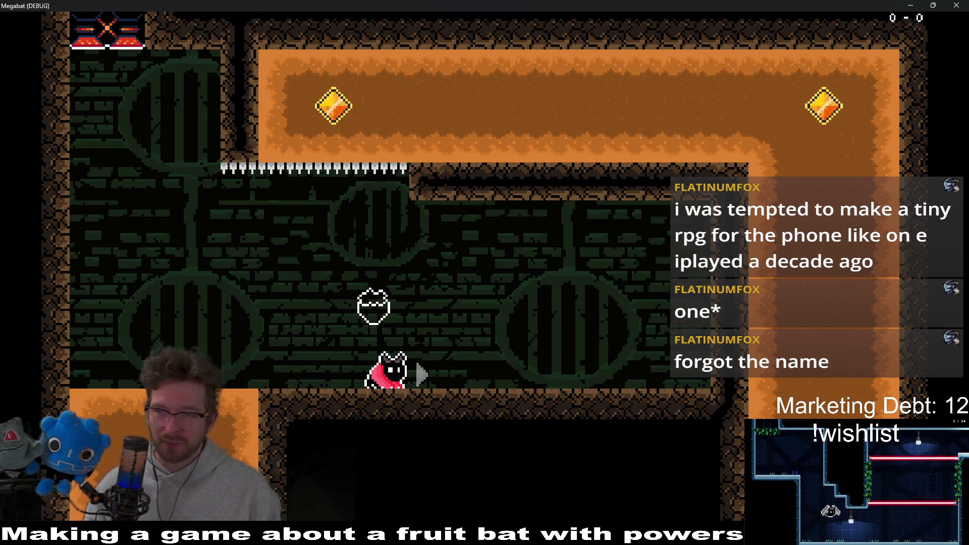
pyautogui.press('Left')
pyautogui.press('Up')
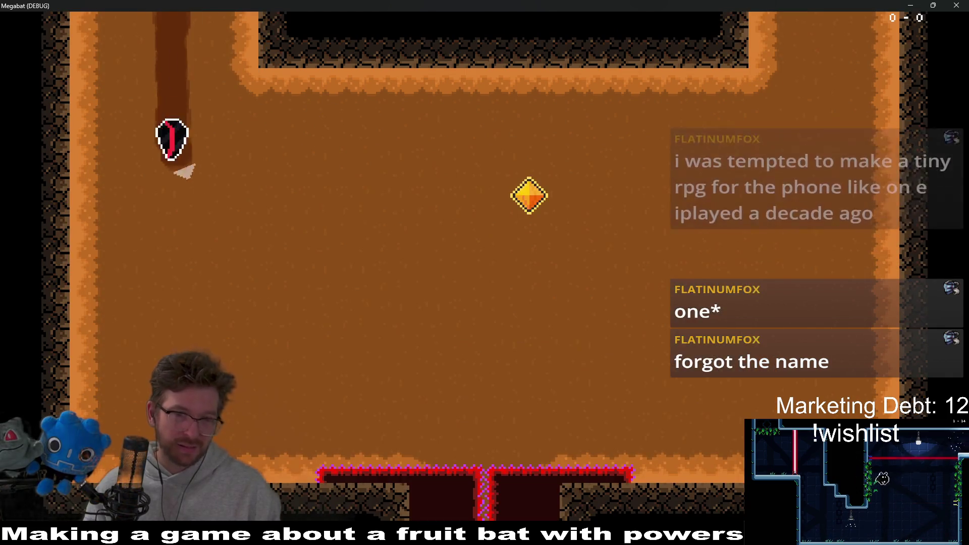
pyautogui.press('Right')
pyautogui.press('Up')
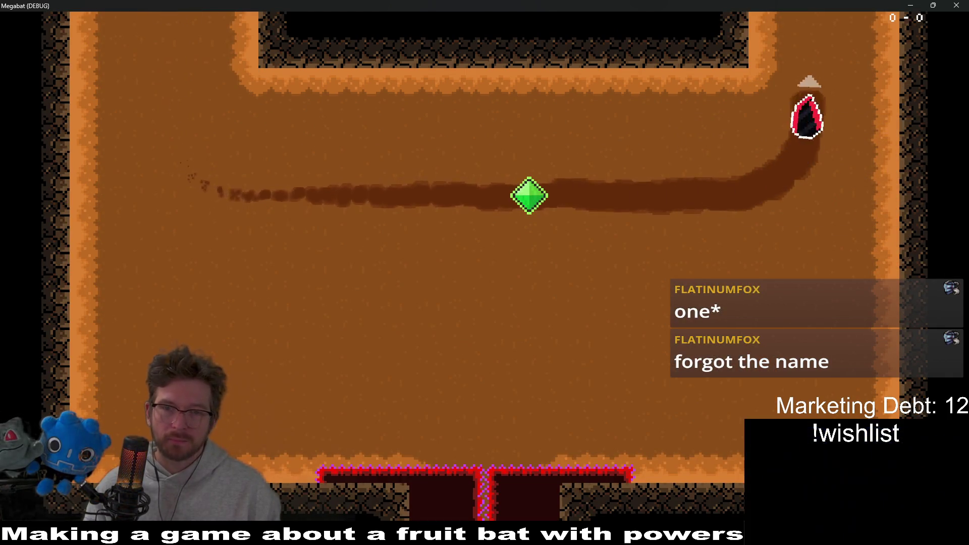
pyautogui.press('Left')
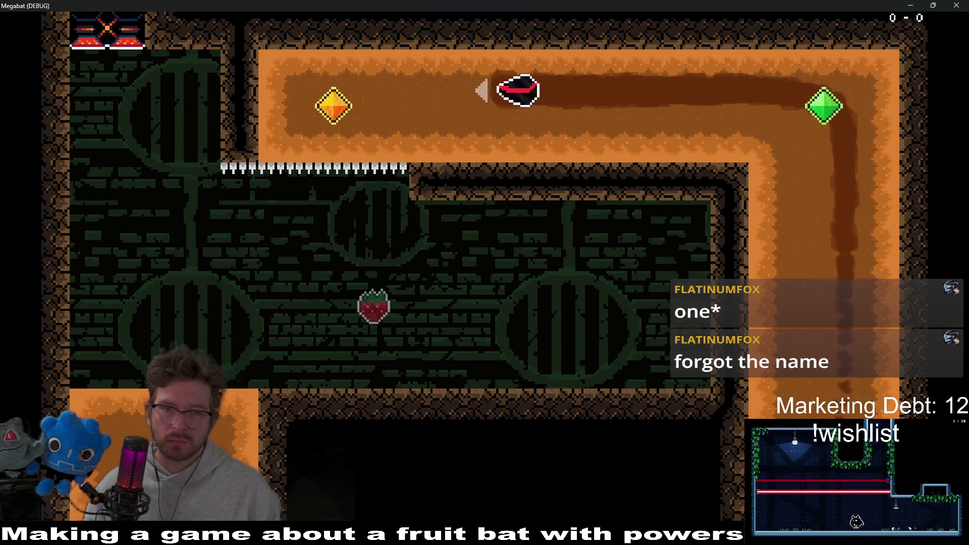
pyautogui.press('Down')
pyautogui.press('Left')
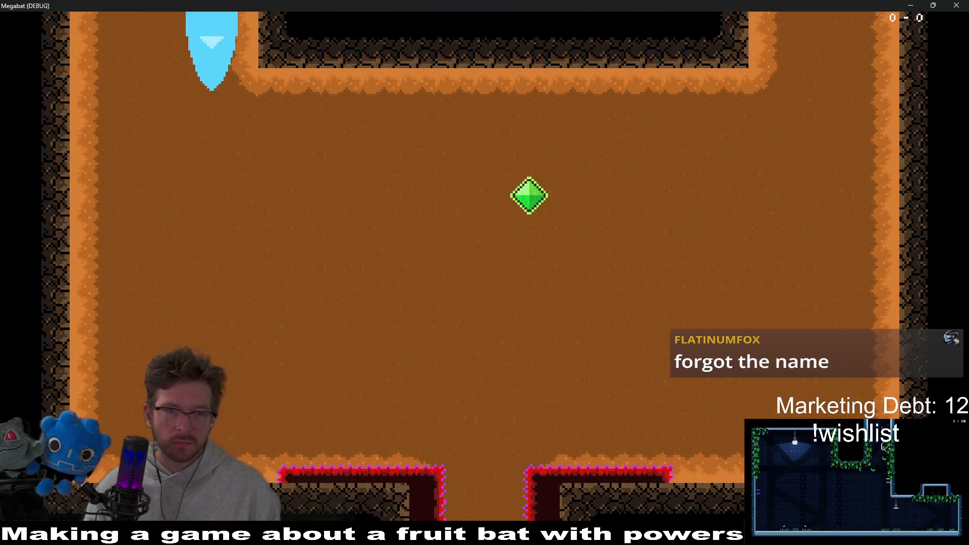
pyautogui.press('Right')
pyautogui.press('Down')
pyautogui.press('Left')
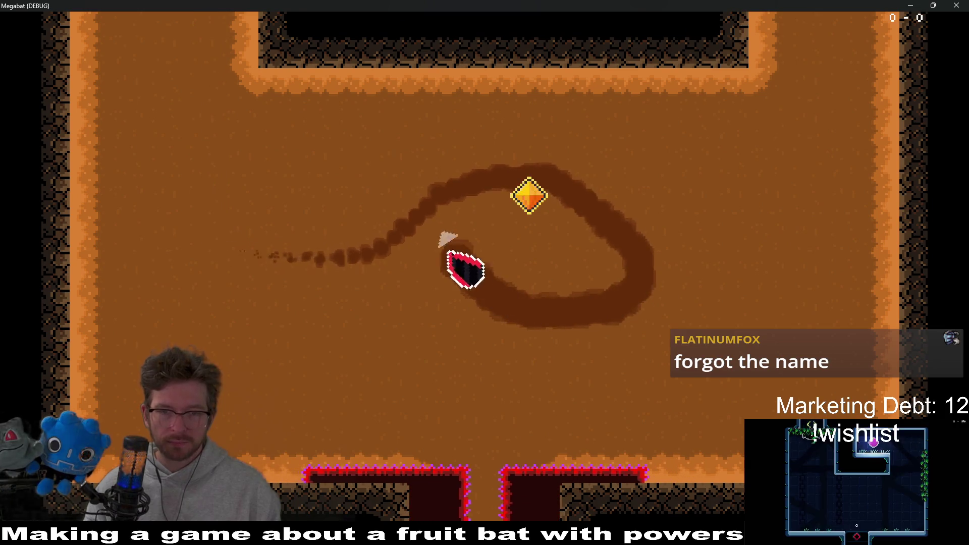
pyautogui.press('Right')
pyautogui.press('Down')
pyautogui.press('Left')
pyautogui.press('Down')
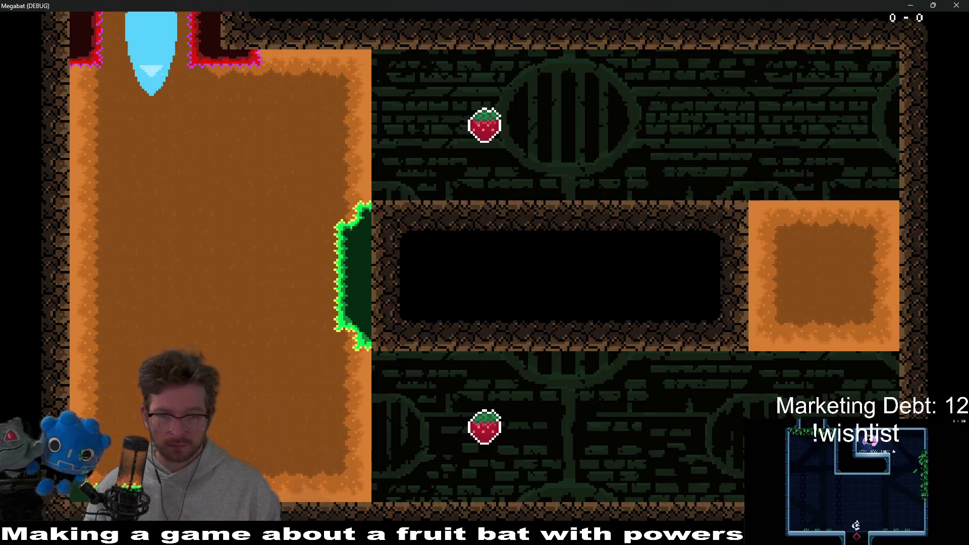
pyautogui.press('Right')
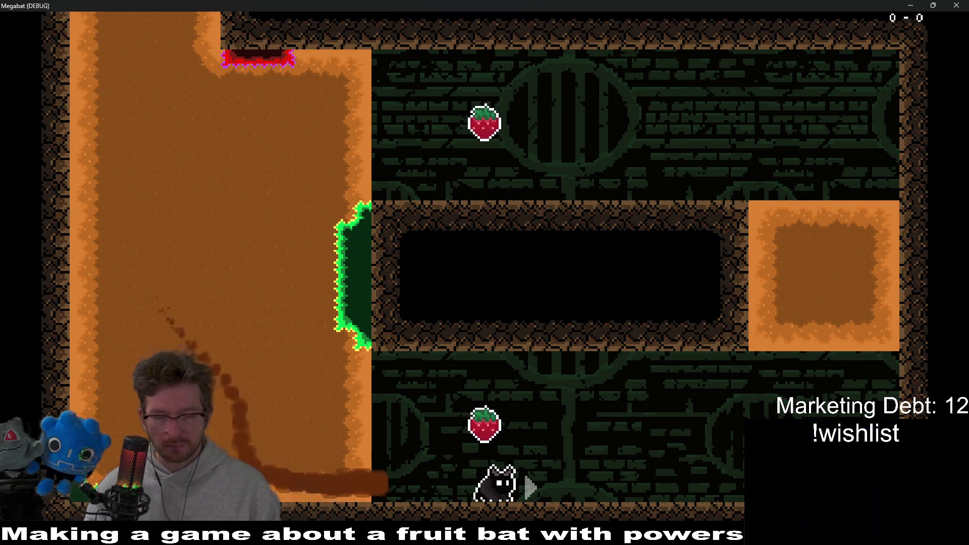
pyautogui.press('Up')
pyautogui.press('Right')
# Burrow through the dirt blocks collecting the remaining strawberries, then close the game with F8.
pyautogui.press('Up')
pyautogui.press('Left')
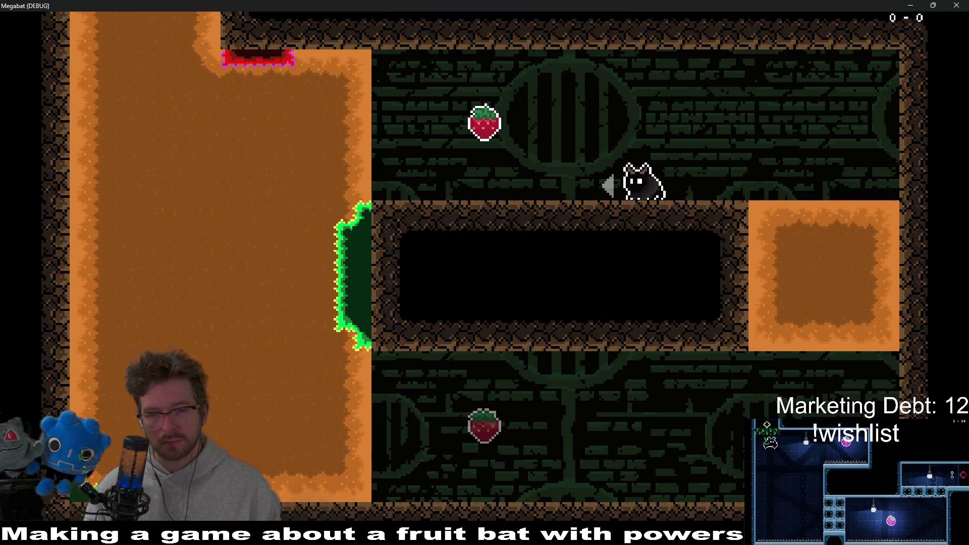
pyautogui.press('Left')
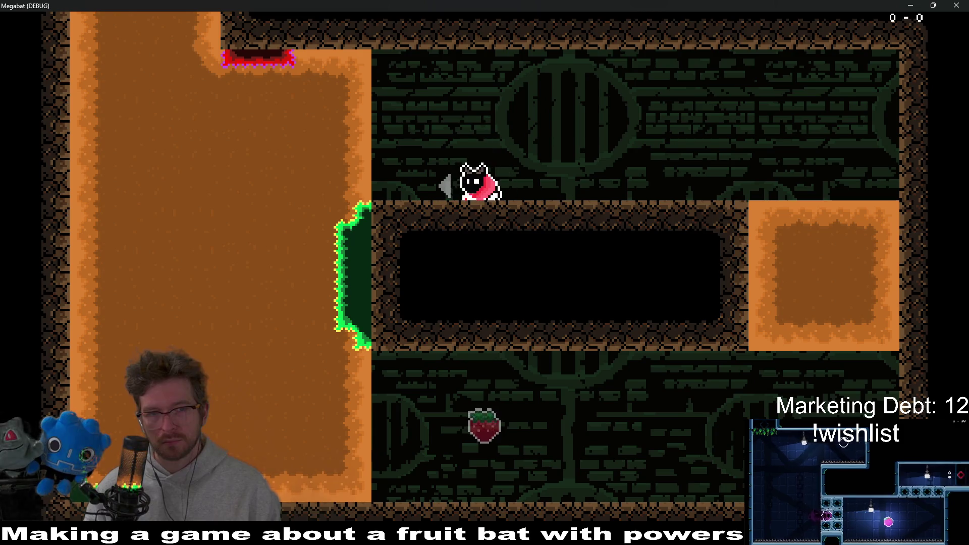
pyautogui.press('Left')
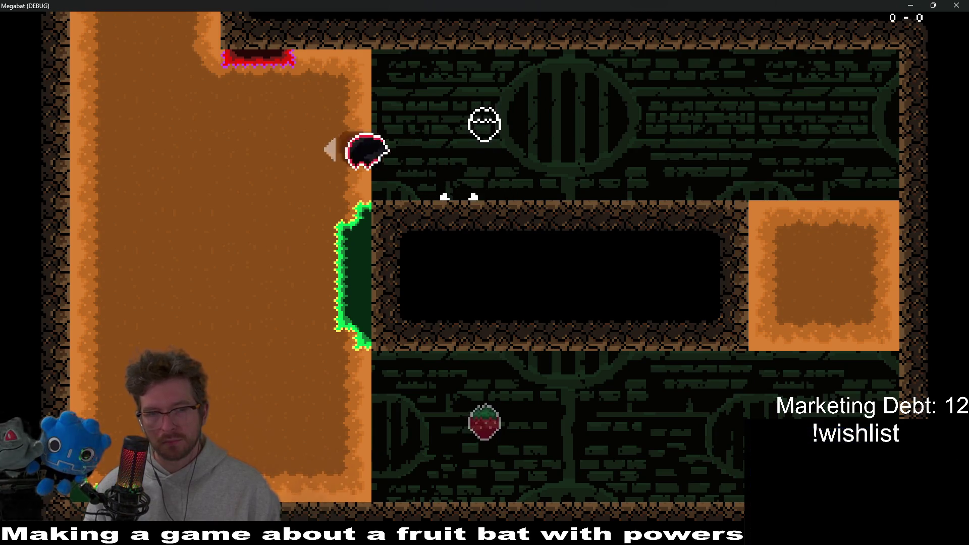
pyautogui.press('Down')
pyautogui.press('Right')
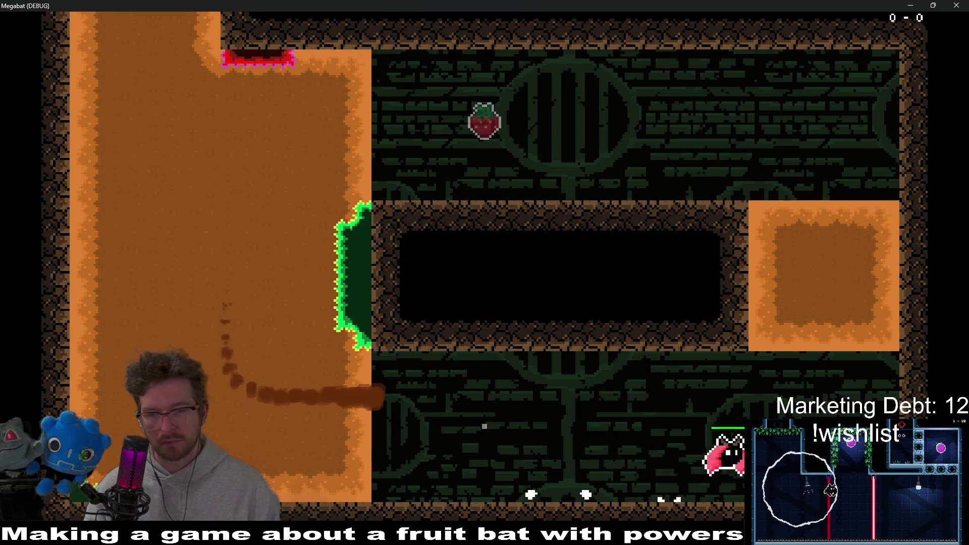
pyautogui.press('Up')
pyautogui.press('Left')
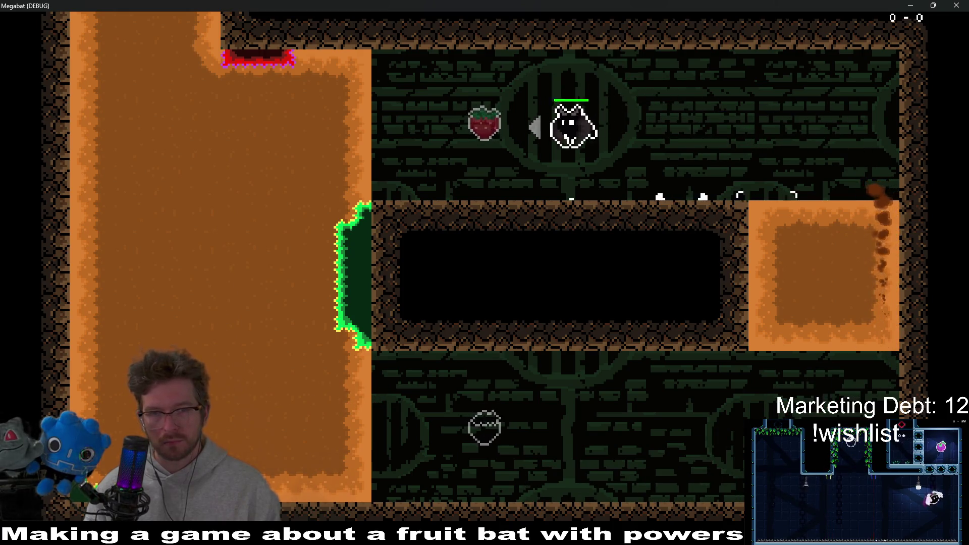
pyautogui.press('Down')
pyautogui.press('Right')
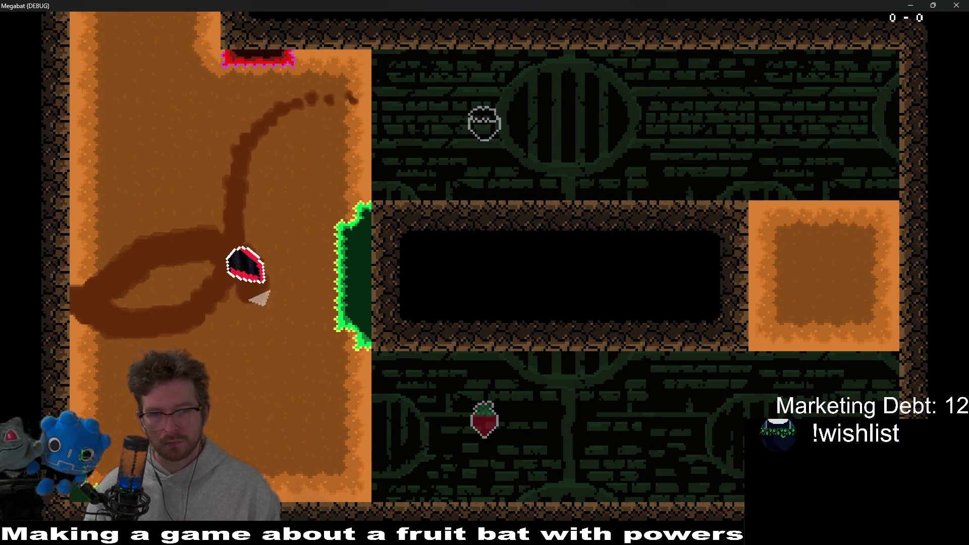
pyautogui.press('Down')
pyautogui.press('Right')
pyautogui.press('Left')
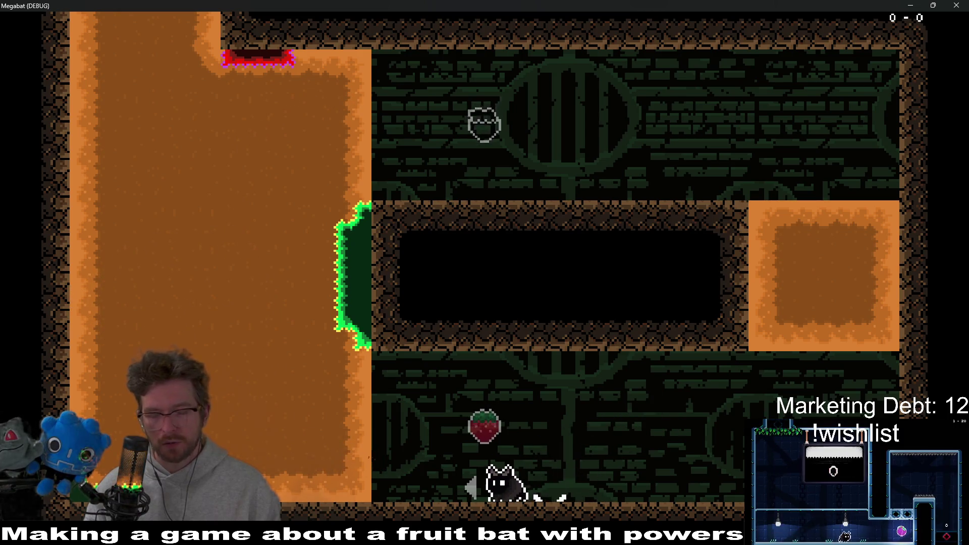
pyautogui.press('Right')
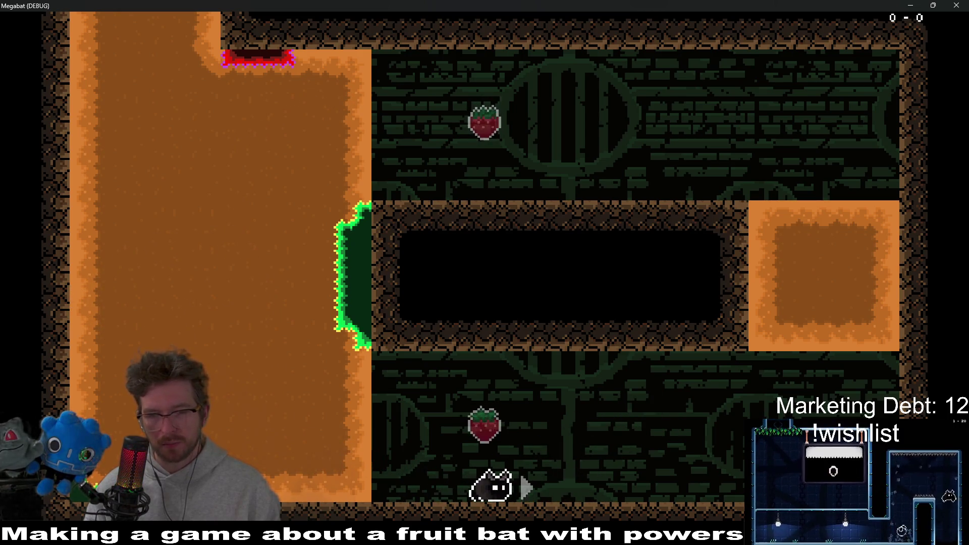
pyautogui.press('Left')
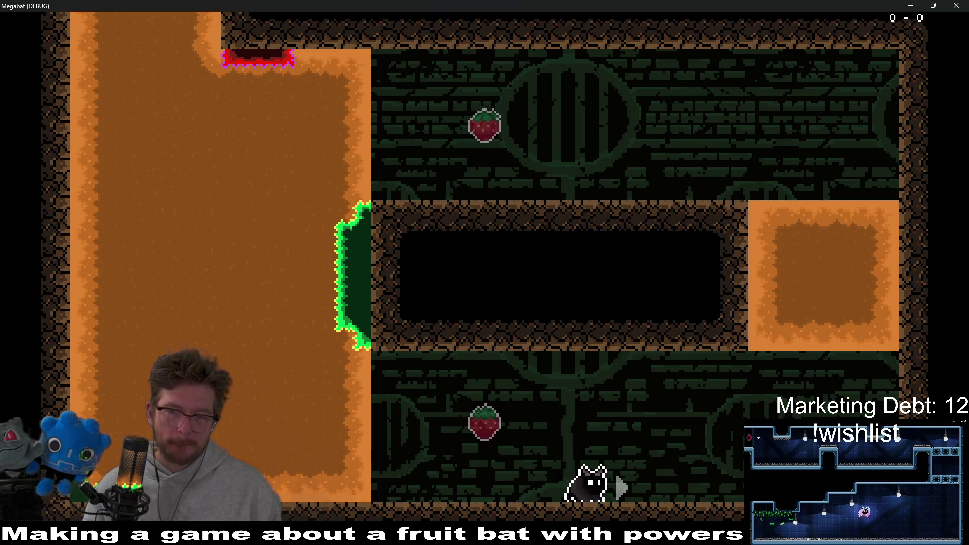
pyautogui.press('Left')
pyautogui.press('Right')
pyautogui.press('space')
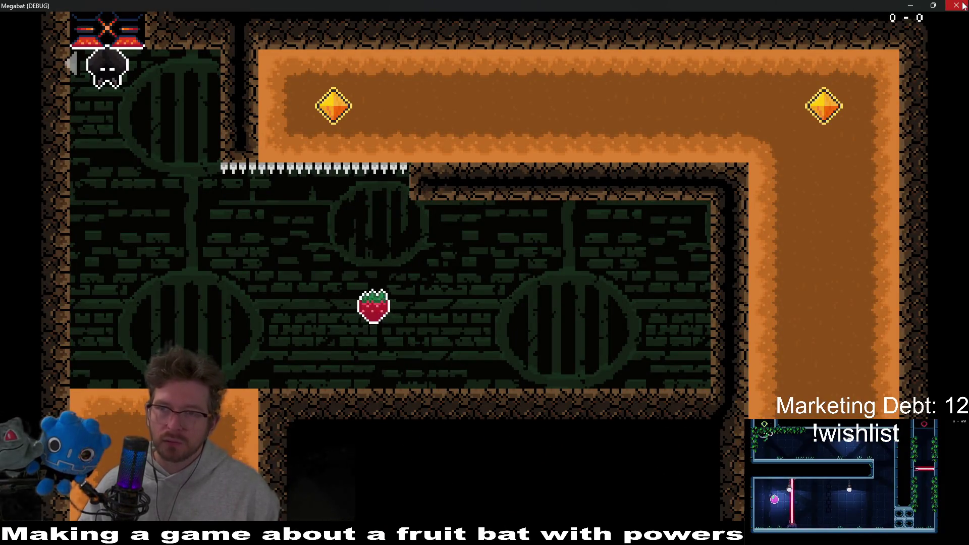
pyautogui.press('F8')
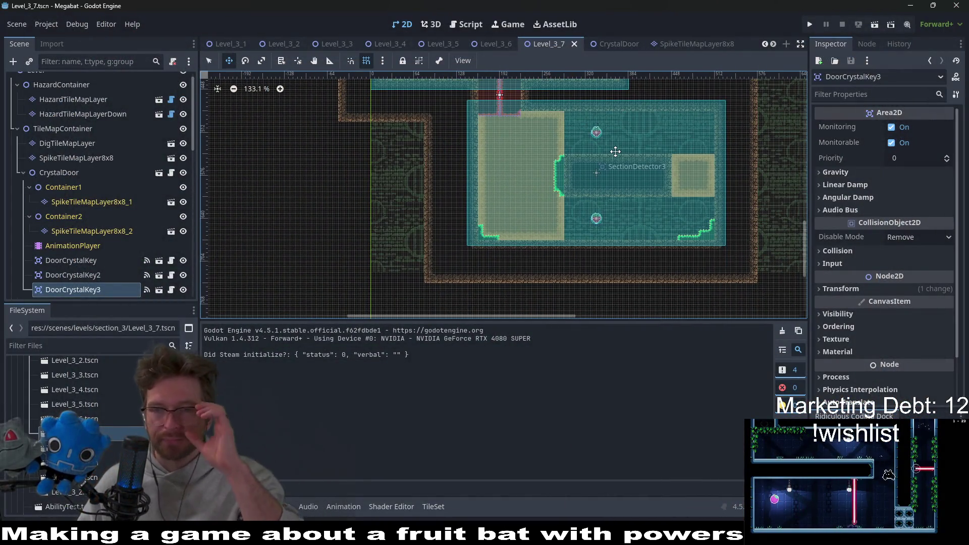
pyautogui.scroll(4, 613, 149)
pyautogui.scroll(1, 109, 134)
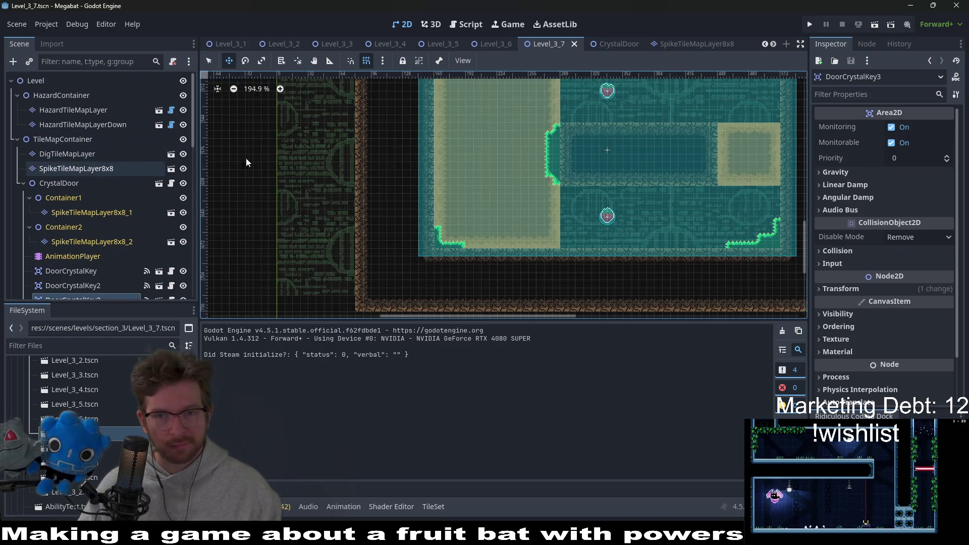
pyautogui.scroll(-3, 673, 164)
pyautogui.scroll(1, 627, 188)
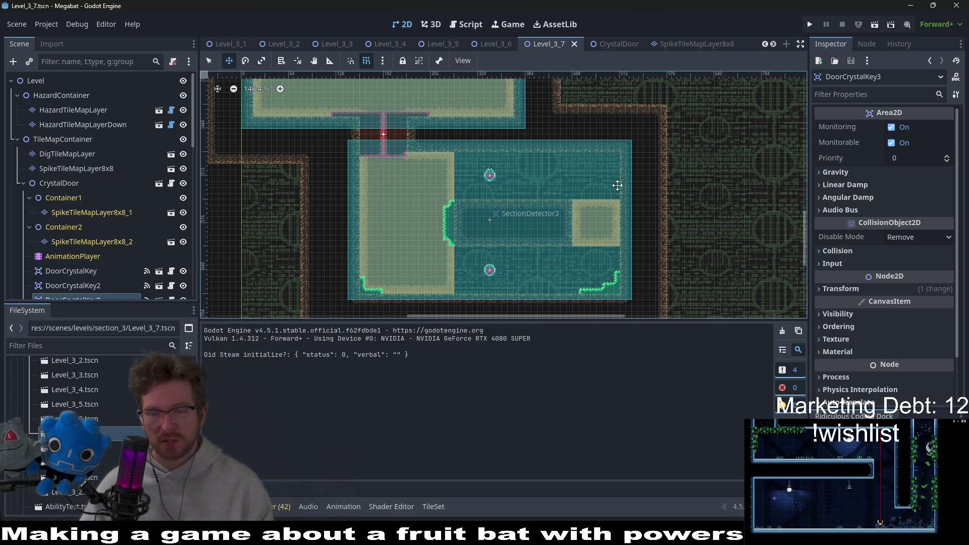
pyautogui.scroll(-1, 486, 169)
pyautogui.scroll(-4, 505, 209)
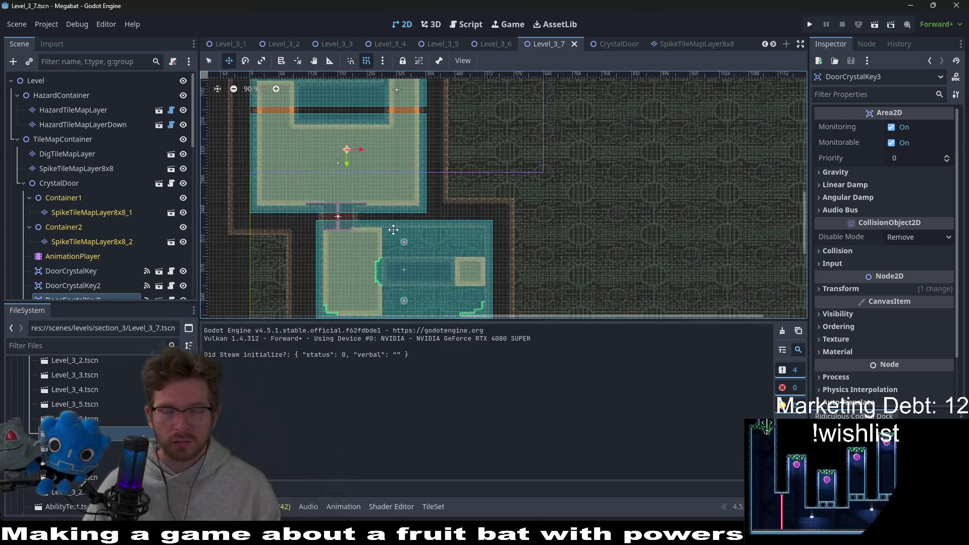
# Open the main SpikeTileMapLayer8x8 under TileMapContainer for terrain painting.
pyautogui.click(53, 139)
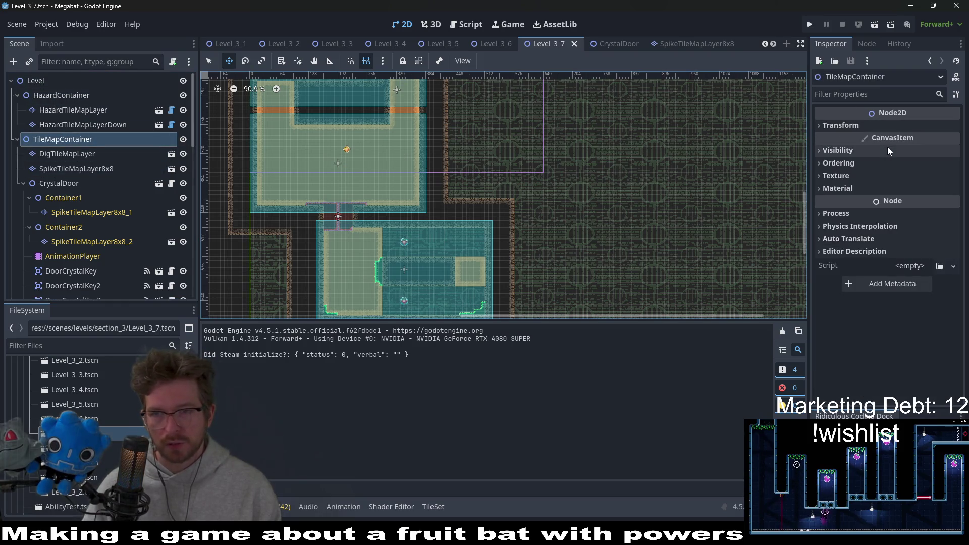
pyautogui.click(77, 164)
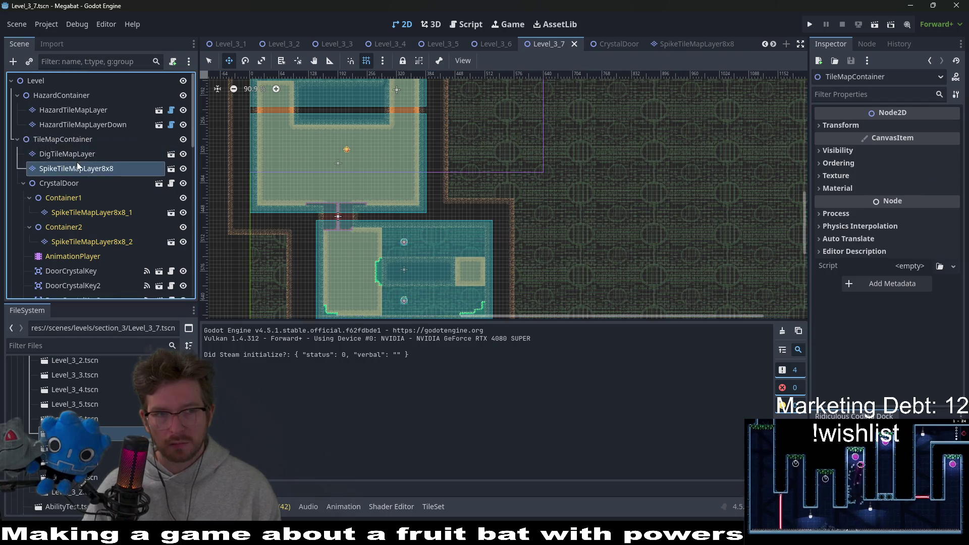
pyautogui.scroll(-3, 67, 275)
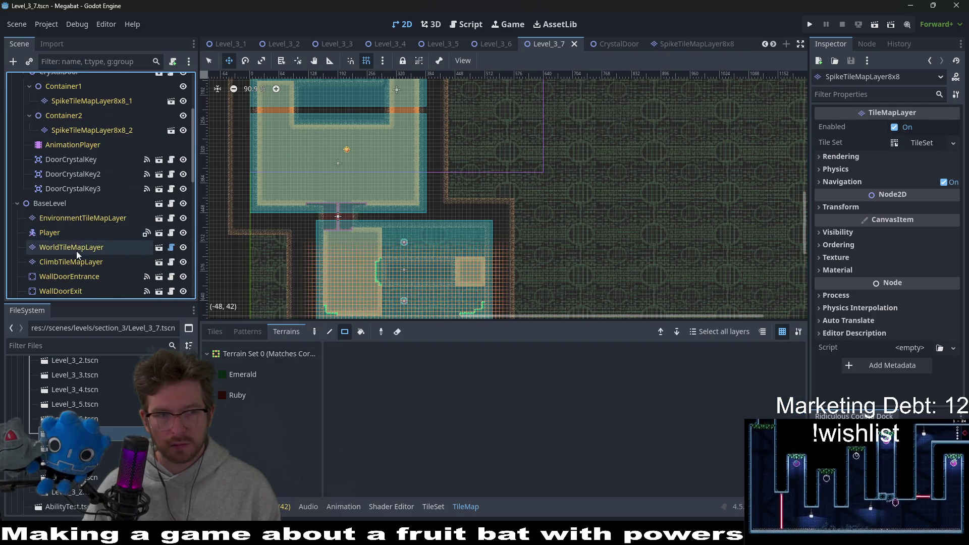
# Set BaseLevel's Level Size to Large 384 X 216 and save the scene.
pyautogui.click(57, 203)
pyautogui.click(920, 127)
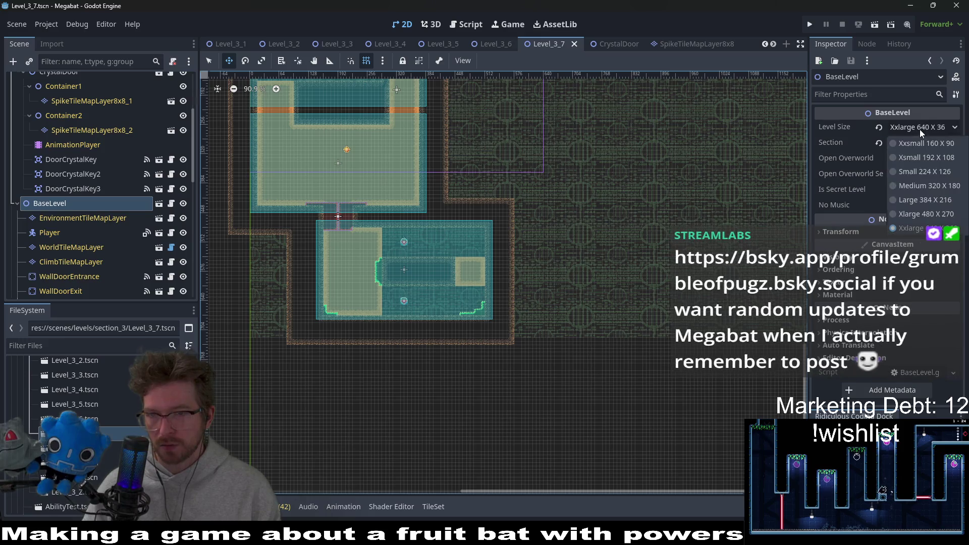
pyautogui.click(906, 196)
pyautogui.hotkey('ctrl', 's')
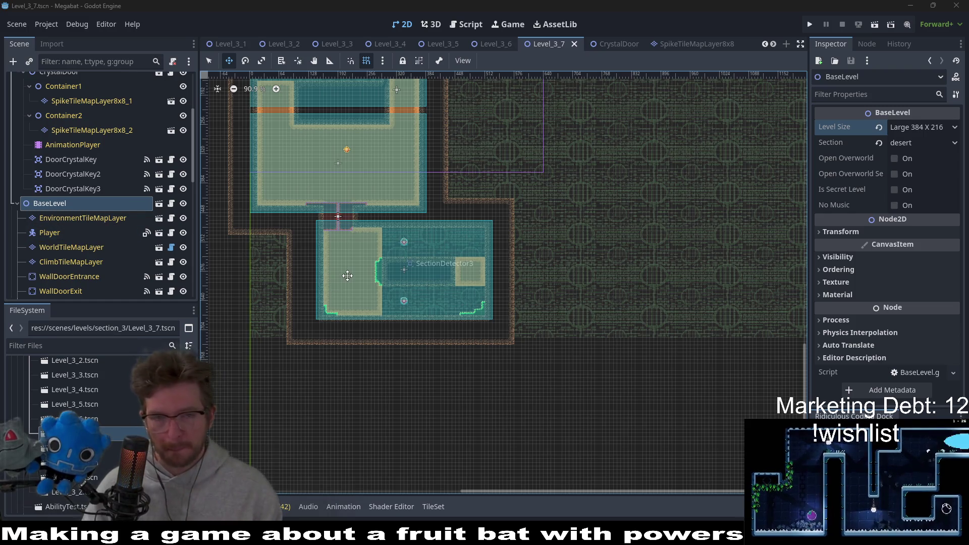
pyautogui.scroll(2, 609, 255)
pyautogui.scroll(2, 495, 265)
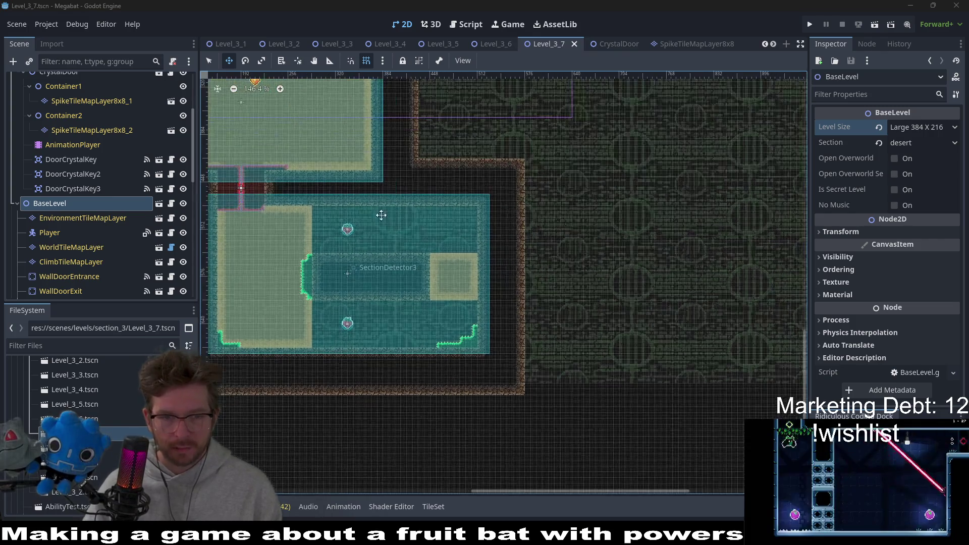
pyautogui.scroll(1, 380, 215)
pyautogui.scroll(2, 522, 280)
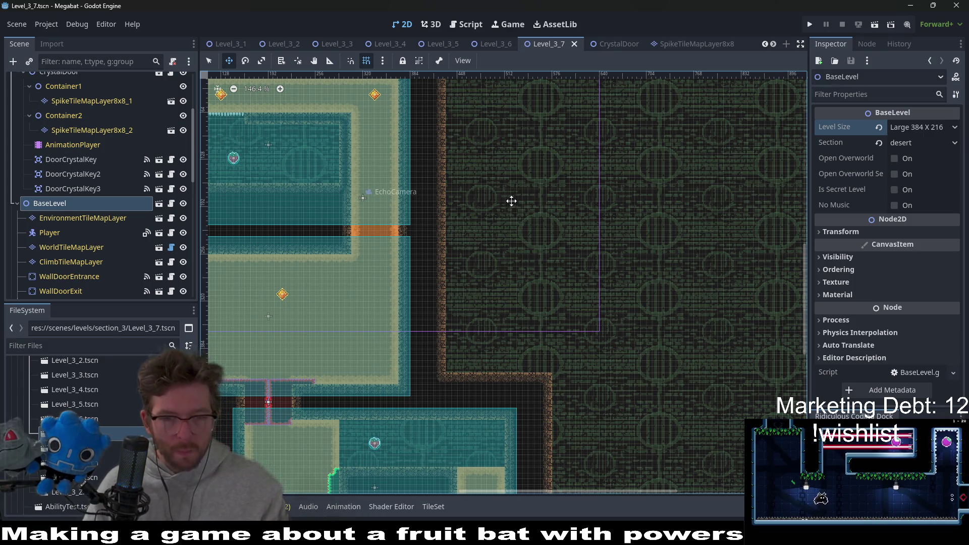
pyautogui.scroll(-5, 132, 240)
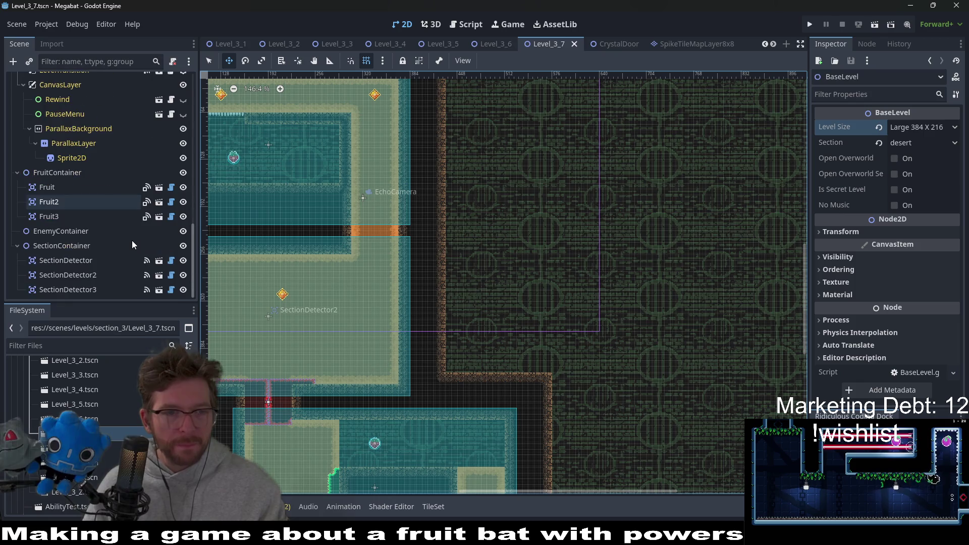
# Instantiate a new SectionDetector.tscn child under SectionContainer.
pyautogui.click(75, 275)
pyautogui.rightClick(74, 248)
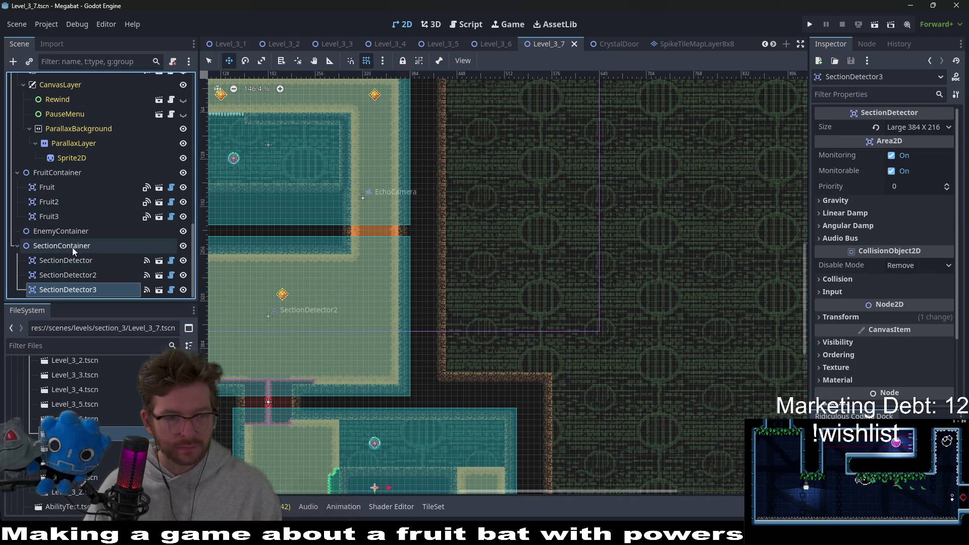
pyautogui.click(131, 232)
pyautogui.write('section')
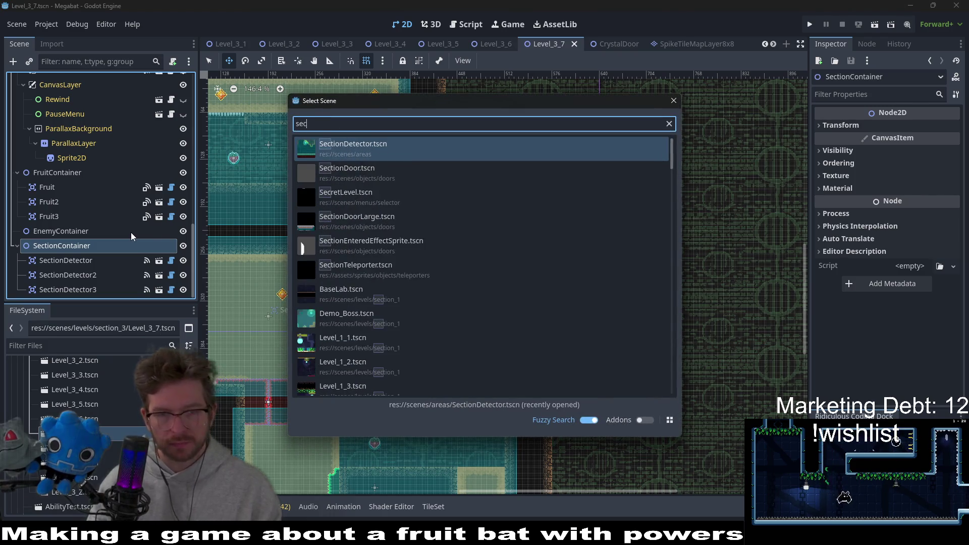
pyautogui.press('Down')
pyautogui.press('Down')
pyautogui.press('Up')
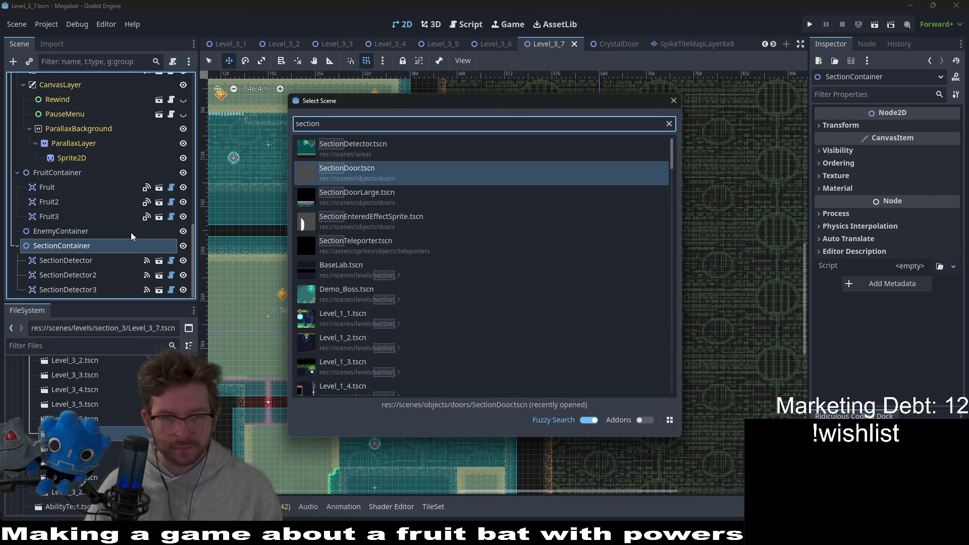
pyautogui.press('Up')
pyautogui.press('Return')
pyautogui.scroll(-3, 512, 281)
pyautogui.scroll(-2, 512, 281)
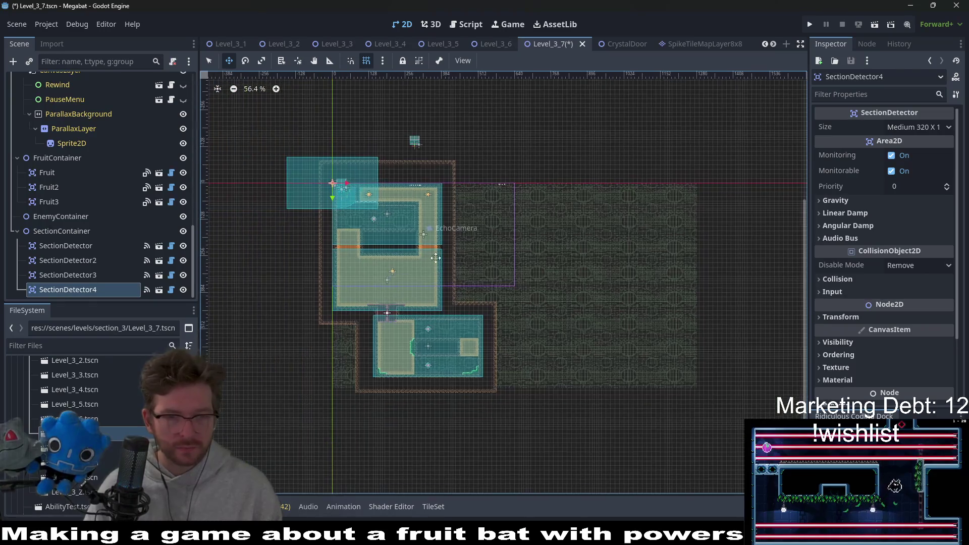
# Place the new detector right of the upper room, sized Large 384 X 216 and aligned to the walls.
pyautogui.moveTo(512, 281); pyautogui.dragTo(587, 320)
pyautogui.click(916, 127)
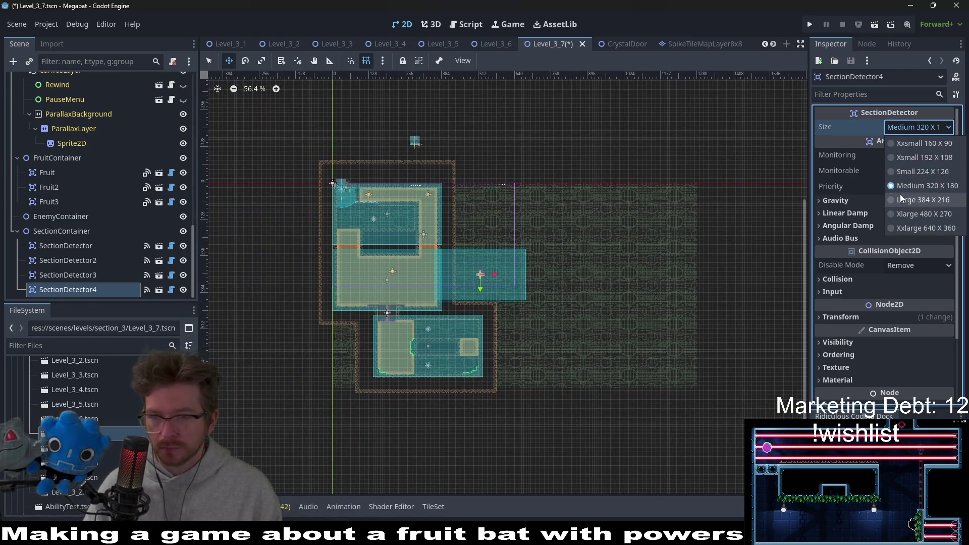
pyautogui.click(921, 200)
pyautogui.scroll(3, 471, 266)
pyautogui.scroll(2, 471, 266)
pyautogui.scroll(2, 409, 270)
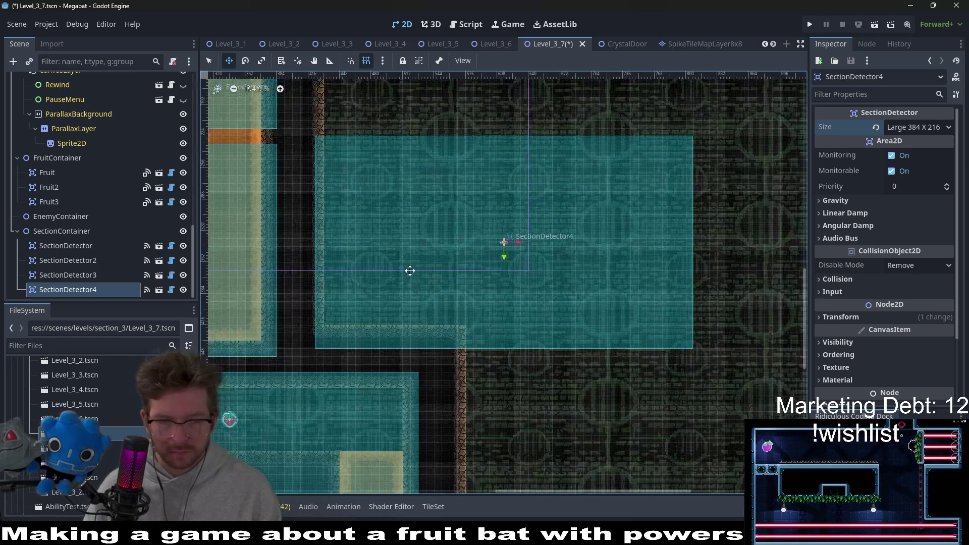
pyautogui.scroll(2, 404, 292)
pyautogui.moveTo(405, 292); pyautogui.dragTo(562, 233)
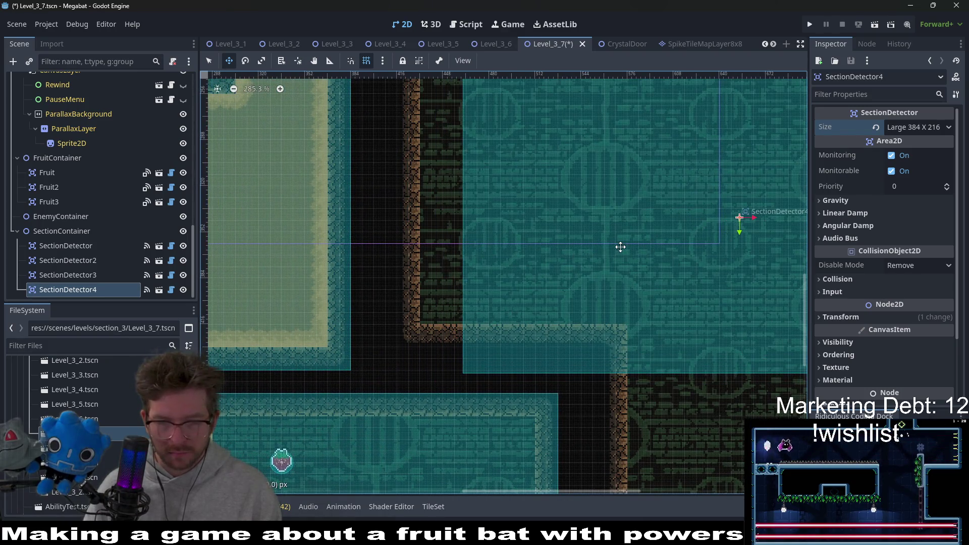
pyautogui.scroll(-3, 574, 294)
pyautogui.scroll(-2, 580, 305)
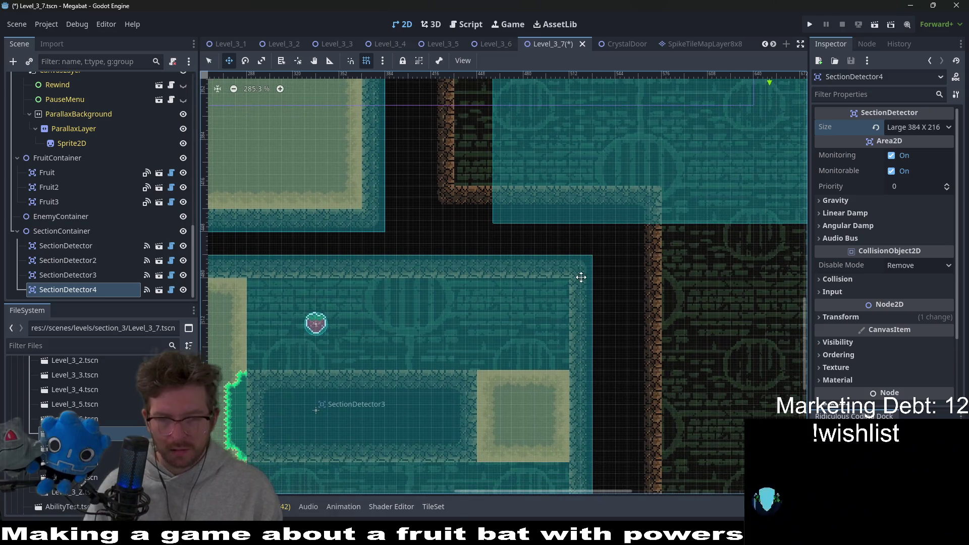
pyautogui.moveTo(578, 194); pyautogui.dragTo(580, 194)
pyautogui.scroll(-1, 587, 199)
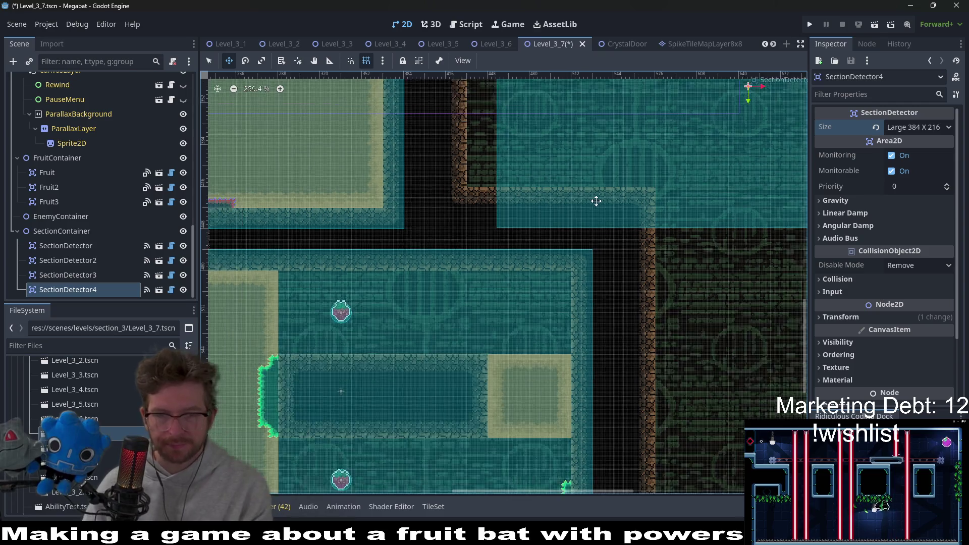
pyautogui.scroll(-1, 596, 200)
pyautogui.scroll(-1, 598, 201)
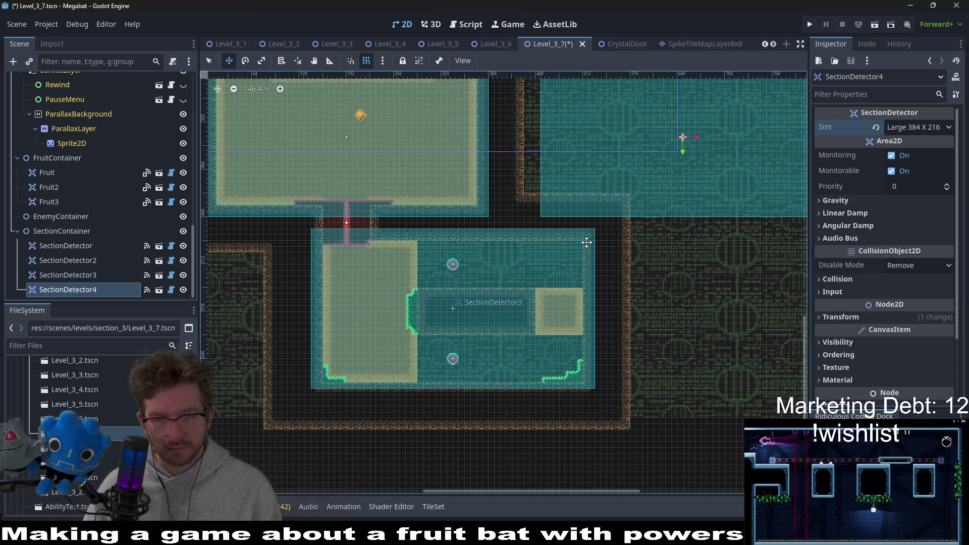
pyautogui.scroll(3, 586, 241)
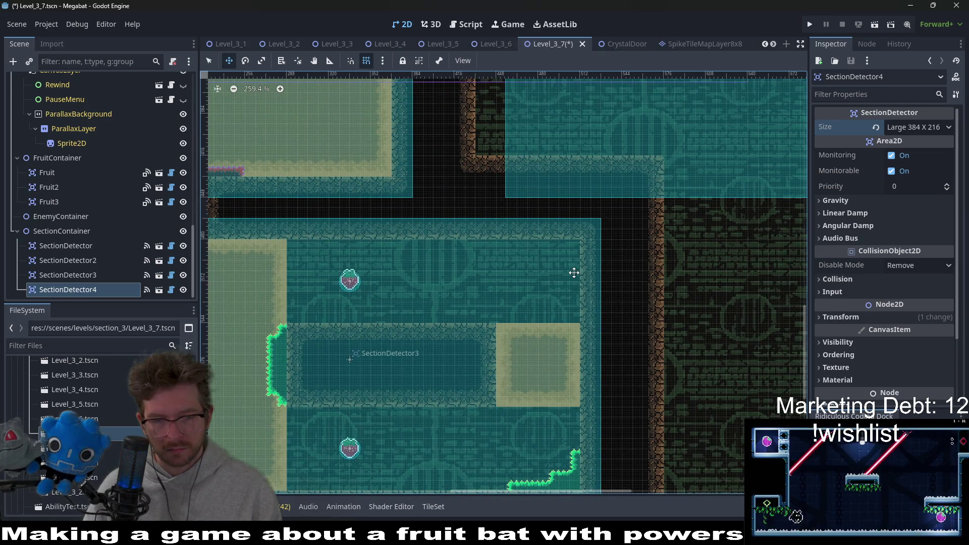
pyautogui.scroll(-2, 552, 299)
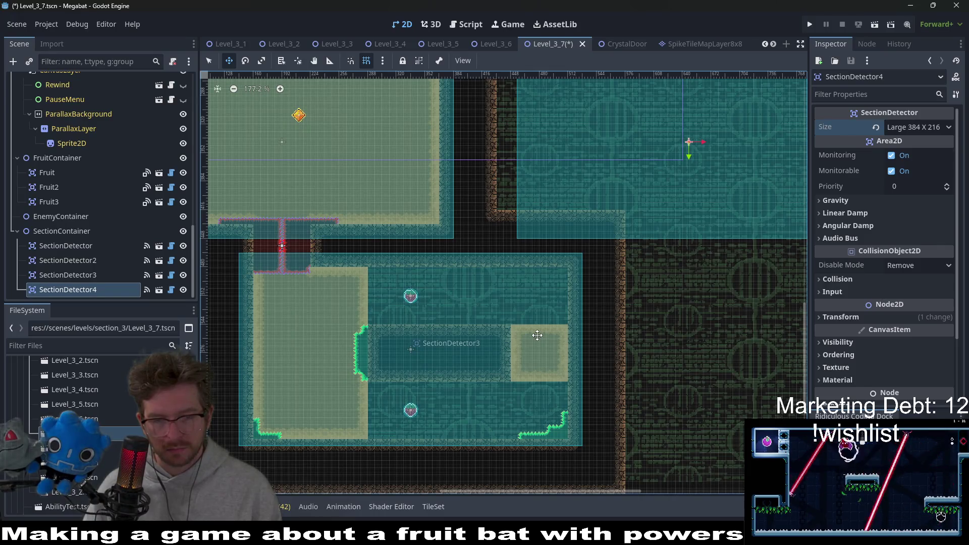
pyautogui.scroll(-1, 543, 358)
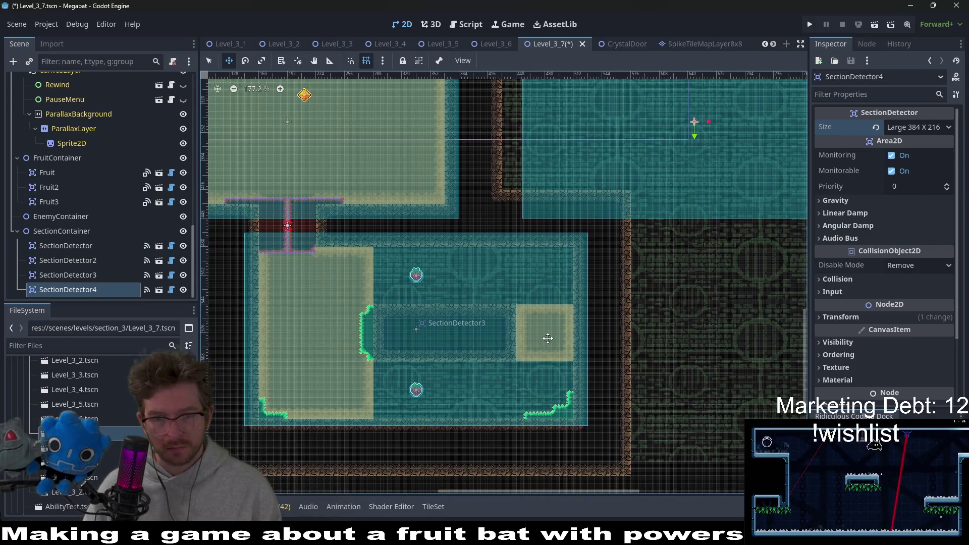
pyautogui.scroll(-2, 547, 337)
pyautogui.rightClick(75, 231)
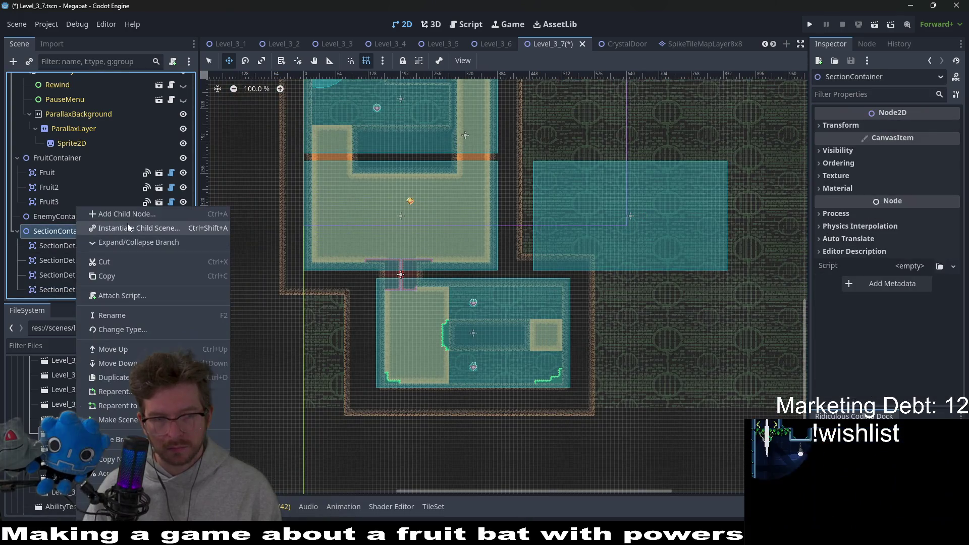
# Instantiate a fifth SectionDetector and position it below the bottom room, aligned with the wall.
pyautogui.click(127, 223)
pyautogui.write('sectiondet')
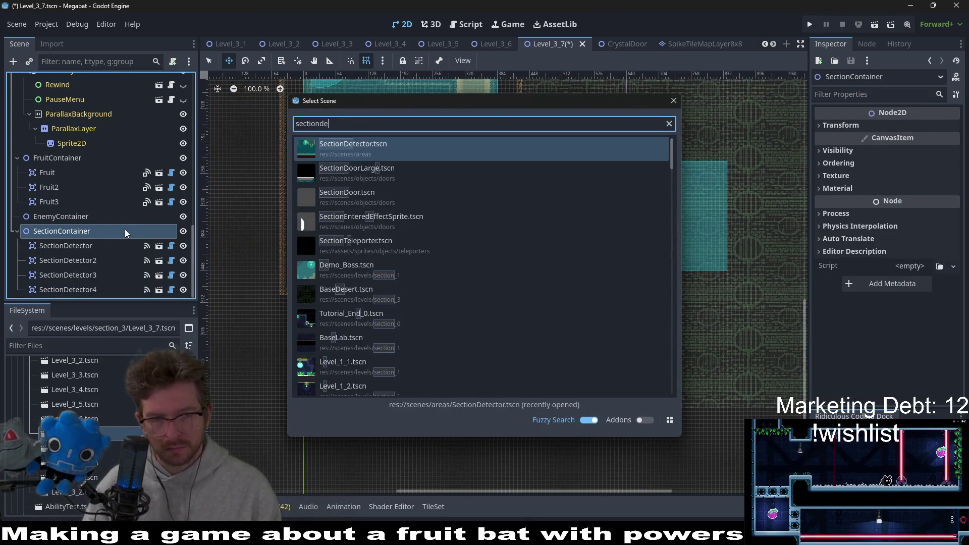
pyautogui.press('Return')
pyautogui.moveTo(507, 377); pyautogui.dragTo(549, 308)
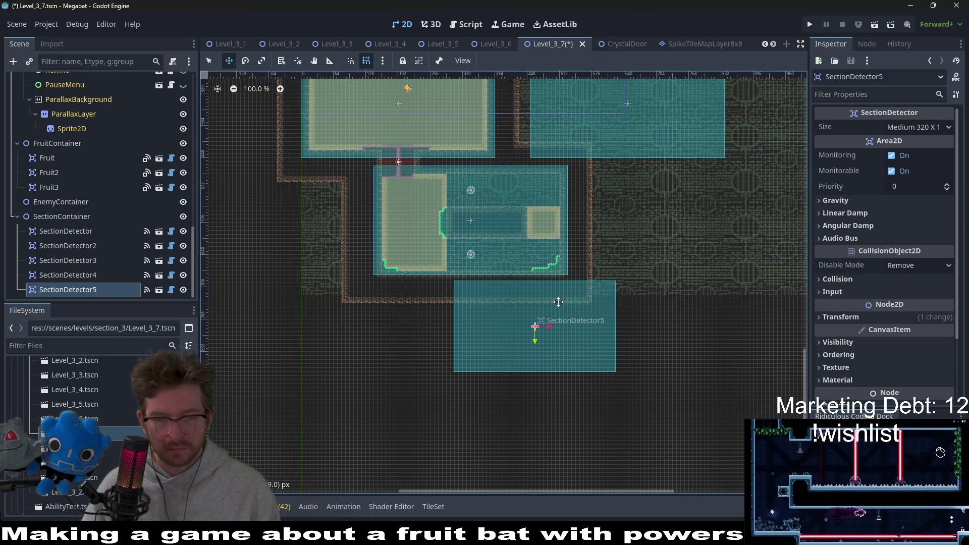
pyautogui.scroll(2, 476, 300)
pyautogui.scroll(2, 476, 295)
pyautogui.scroll(2, 440, 275)
pyautogui.moveTo(440, 274); pyautogui.dragTo(442, 280)
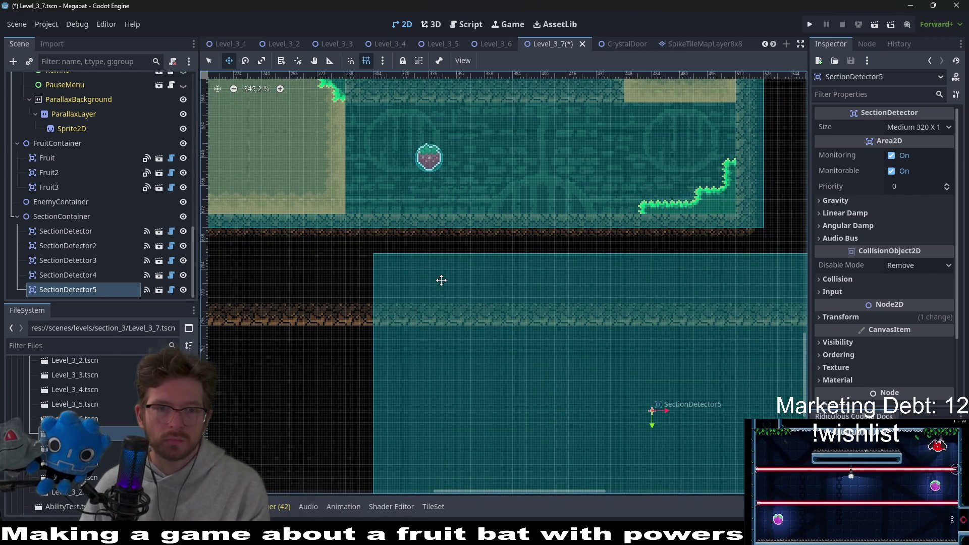
pyautogui.scroll(2, 429, 183)
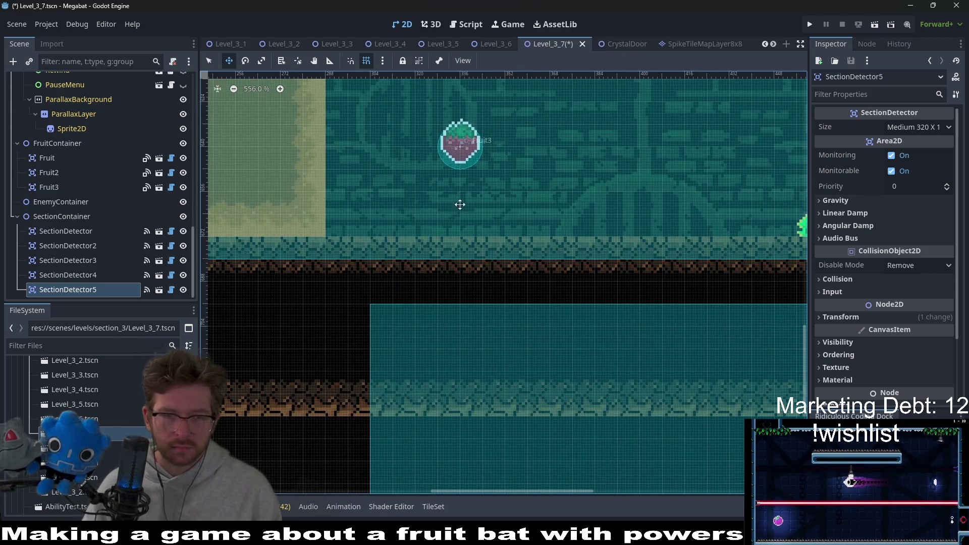
pyautogui.scroll(2, 459, 205)
pyautogui.moveTo(431, 379); pyautogui.dragTo(388, 377)
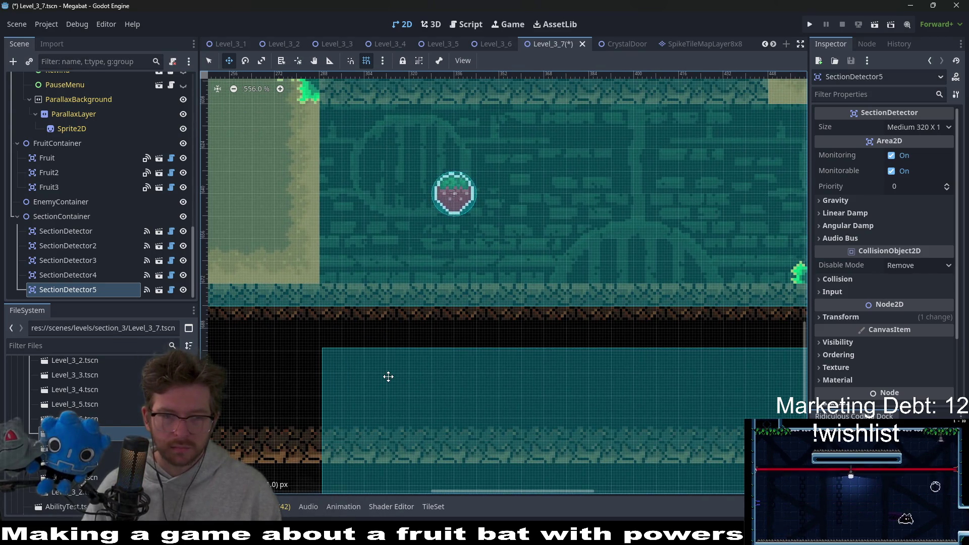
pyautogui.scroll(-4, 460, 354)
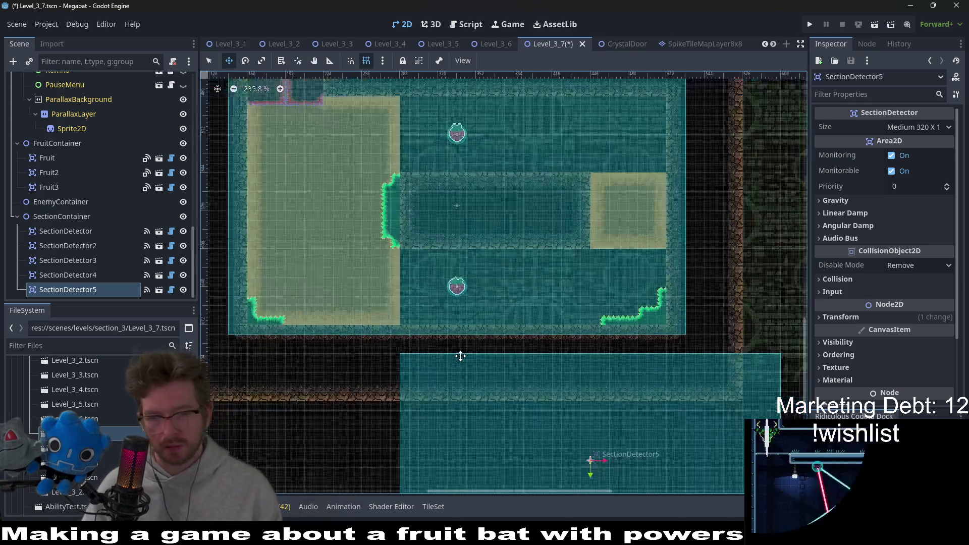
pyautogui.scroll(-1, 461, 356)
pyautogui.scroll(-2, 460, 356)
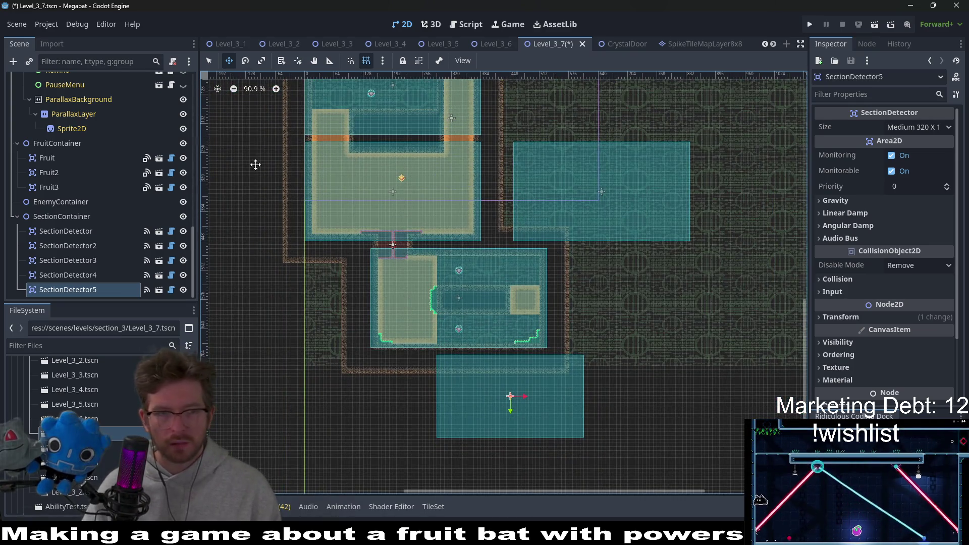
pyautogui.scroll(5, 104, 169)
pyautogui.scroll(5, 102, 158)
pyautogui.scroll(5, 100, 167)
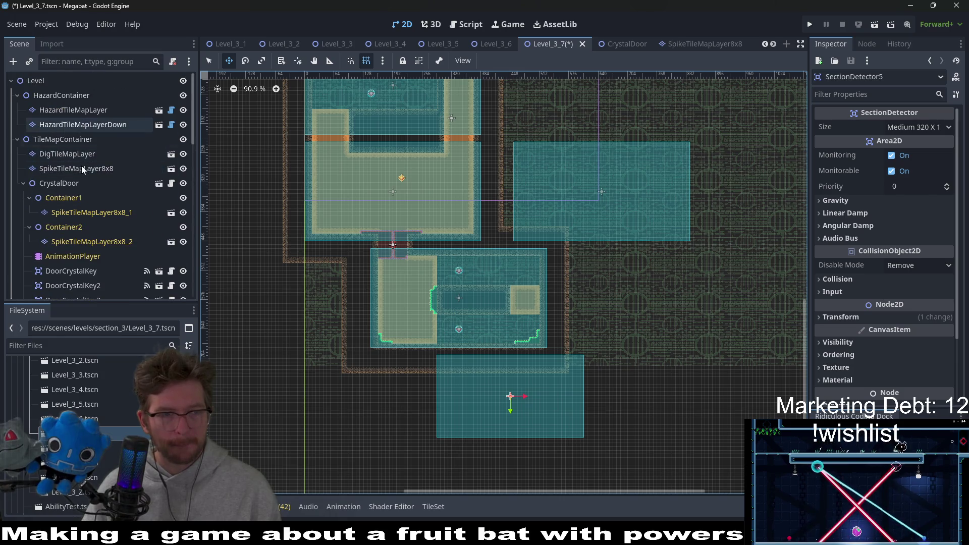
pyautogui.scroll(-4, 79, 193)
pyautogui.scroll(-2, 77, 217)
pyautogui.click(61, 192)
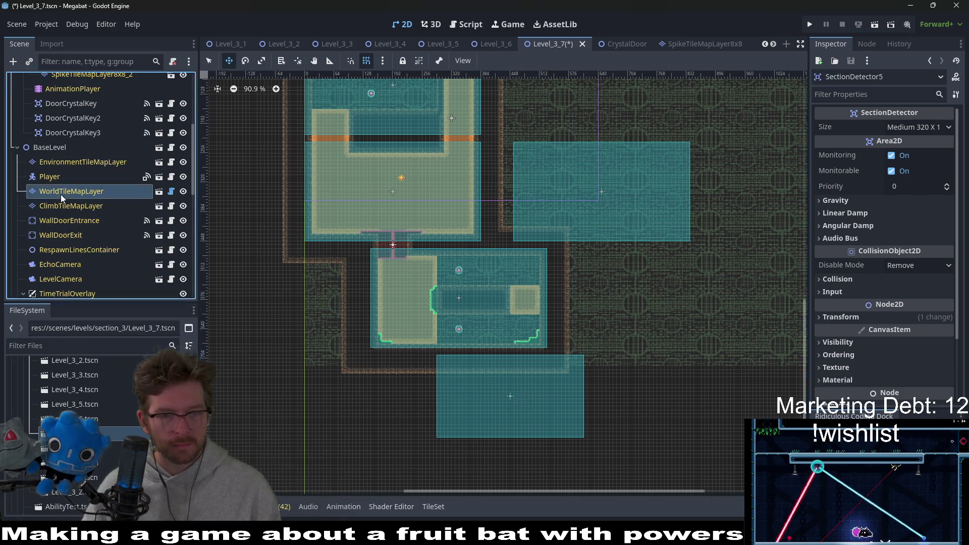
pyautogui.scroll(3, 511, 207)
pyautogui.scroll(3, 516, 226)
pyautogui.scroll(-1, 525, 238)
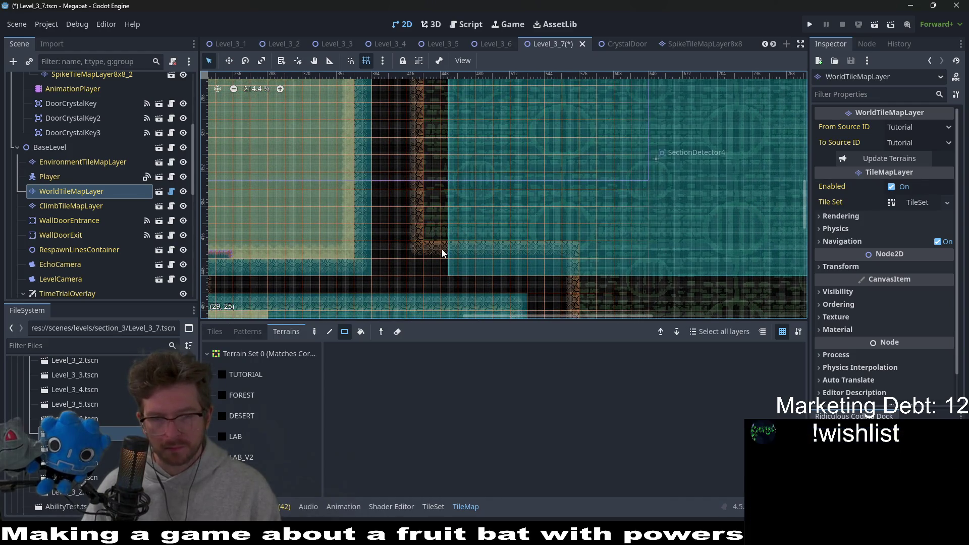
pyautogui.scroll(-1, 444, 253)
pyautogui.scroll(-1, 417, 212)
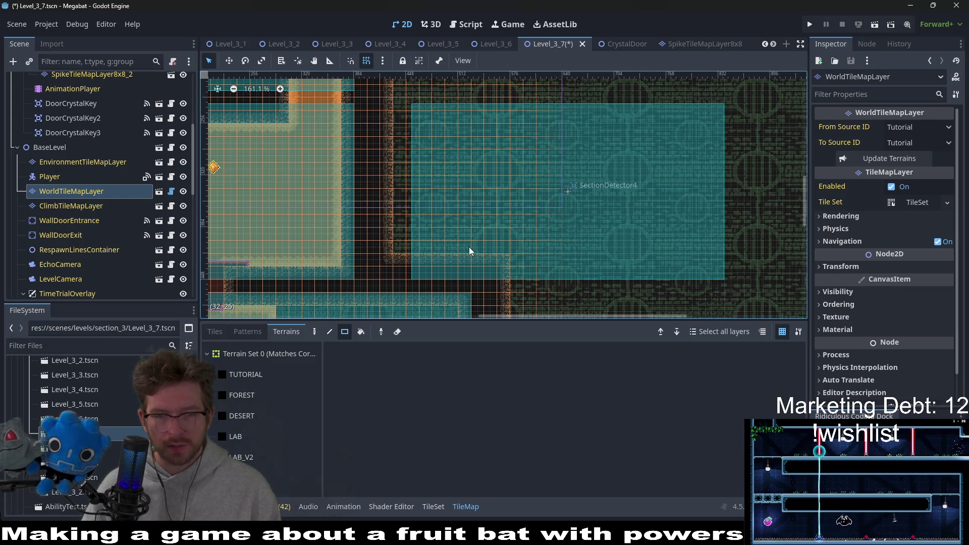
# Paint DESERT wall strips along the right-hand room's lower edge, side and top edge.
pyautogui.moveTo(470, 252); pyautogui.dragTo(441, 218)
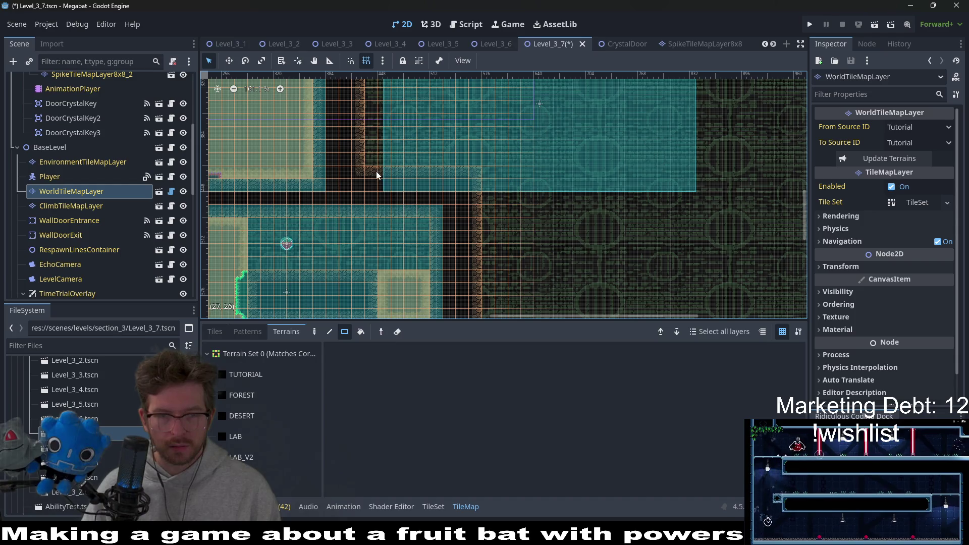
pyautogui.click(250, 415)
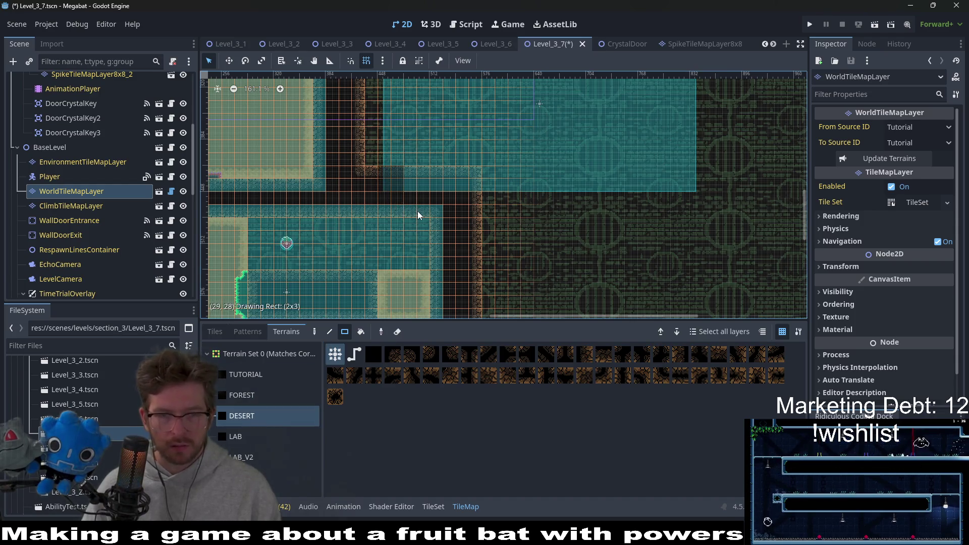
pyautogui.scroll(2, 418, 215)
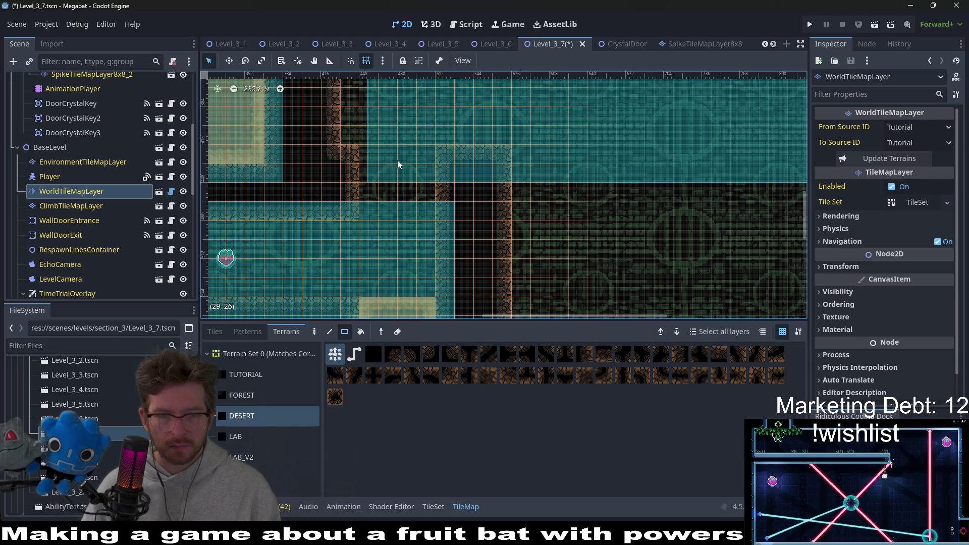
pyautogui.scroll(1, 364, 165)
pyautogui.scroll(-1, 358, 164)
pyautogui.scroll(-1, 358, 162)
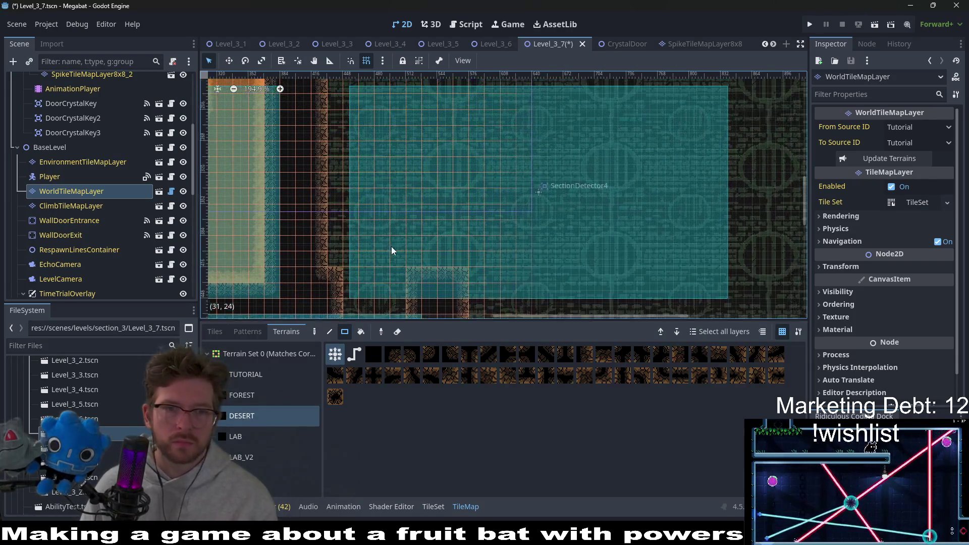
pyautogui.moveTo(327, 268)
pyautogui.mouseDown()
pyautogui.moveTo(330, 105)
pyautogui.moveTo(345, 149)
pyautogui.moveTo(614, 146)
pyautogui.moveTo(620, 330)
pyautogui.mouseUp()
pyautogui.scroll(-2, 360, 92)
pyautogui.scroll(-5, 604, 228)
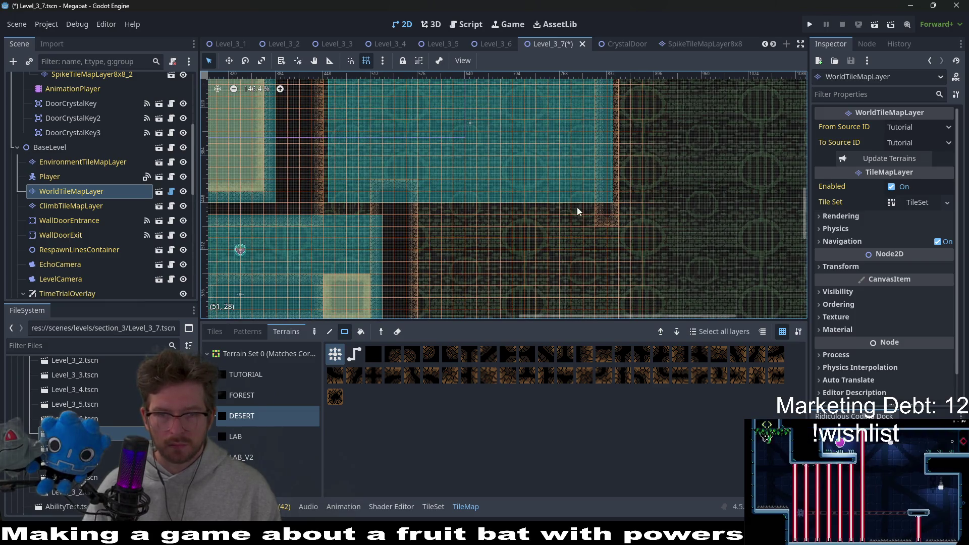
pyautogui.moveTo(426, 195)
pyautogui.mouseDown()
pyautogui.moveTo(615, 240)
pyautogui.moveTo(621, 183)
pyautogui.moveTo(581, 119)
pyautogui.moveTo(583, 87)
pyautogui.mouseUp()
pyautogui.scroll(2, 606, 227)
pyautogui.scroll(2, 576, 113)
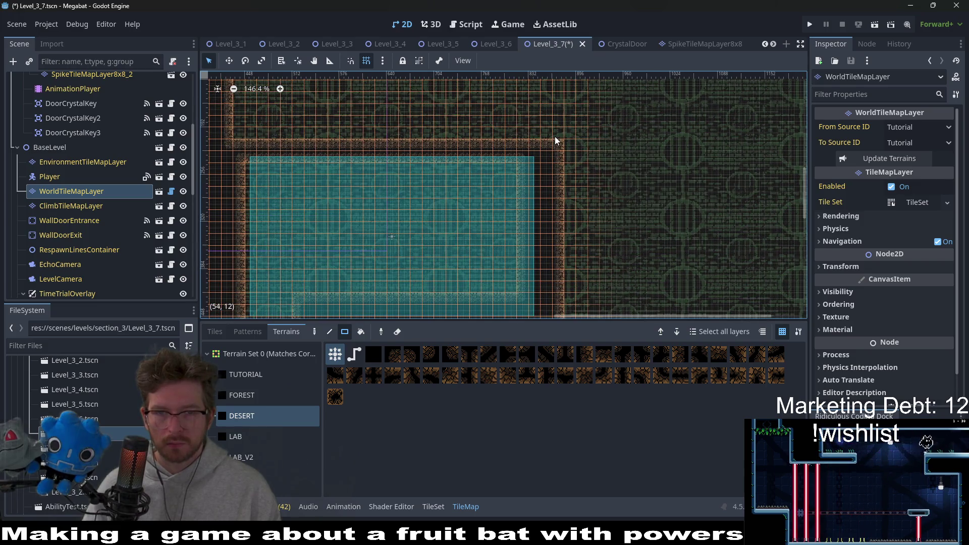
pyautogui.moveTo(555, 140); pyautogui.dragTo(228, 125)
pyautogui.hscroll(-4, 380, 225)
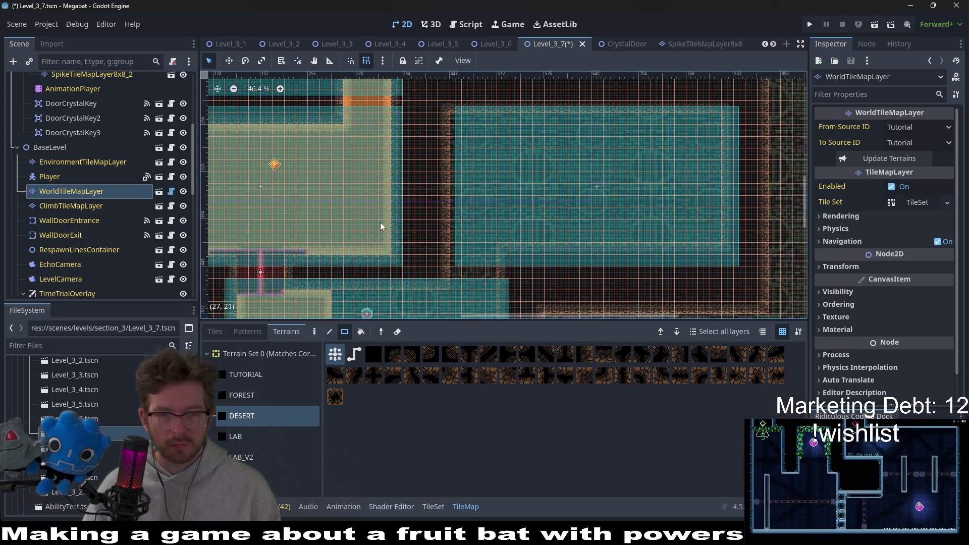
pyautogui.scroll(-3, 109, 277)
pyautogui.scroll(-3, 108, 258)
pyautogui.doubleClick(68, 275)
# Nudge SectionDetector4 left with the Move tool, then pick WorldTileMapLayer with DESERT terrain again.
pyautogui.press('w')
pyautogui.press('Left')
pyautogui.press('Left')
pyautogui.press('Left')
pyautogui.press('Left')
pyautogui.press('Left')
pyautogui.press('Left')
pyautogui.press('Left')
pyautogui.press('Left')
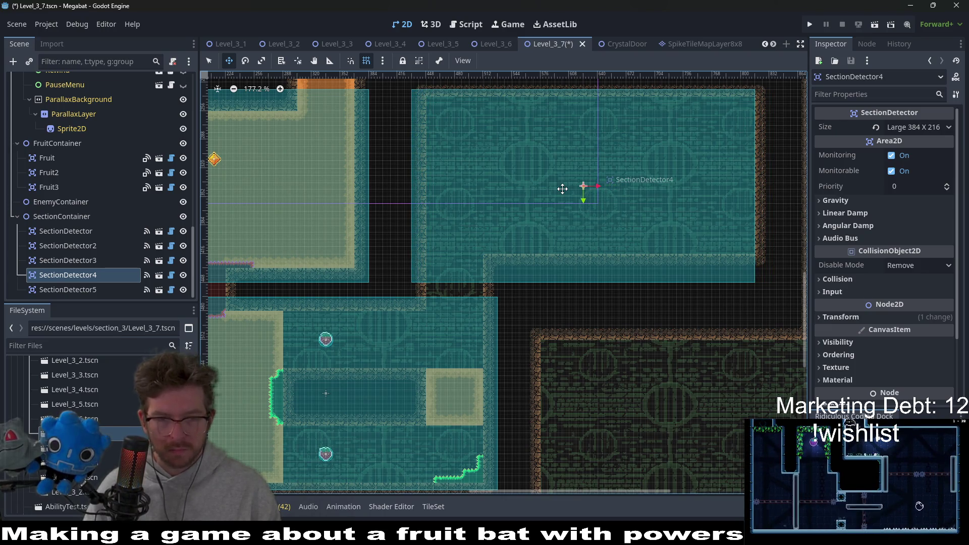
pyautogui.scroll(3, 64, 261)
pyautogui.scroll(3, 68, 250)
pyautogui.scroll(3, 66, 227)
pyautogui.click(84, 125)
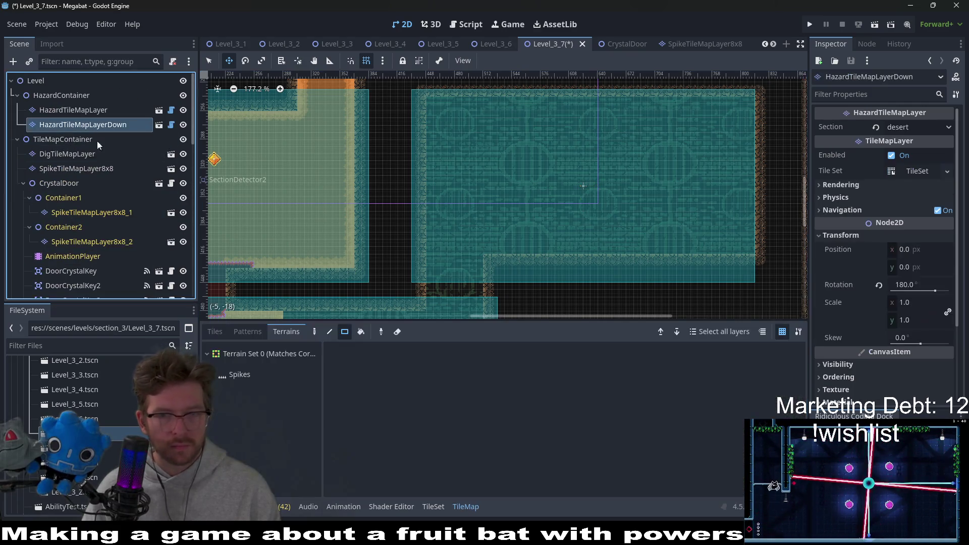
pyautogui.click(66, 114)
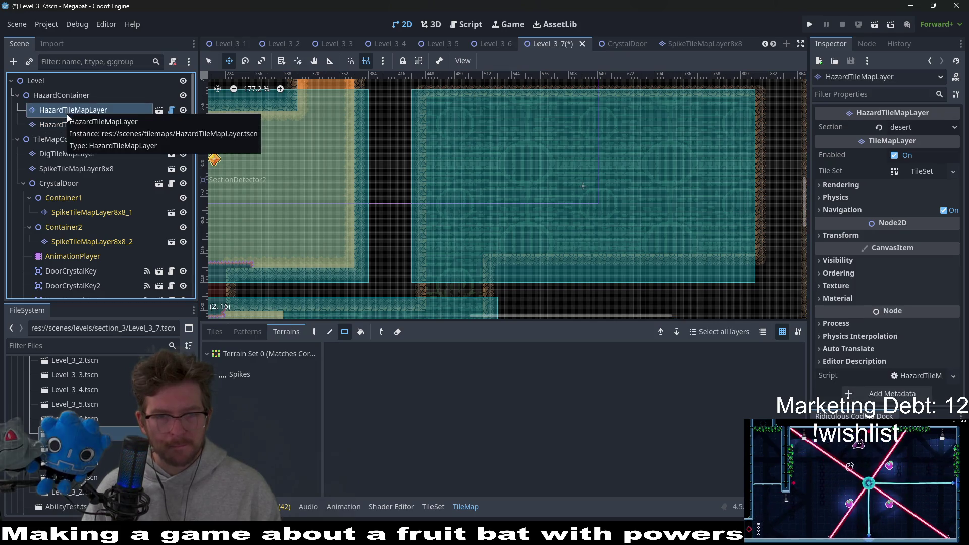
pyautogui.scroll(-3, 83, 129)
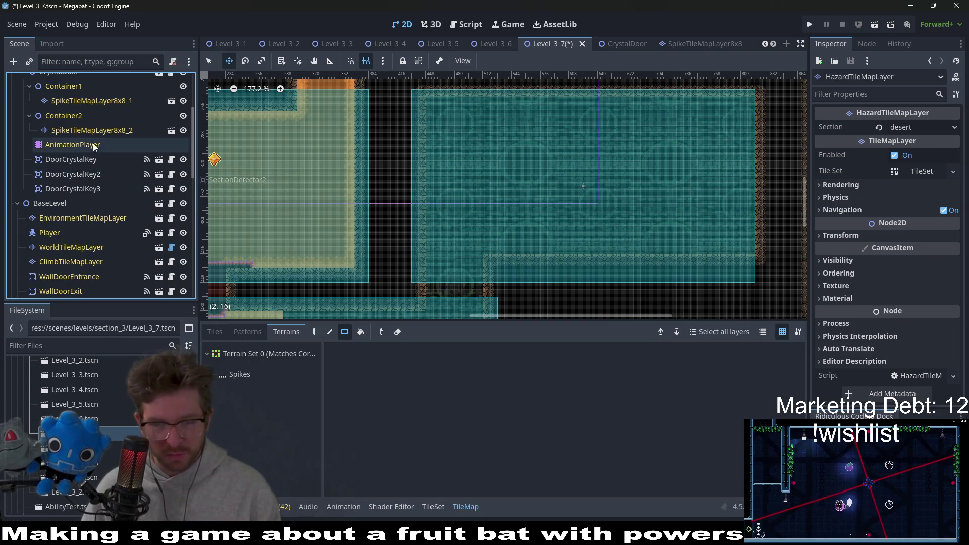
pyautogui.scroll(2, 95, 151)
pyautogui.scroll(-3, 83, 198)
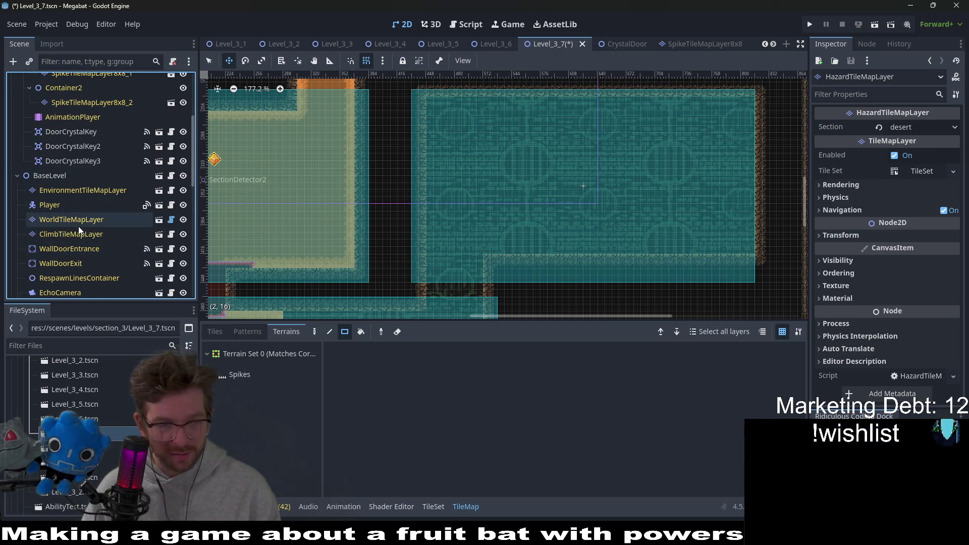
pyautogui.click(78, 225)
pyautogui.click(262, 416)
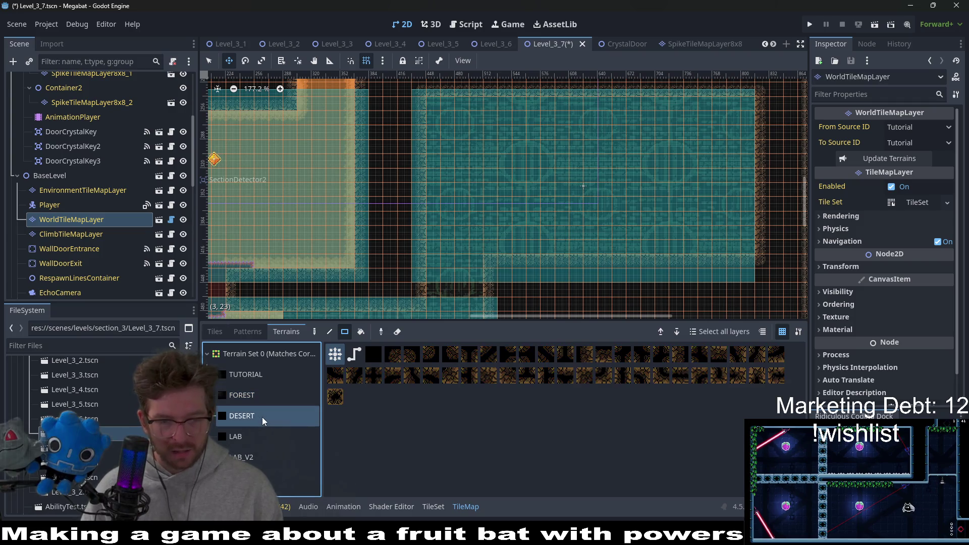
# Paint DESERT wall blocks beside and above the lower rooms and fill the gap between the two rooms.
pyautogui.moveTo(747, 250); pyautogui.dragTo(753, 100)
pyautogui.scroll(-4, 757, 130)
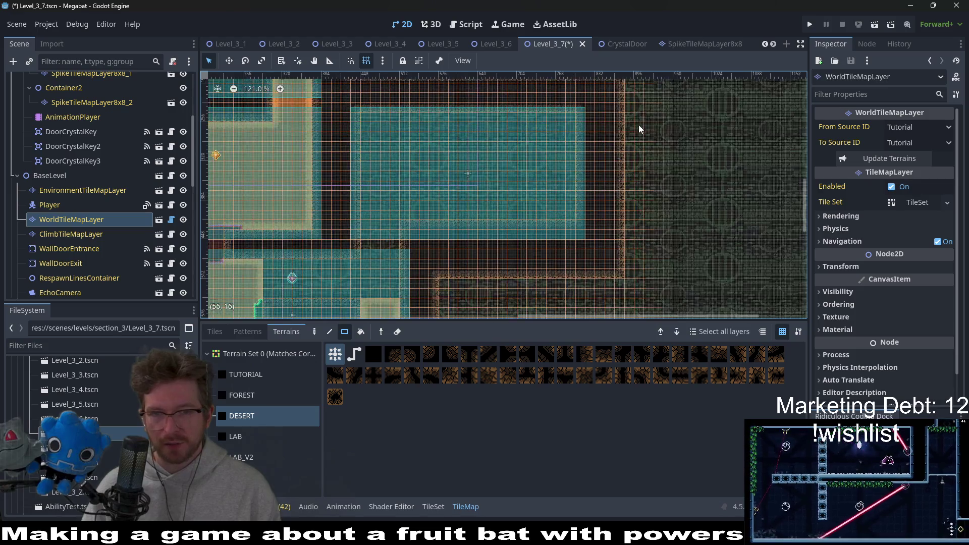
pyautogui.scroll(2, 629, 121)
pyautogui.moveTo(628, 316); pyautogui.dragTo(627, 310)
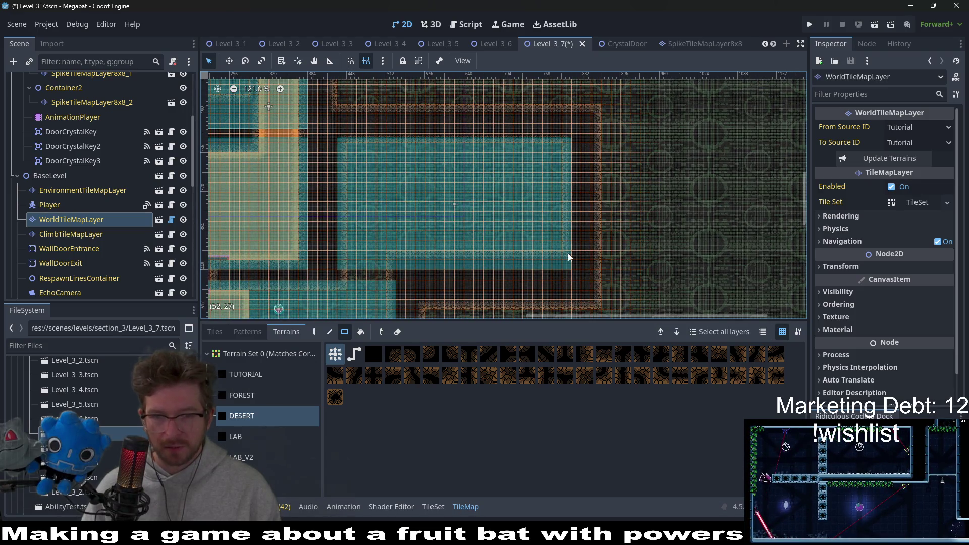
pyautogui.scroll(2, 568, 253)
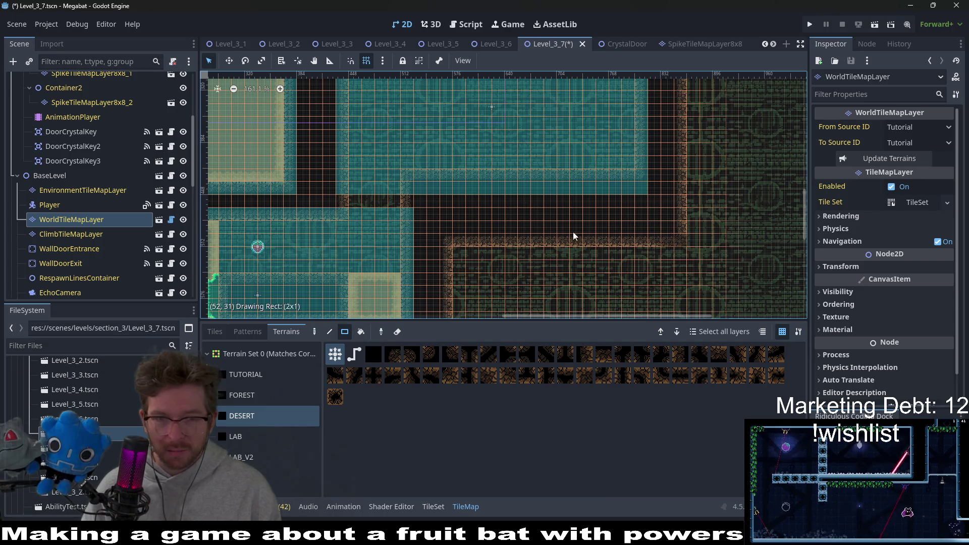
pyautogui.moveTo(467, 240); pyautogui.dragTo(448, 239)
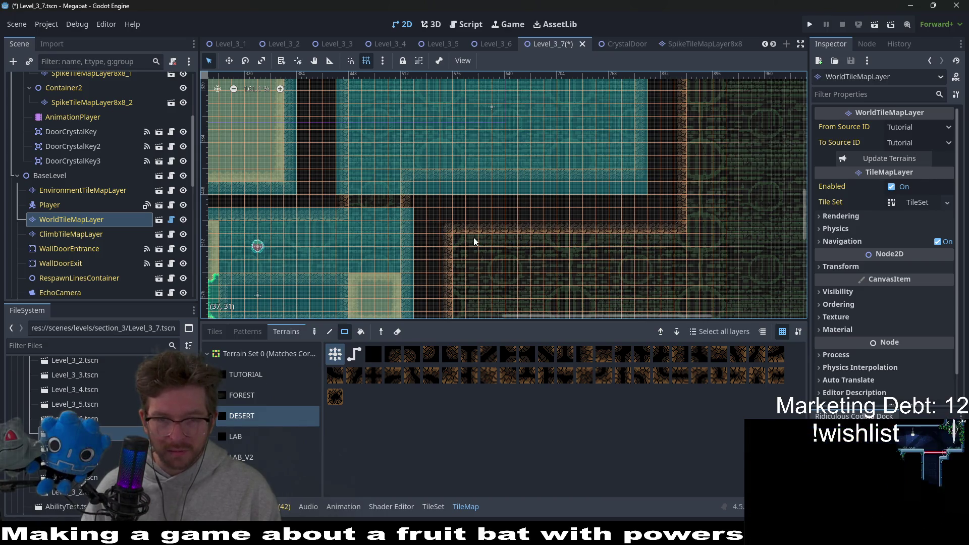
pyautogui.moveTo(678, 225); pyautogui.dragTo(447, 225)
pyautogui.scroll(-1, 520, 218)
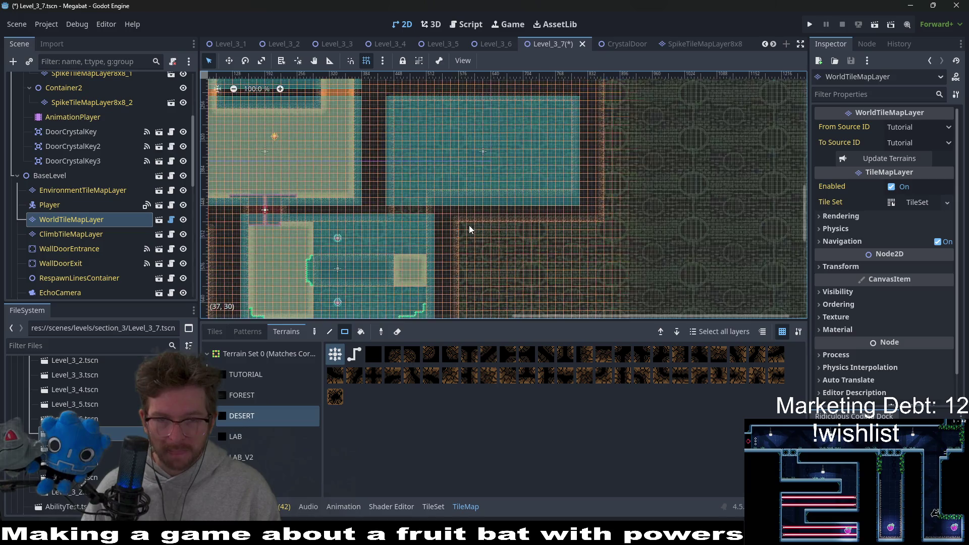
pyautogui.scroll(-1, 520, 217)
pyautogui.scroll(-1, 520, 218)
pyautogui.scroll(1, 520, 217)
pyautogui.scroll(1, 527, 222)
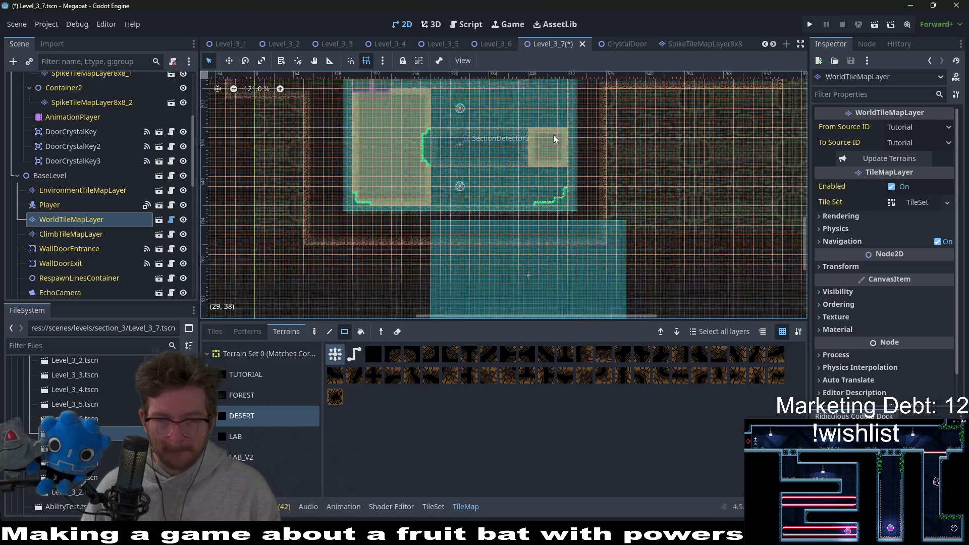
pyautogui.scroll(1, 445, 154)
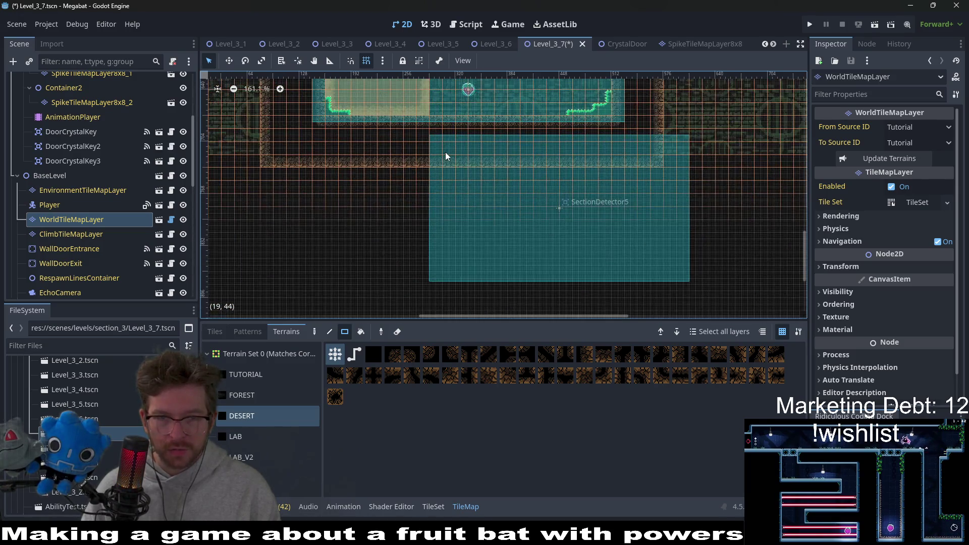
pyautogui.scroll(1, 455, 182)
pyautogui.scroll(1, 439, 178)
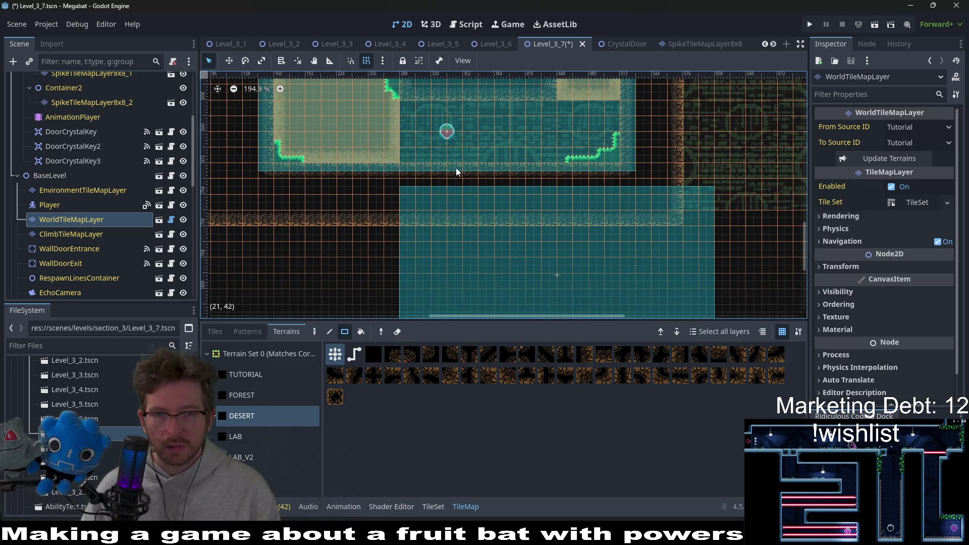
pyautogui.moveTo(457, 167); pyautogui.dragTo(495, 213)
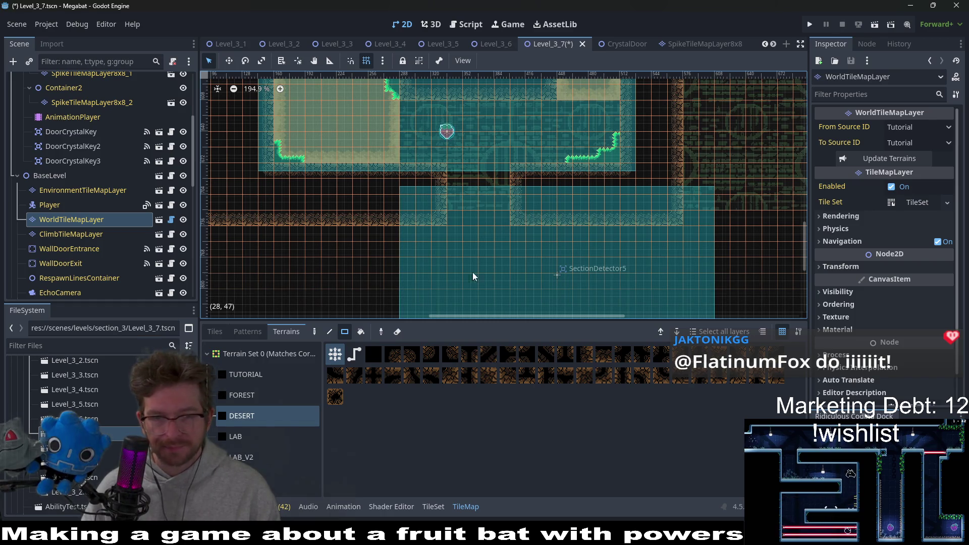
pyautogui.scroll(3, 191, 234)
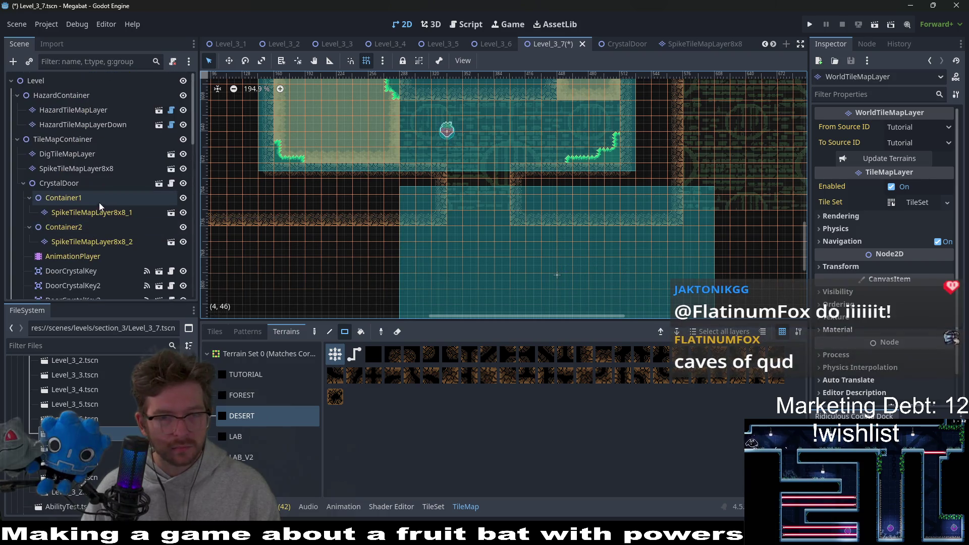
pyautogui.scroll(-1, 191, 233)
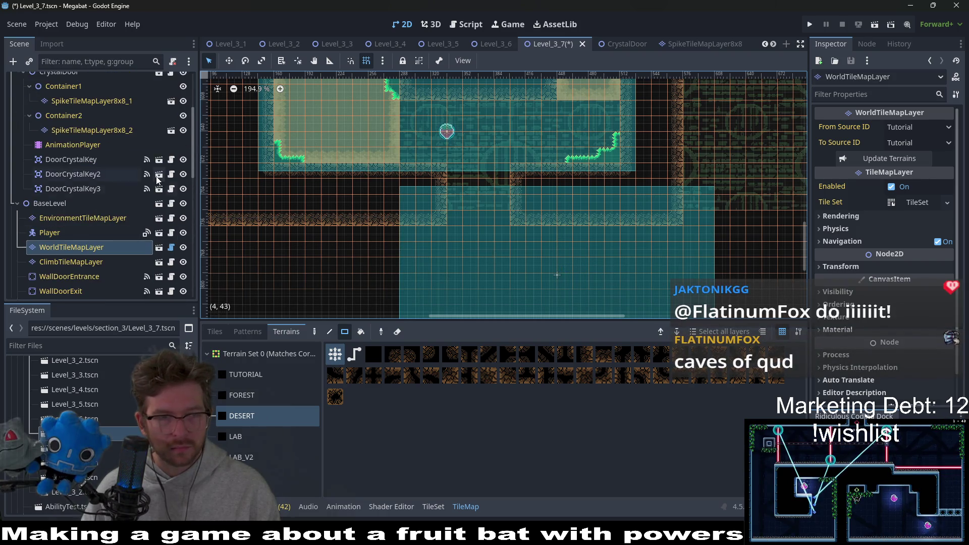
pyautogui.scroll(-8, 157, 179)
pyautogui.scroll(-1, 519, 243)
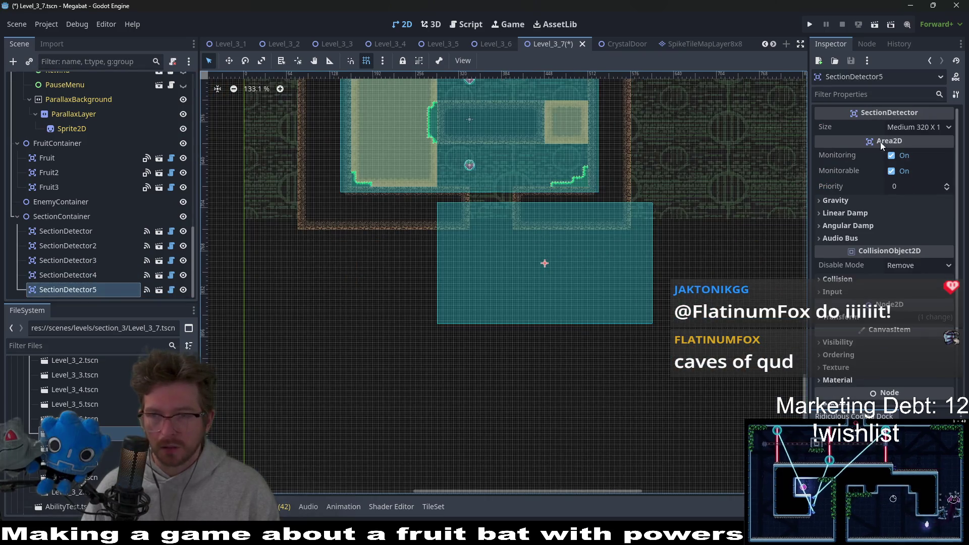
pyautogui.click(918, 126)
pyautogui.click(908, 199)
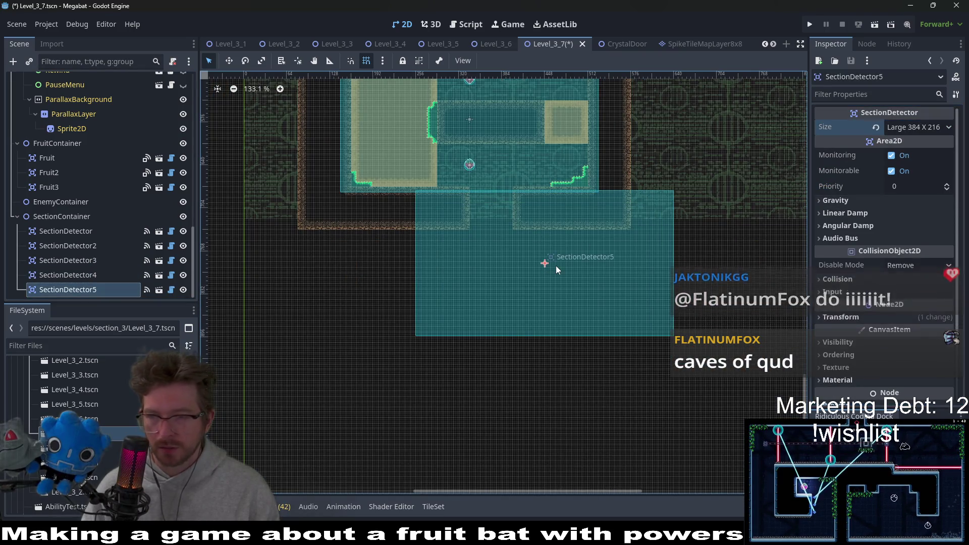
pyautogui.scroll(1, 546, 258)
pyautogui.press('w')
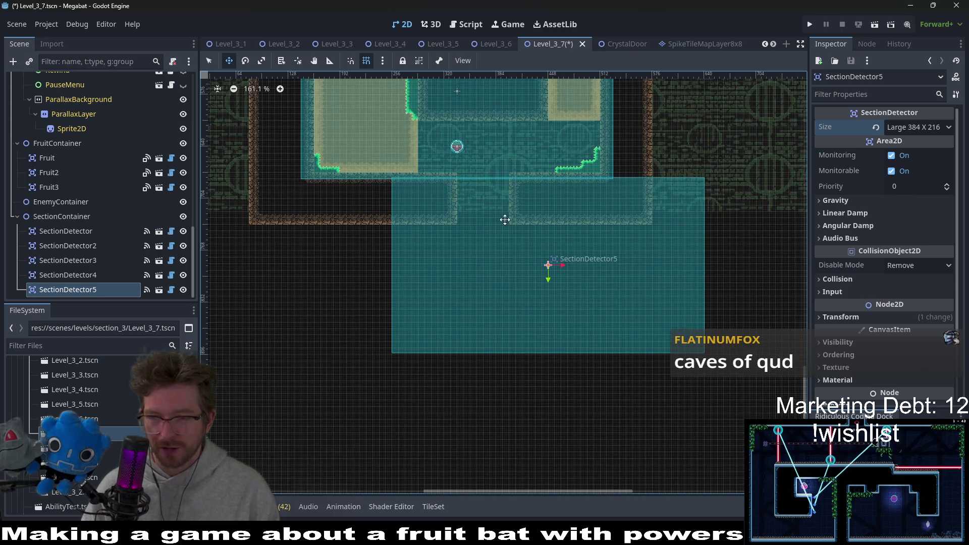
pyautogui.moveTo(505, 220); pyautogui.dragTo(555, 231)
pyautogui.scroll(2, 476, 205)
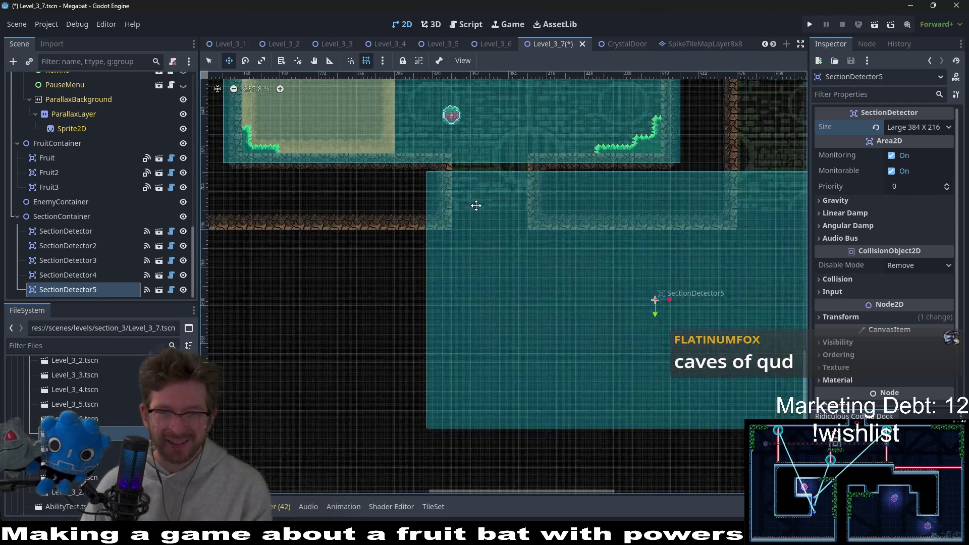
pyautogui.scroll(3, 475, 206)
pyautogui.press('Right')
pyautogui.press('Down')
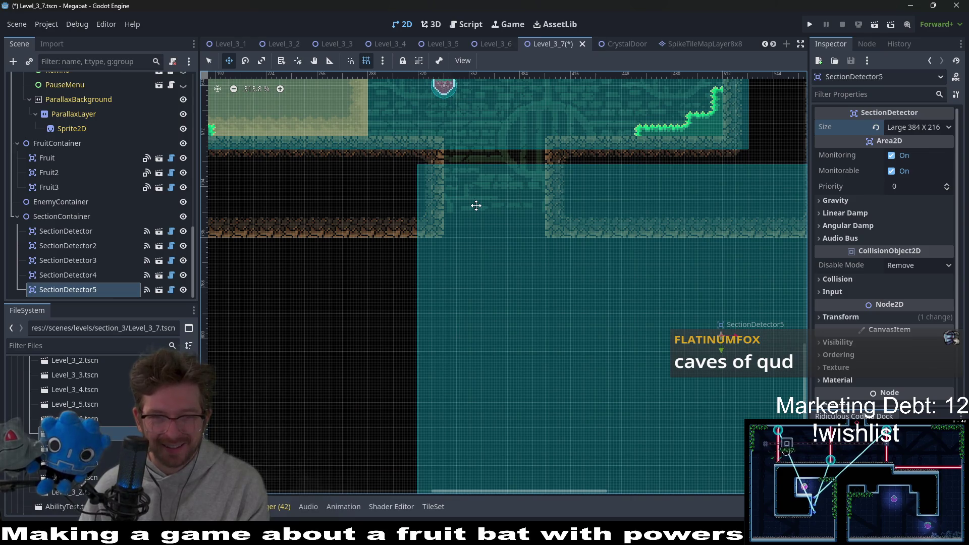
pyautogui.press('Down')
pyautogui.press('Down')
pyautogui.press('Down')
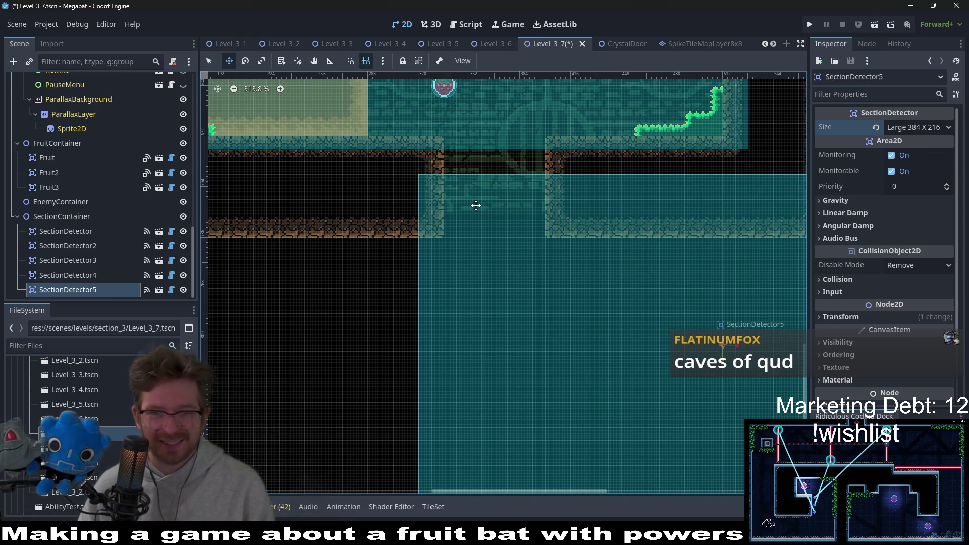
pyautogui.press('Right')
pyautogui.press('Down')
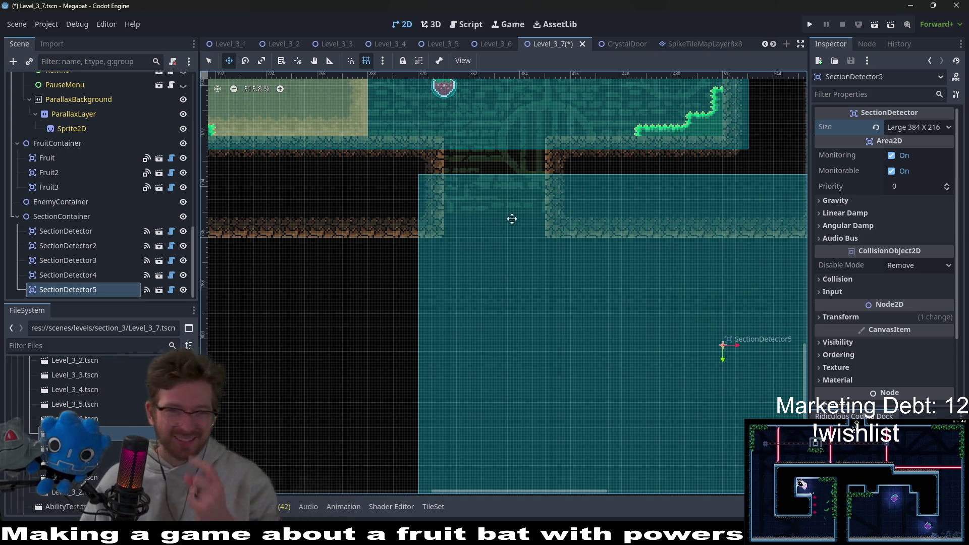
pyautogui.scroll(-5, 507, 211)
pyautogui.scroll(-5, 539, 239)
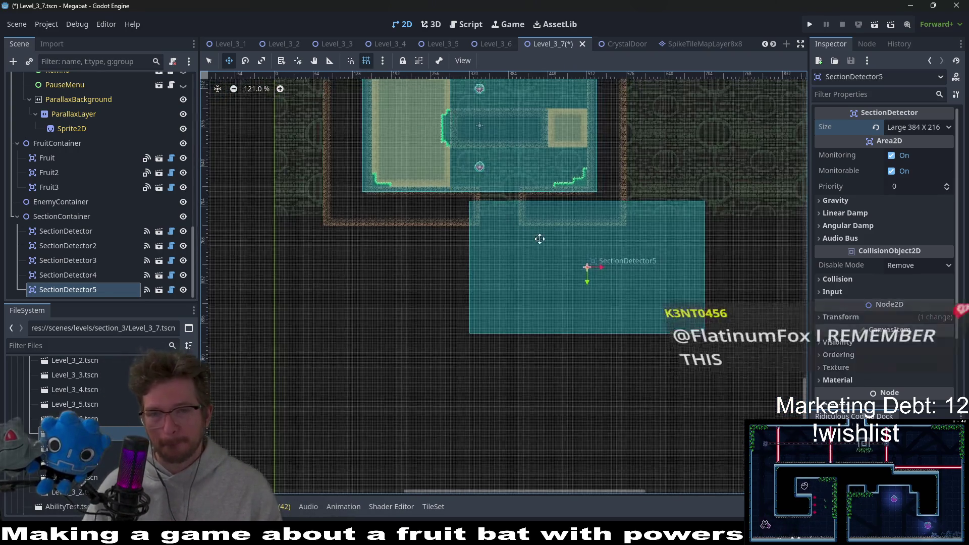
pyautogui.scroll(-3, 539, 239)
pyautogui.moveTo(559, 185); pyautogui.dragTo(547, 213)
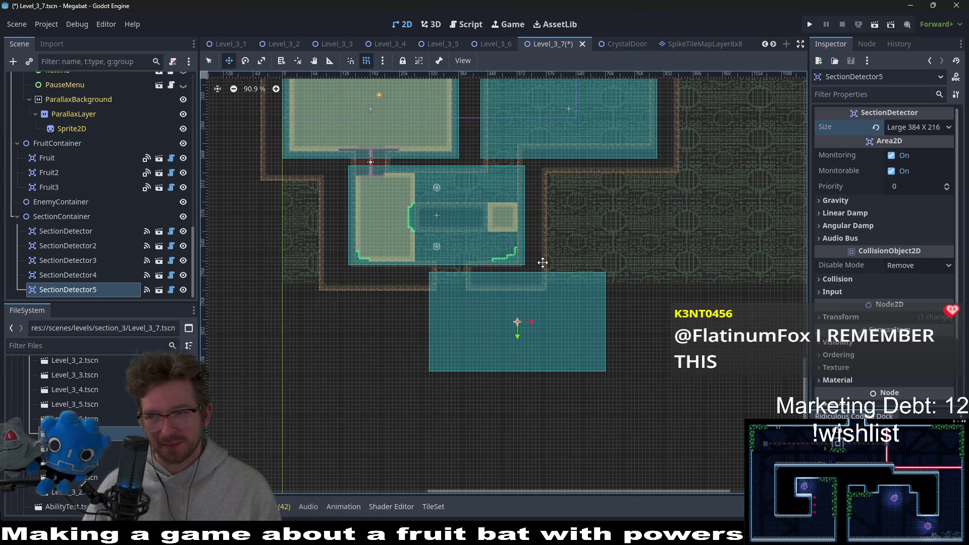
pyautogui.scroll(5, 137, 250)
pyautogui.scroll(5, 136, 250)
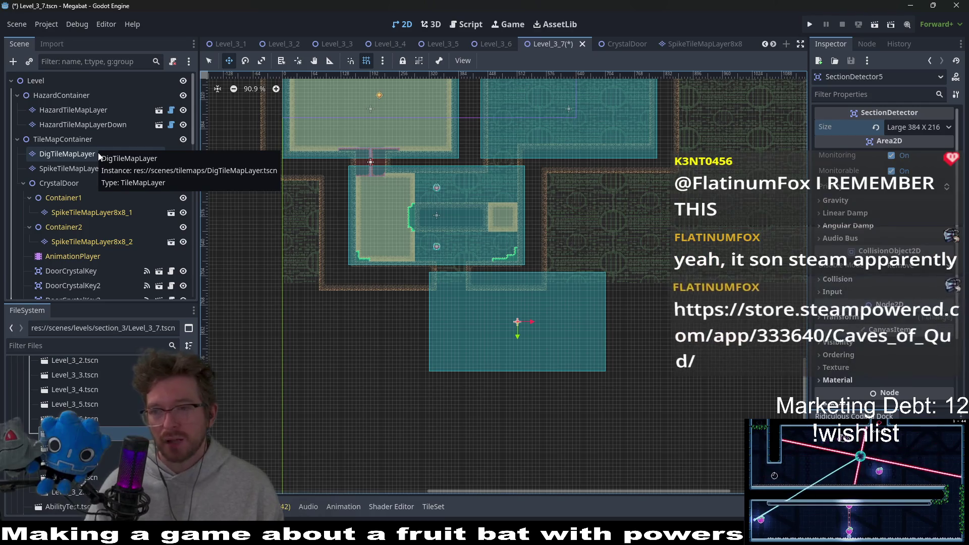
# Inspect the hazard, spike and CrystalDoor nodes, then select WorldTileMapLayer with DESERT terrain.
pyautogui.click(54, 114)
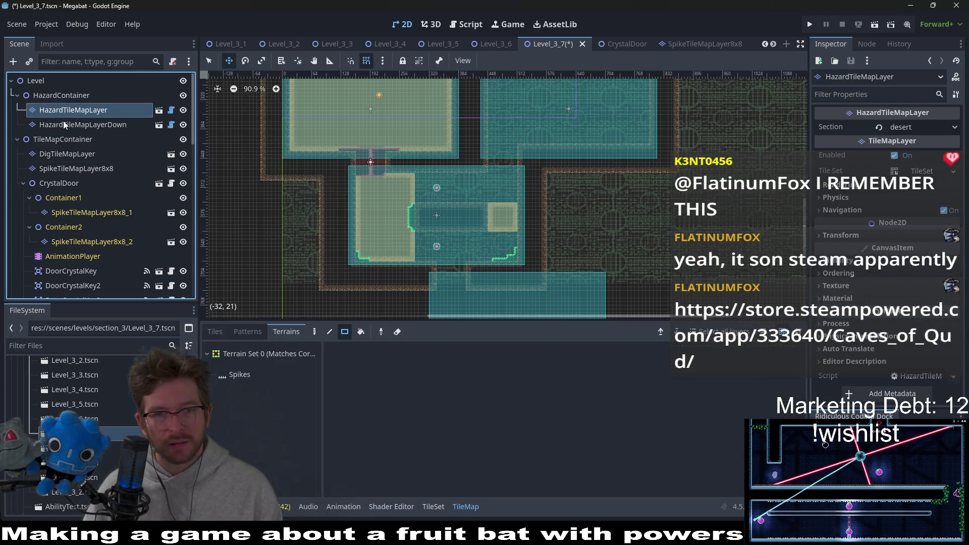
pyautogui.click(93, 125)
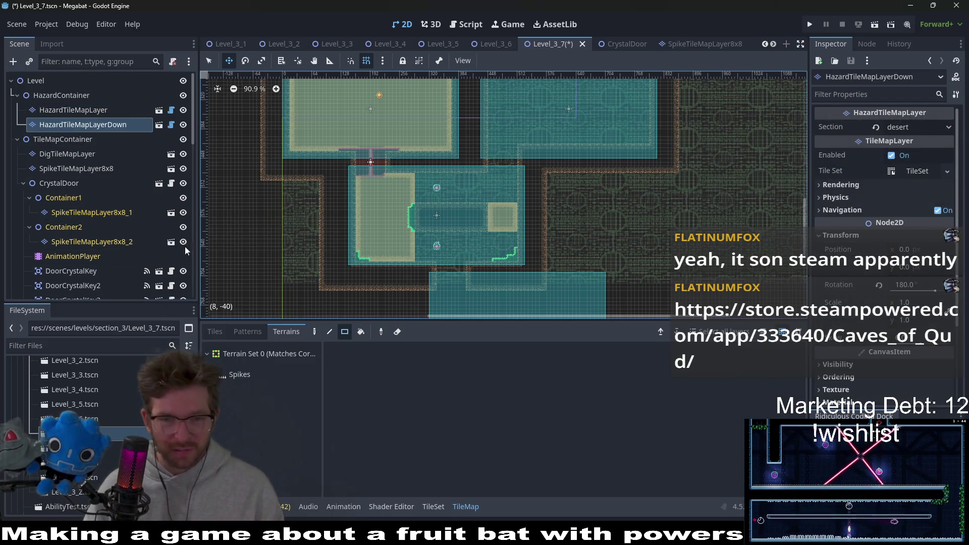
pyautogui.click(96, 171)
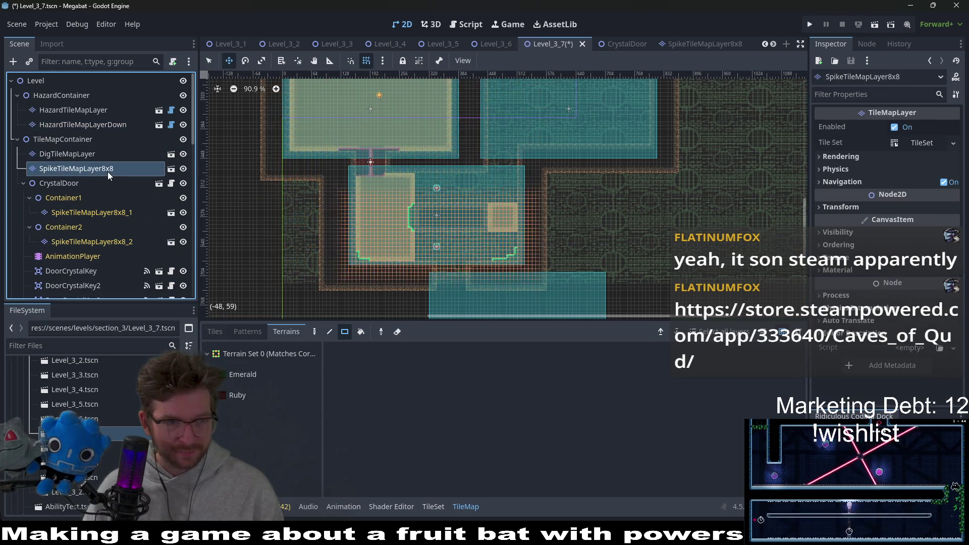
pyautogui.scroll(-2, 86, 196)
pyautogui.scroll(-2, 85, 196)
pyautogui.scroll(-1, 460, 216)
pyautogui.scroll(-2, 460, 216)
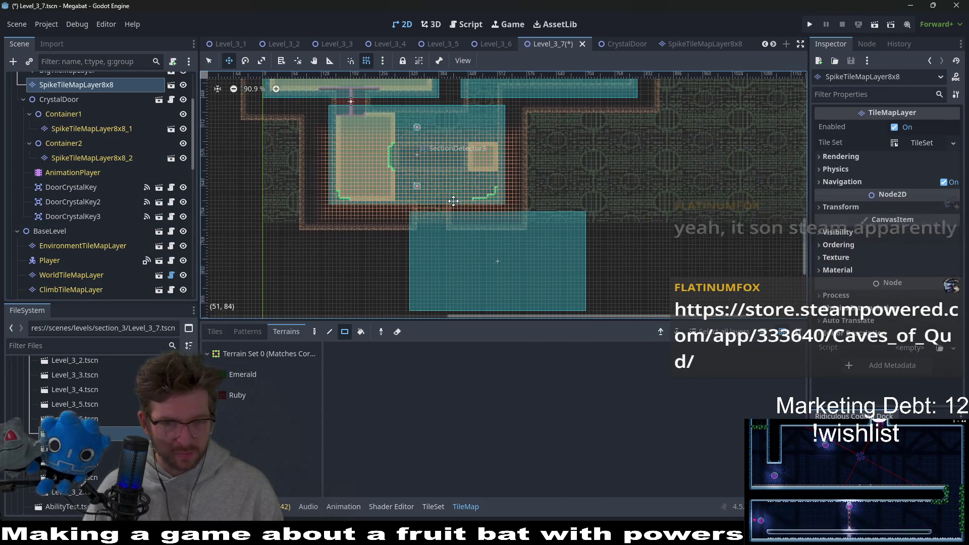
pyautogui.scroll(-2, 497, 231)
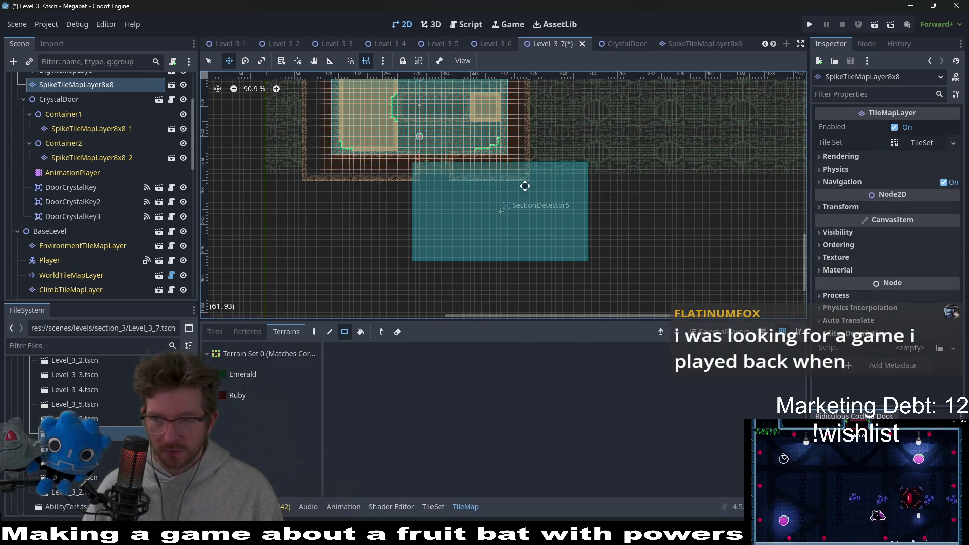
pyautogui.scroll(5, 103, 120)
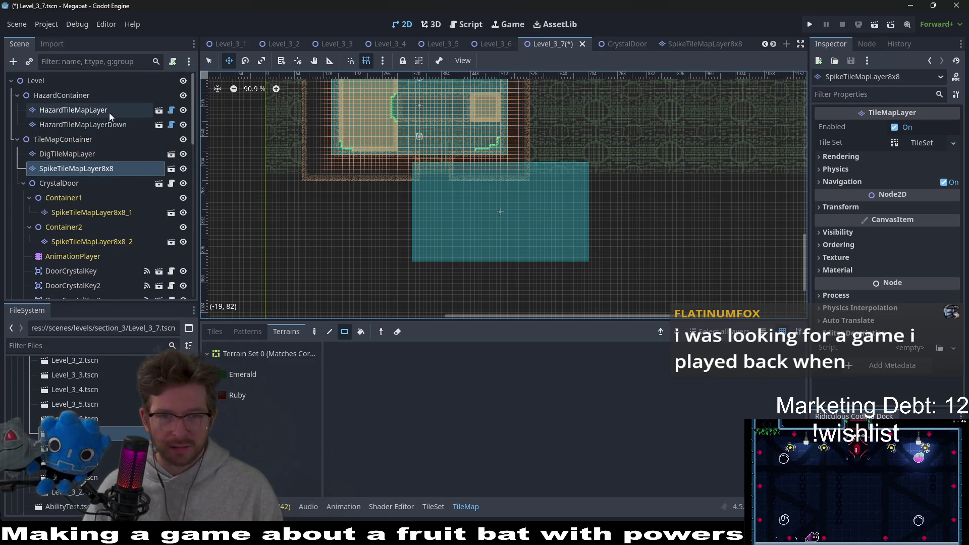
pyautogui.click(80, 183)
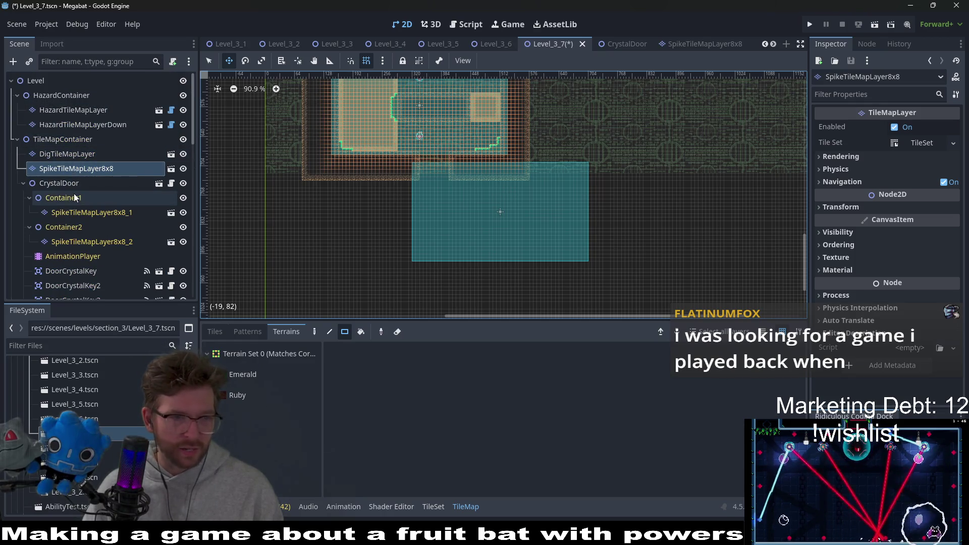
pyautogui.scroll(3, 422, 184)
pyautogui.scroll(3, 422, 183)
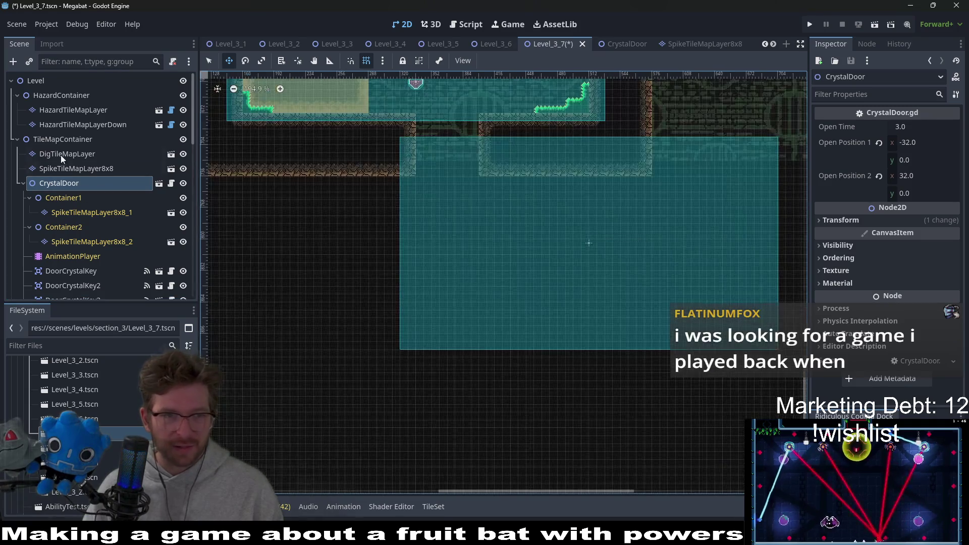
pyautogui.scroll(-2, 74, 163)
pyautogui.scroll(-1, 73, 163)
pyautogui.scroll(-2, 76, 199)
pyautogui.scroll(-1, 80, 216)
pyautogui.click(93, 190)
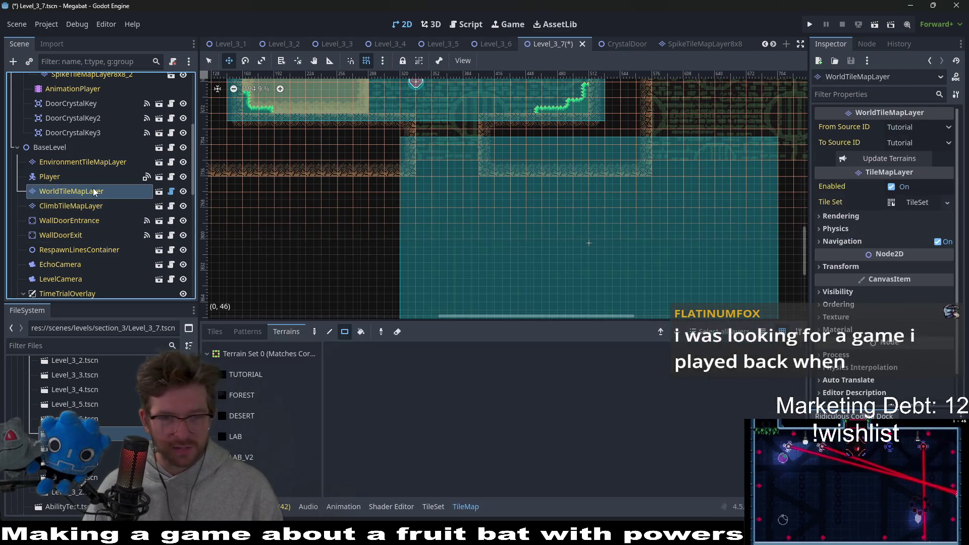
pyautogui.scroll(-1, 353, 267)
pyautogui.scroll(-1, 444, 228)
pyautogui.scroll(-1, 478, 245)
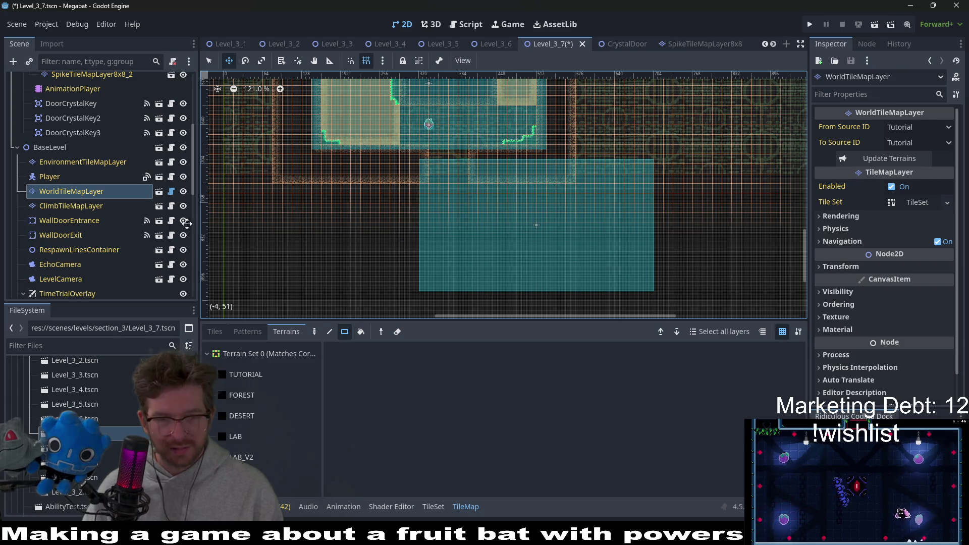
pyautogui.click(251, 413)
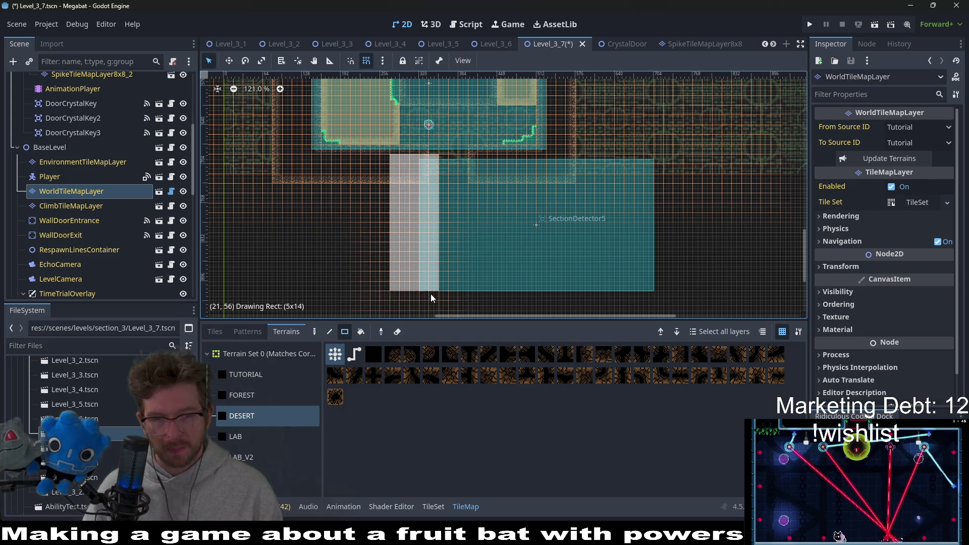
# Paint DESERT walls along the lower room's left side, below it and on its right edge.
pyautogui.moveTo(409, 190); pyautogui.dragTo(425, 300)
pyautogui.scroll(-2, 453, 141)
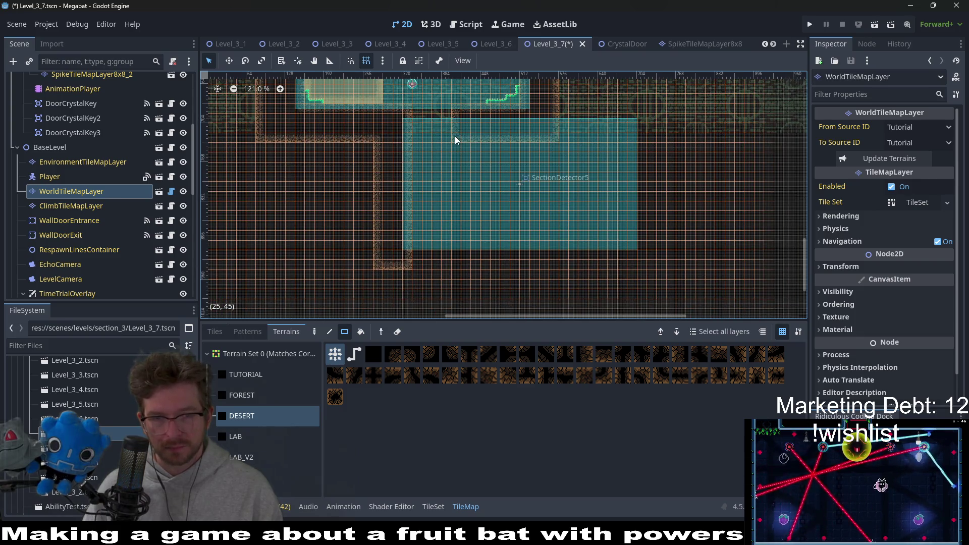
pyautogui.moveTo(375, 247)
pyautogui.mouseDown()
pyautogui.moveTo(621, 278)
pyautogui.moveTo(631, 275)
pyautogui.moveTo(606, 223)
pyautogui.mouseUp()
pyautogui.scroll(-2, 644, 238)
pyautogui.scroll(-1, 643, 232)
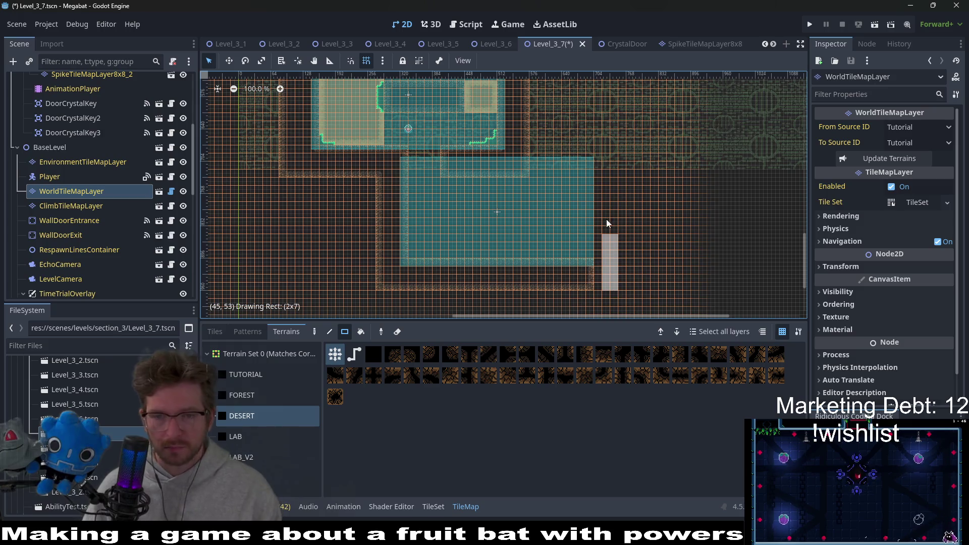
pyautogui.moveTo(596, 163); pyautogui.dragTo(523, 193)
pyautogui.scroll(-2, 523, 192)
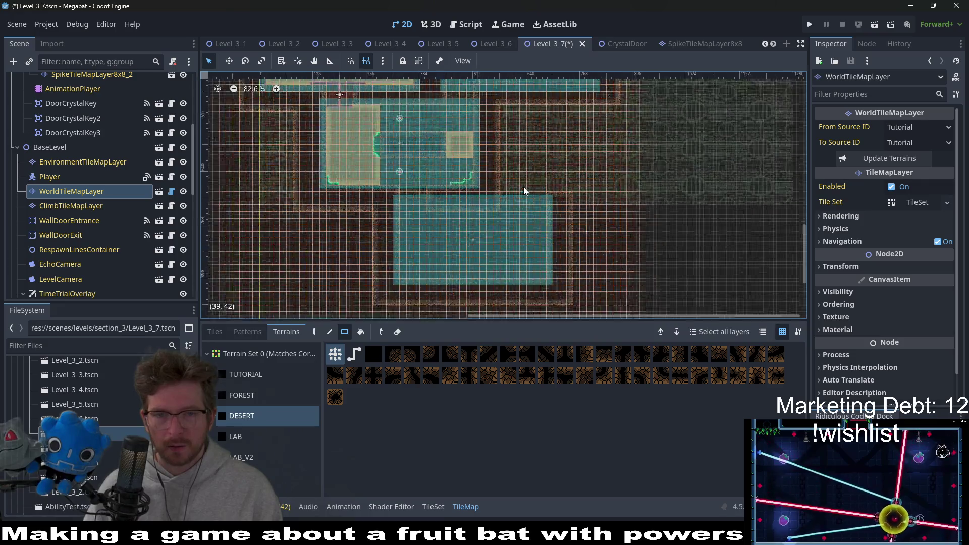
pyautogui.scroll(2, 523, 187)
pyautogui.scroll(2, 518, 188)
pyautogui.moveTo(482, 173); pyautogui.dragTo(565, 198)
pyautogui.scroll(-3, 565, 196)
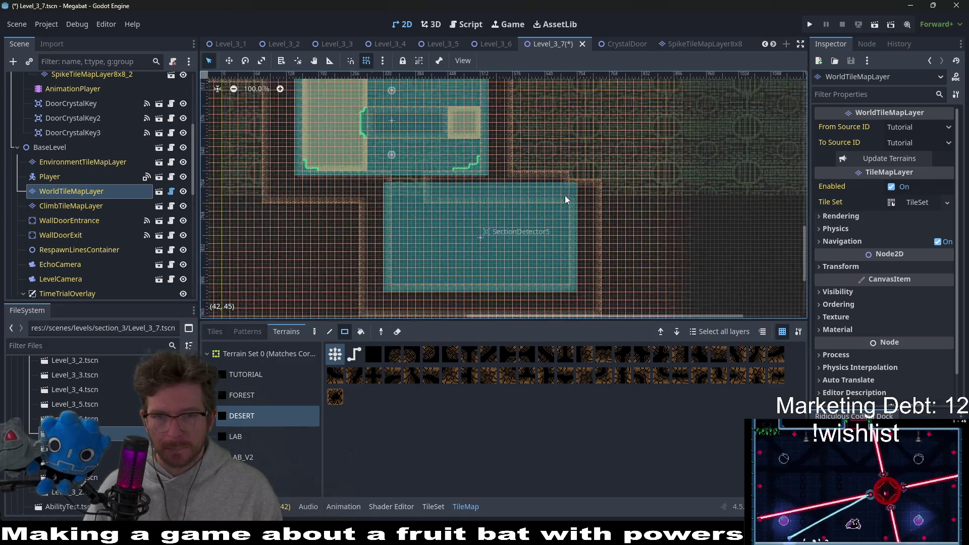
pyautogui.scroll(1, 565, 195)
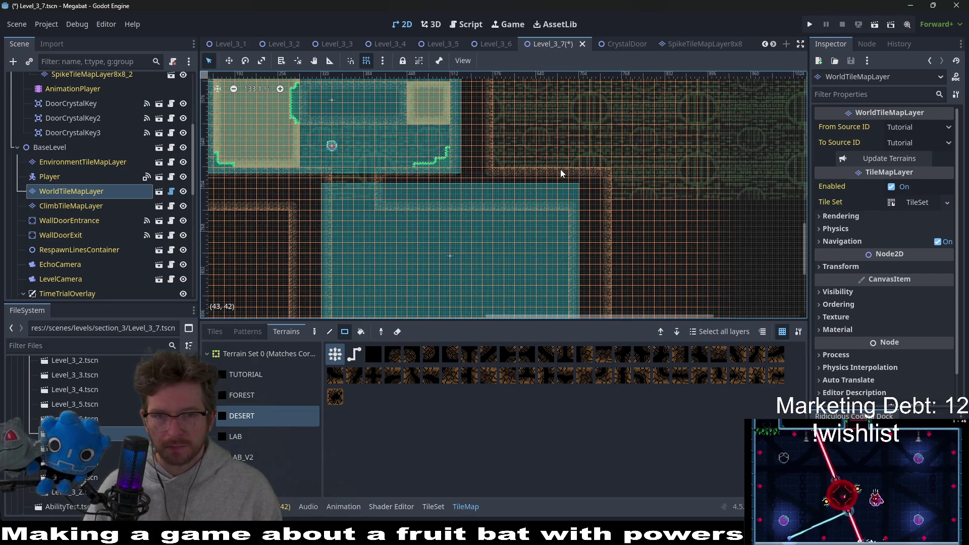
pyautogui.scroll(-4, 561, 174)
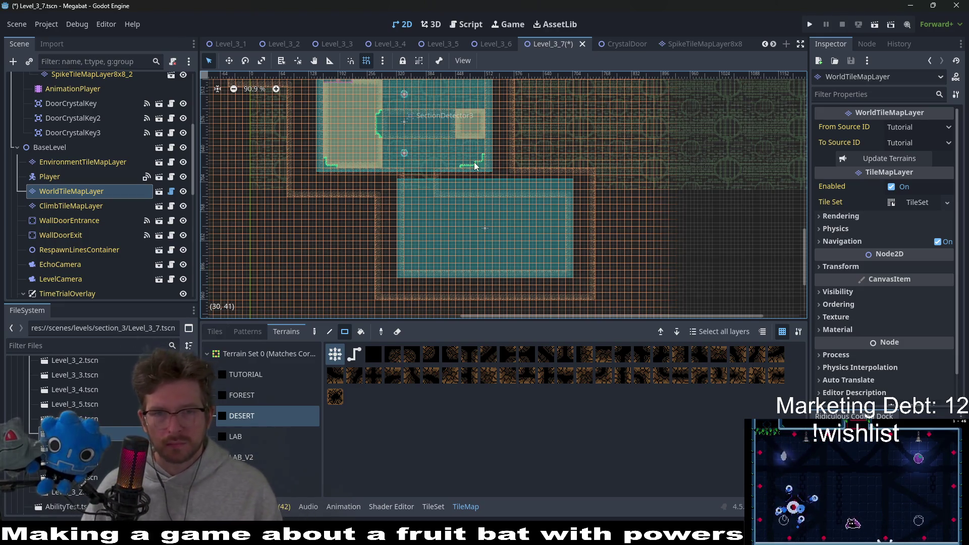
pyautogui.scroll(1, 471, 129)
pyautogui.scroll(2, 471, 128)
pyautogui.scroll(1, 459, 159)
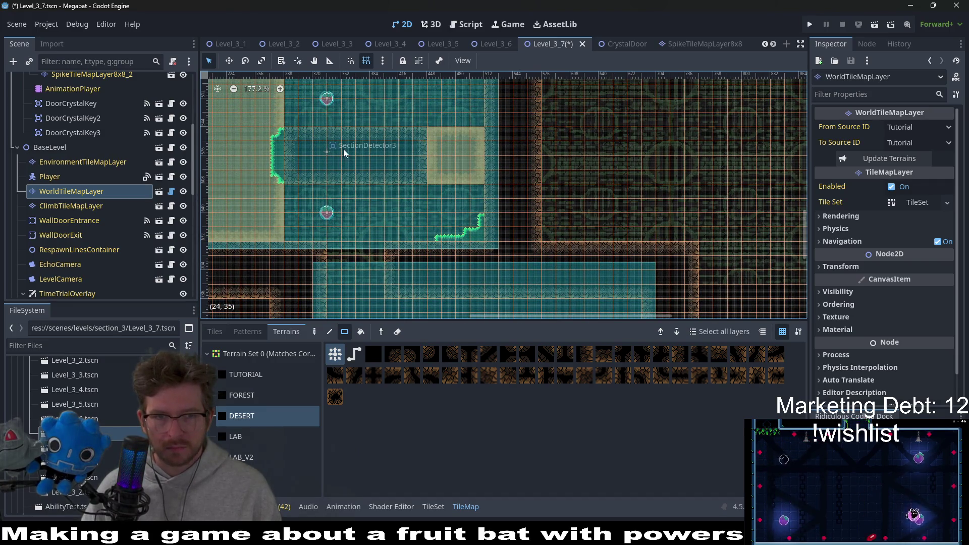
# Fill a 10x2 DESERT wall strip beside the middle room, then check the hazard and spike layers.
pyautogui.moveTo(343, 149); pyautogui.dragTo(478, 169)
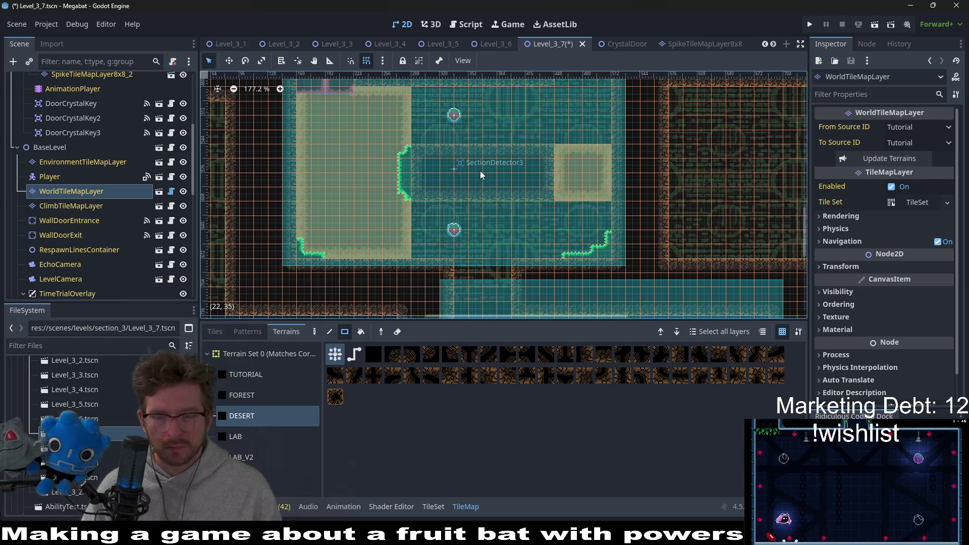
pyautogui.scroll(-1, 519, 147)
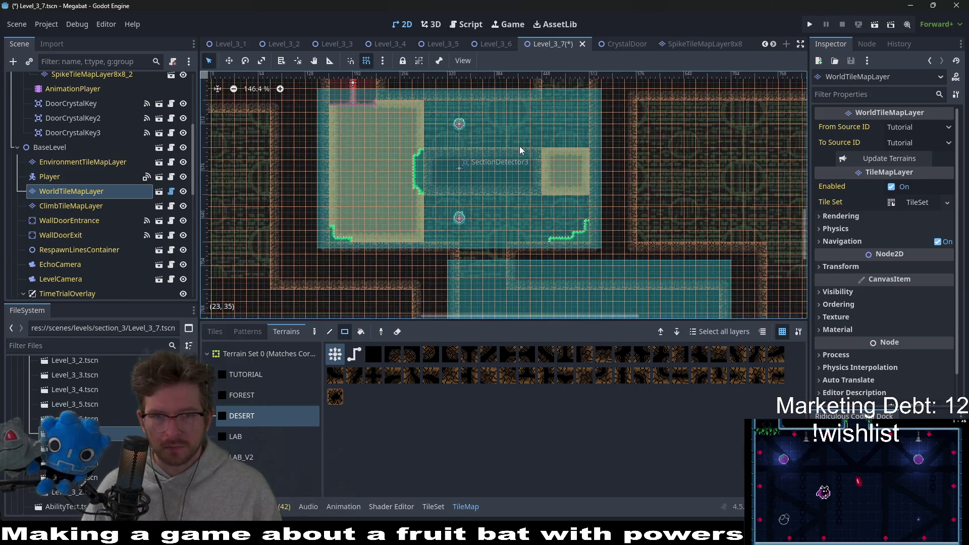
pyautogui.moveTo(520, 145); pyautogui.dragTo(493, 173)
pyautogui.scroll(-2, 495, 171)
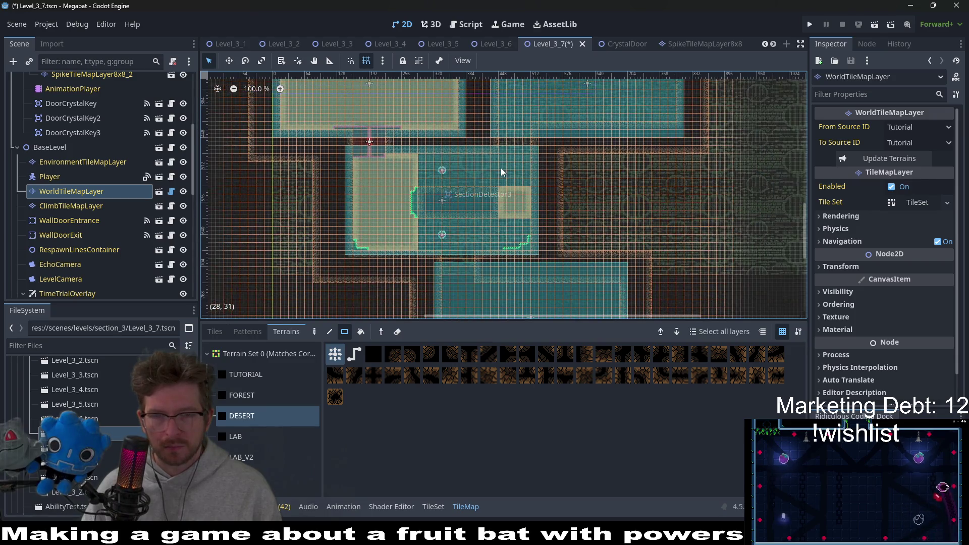
pyautogui.scroll(2, 517, 179)
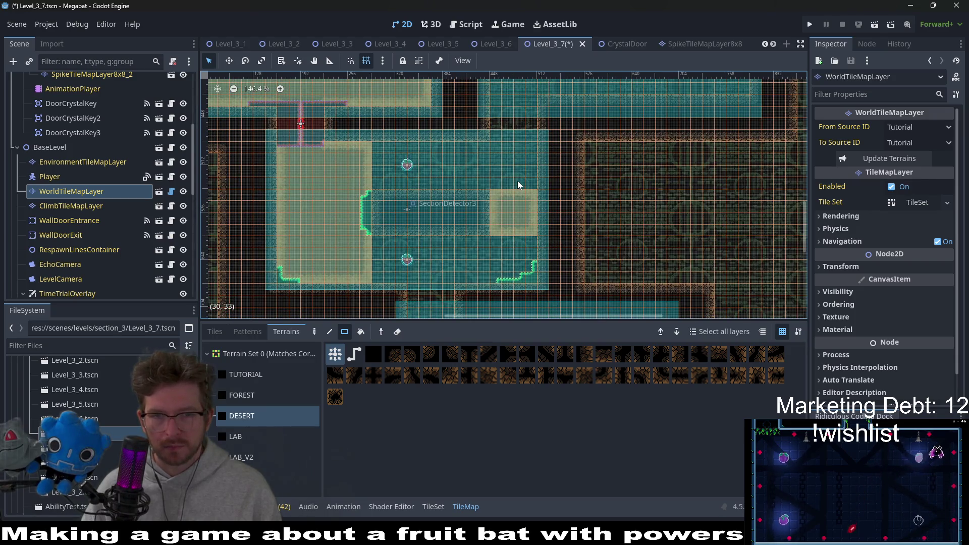
pyautogui.moveTo(518, 185); pyautogui.dragTo(518, 170)
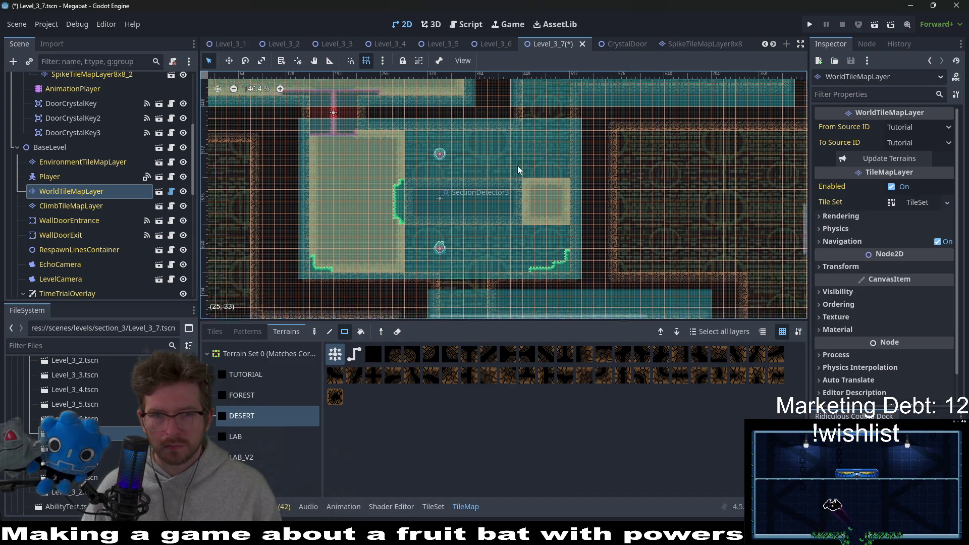
pyautogui.hscroll(-1, 517, 165)
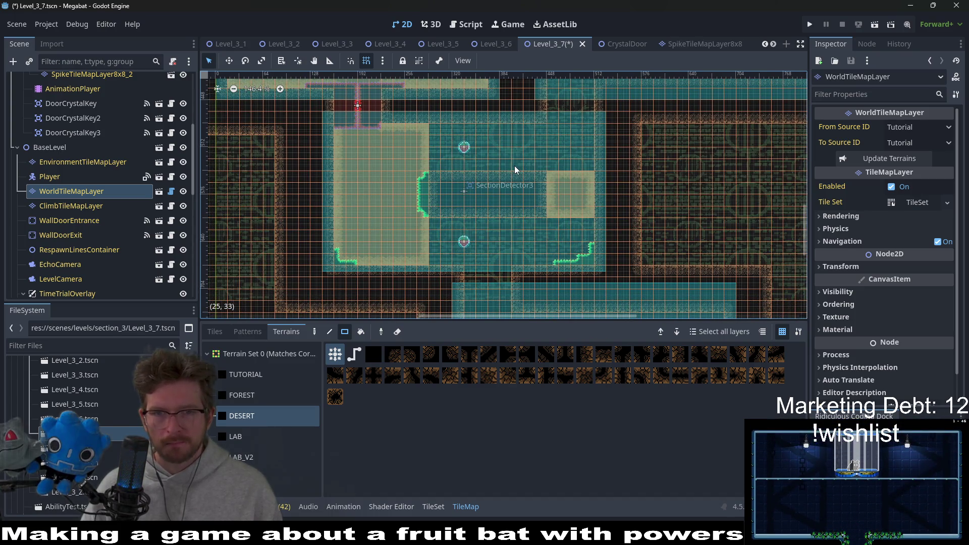
pyautogui.scroll(2, 515, 166)
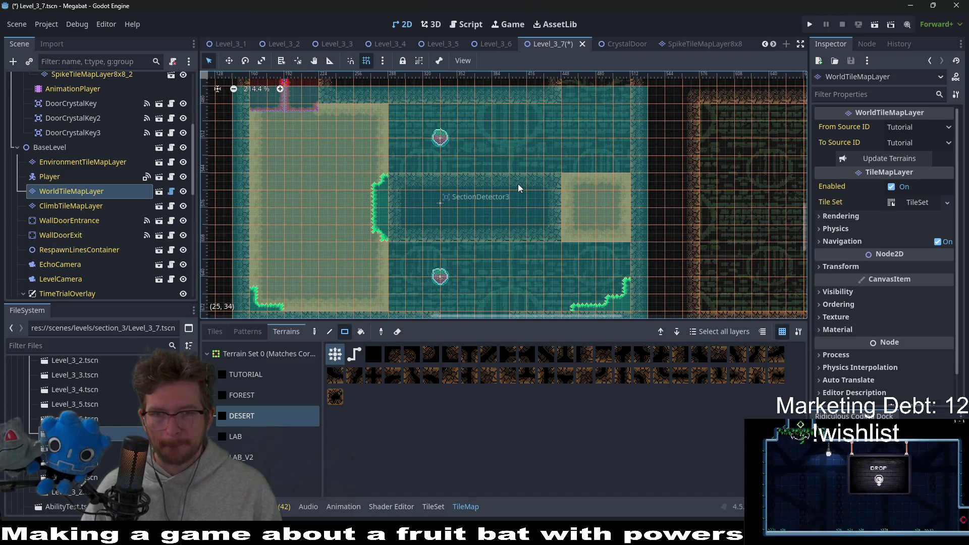
pyautogui.scroll(-2, 518, 184)
pyautogui.scroll(-2, 518, 184)
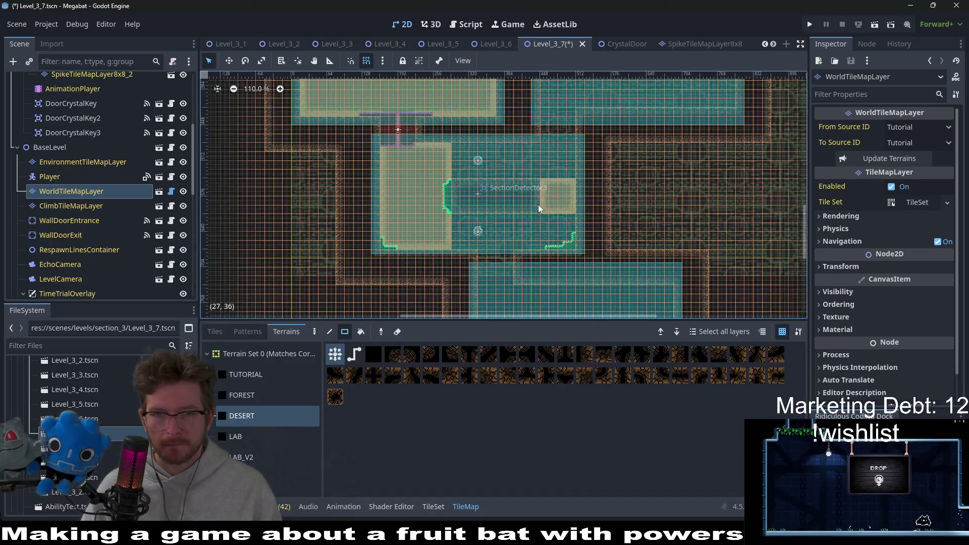
pyautogui.hscroll(2, 539, 205)
pyautogui.scroll(-2, 468, 156)
pyautogui.scroll(1, 489, 201)
pyautogui.scroll(-1, 488, 194)
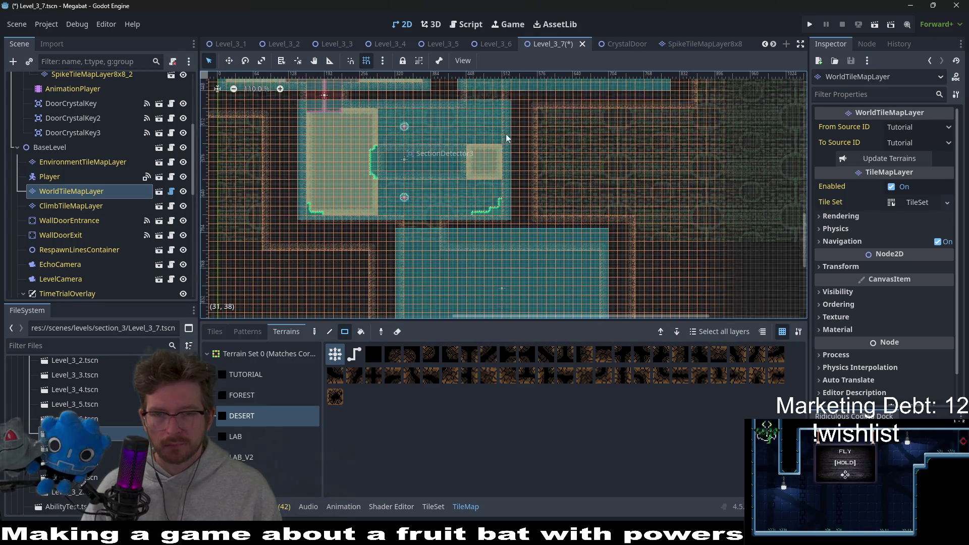
pyautogui.scroll(-2, 514, 169)
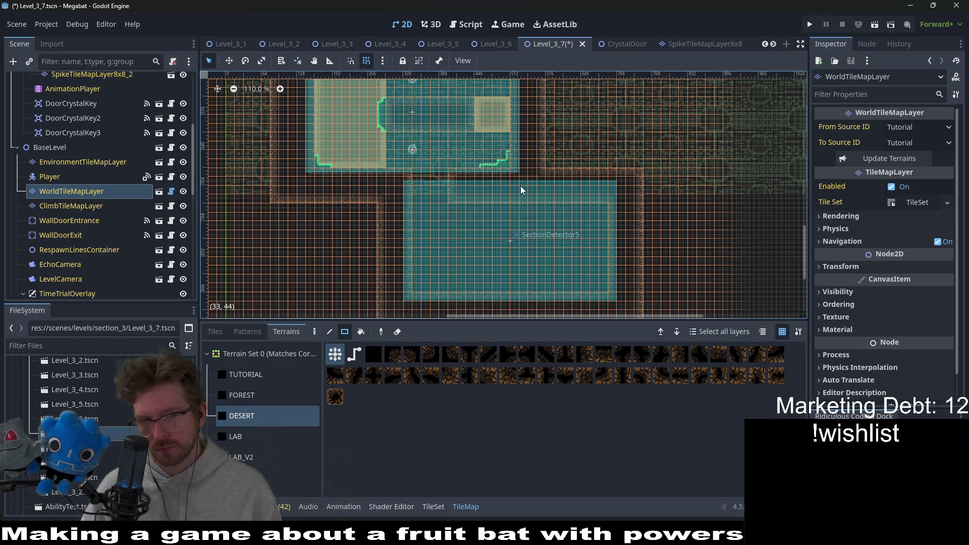
pyautogui.scroll(5, 79, 163)
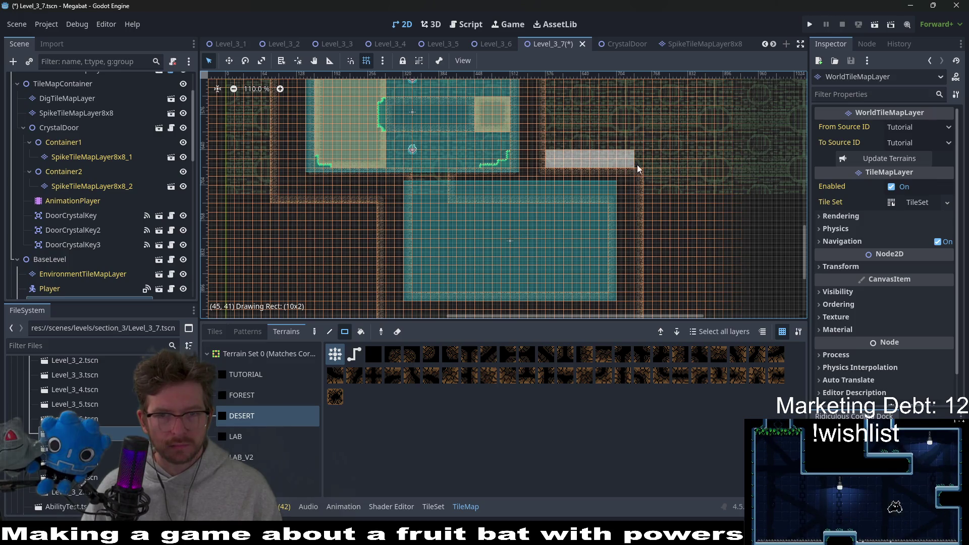
pyautogui.moveTo(638, 169); pyautogui.dragTo(632, 173)
pyautogui.scroll(3, 87, 122)
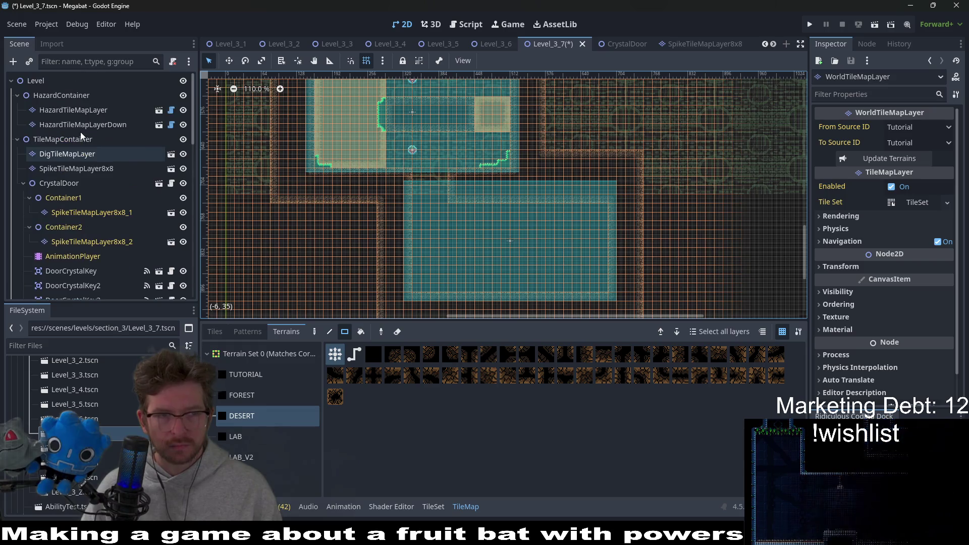
pyautogui.click(86, 113)
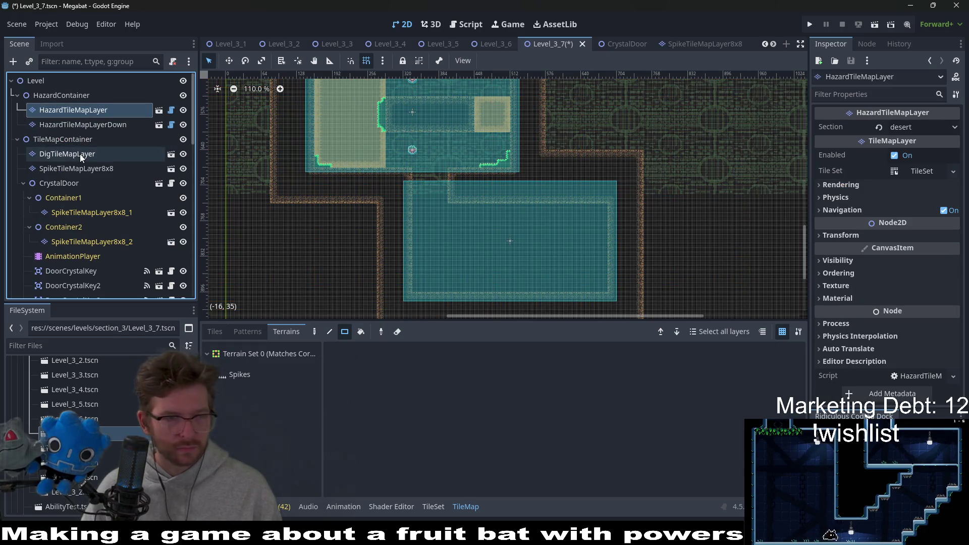
pyautogui.click(75, 169)
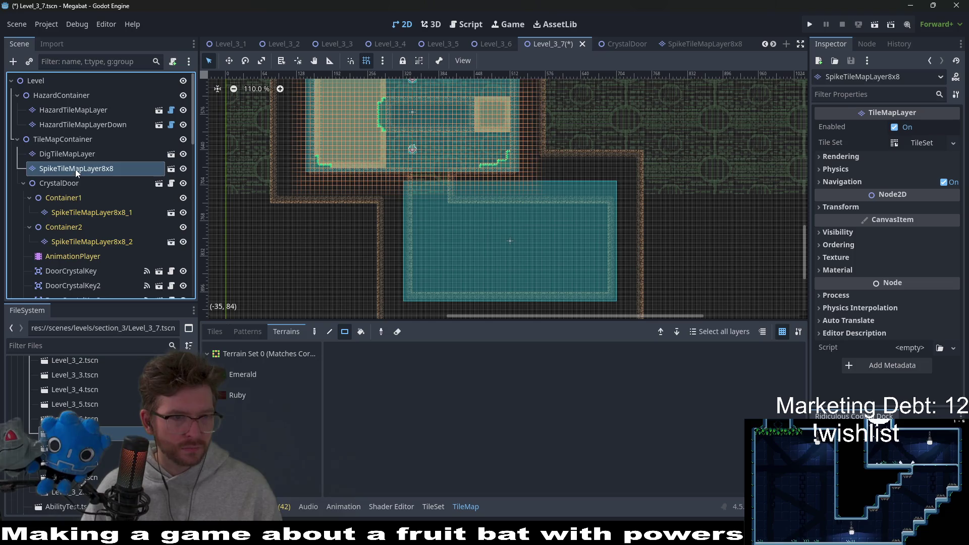
pyautogui.scroll(-3, 74, 170)
pyautogui.scroll(-3, 84, 178)
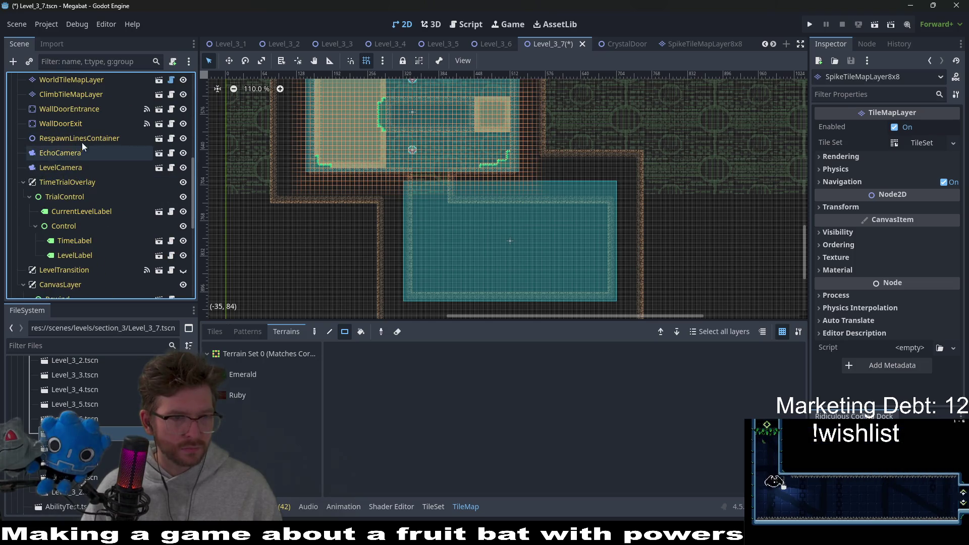
pyautogui.doubleClick(92, 124)
# Move WallDoorExit onto the top-right corner of the large lower room and fine-tune its height.
pyautogui.press('w')
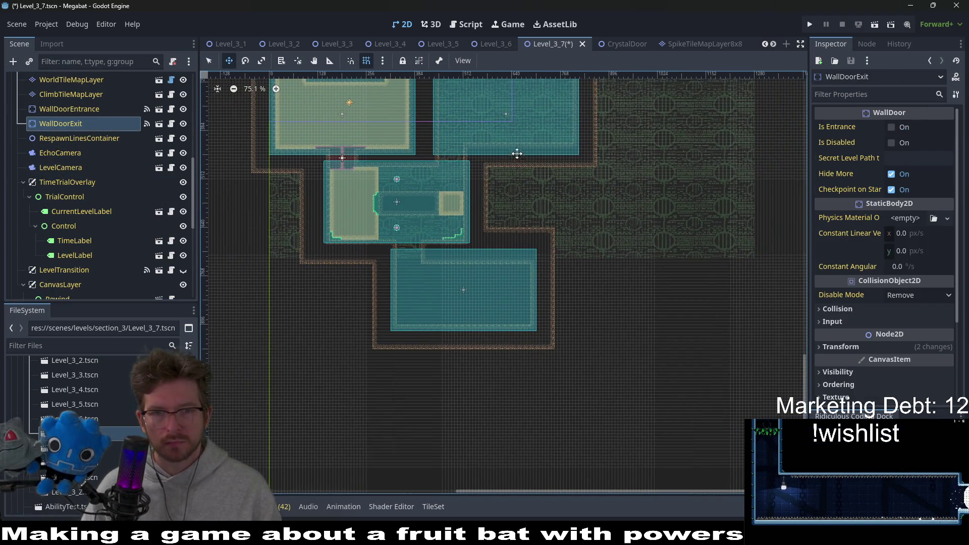
pyautogui.scroll(6, 554, 252)
pyautogui.moveTo(442, 187)
pyautogui.mouseDown()
pyautogui.moveTo(478, 293)
pyautogui.moveTo(489, 274)
pyautogui.mouseUp()
pyautogui.scroll(3, 478, 293)
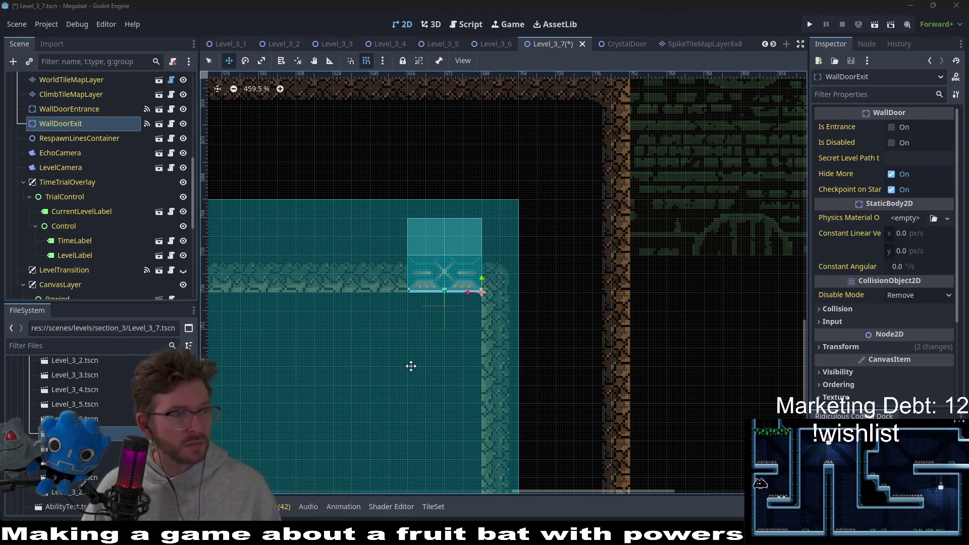
pyautogui.scroll(-1, 556, 302)
pyautogui.scroll(-1, 554, 305)
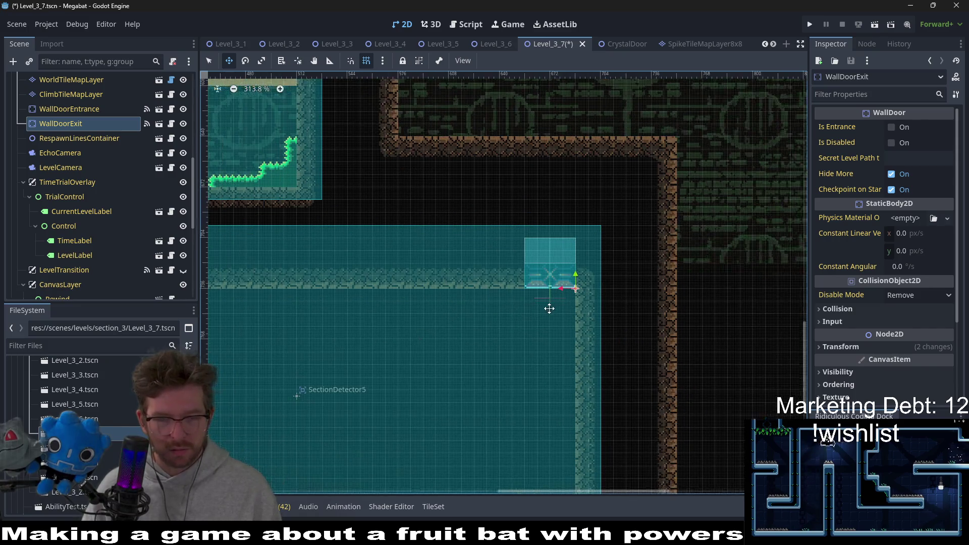
pyautogui.scroll(-1, 549, 307)
pyautogui.scroll(-1, 542, 311)
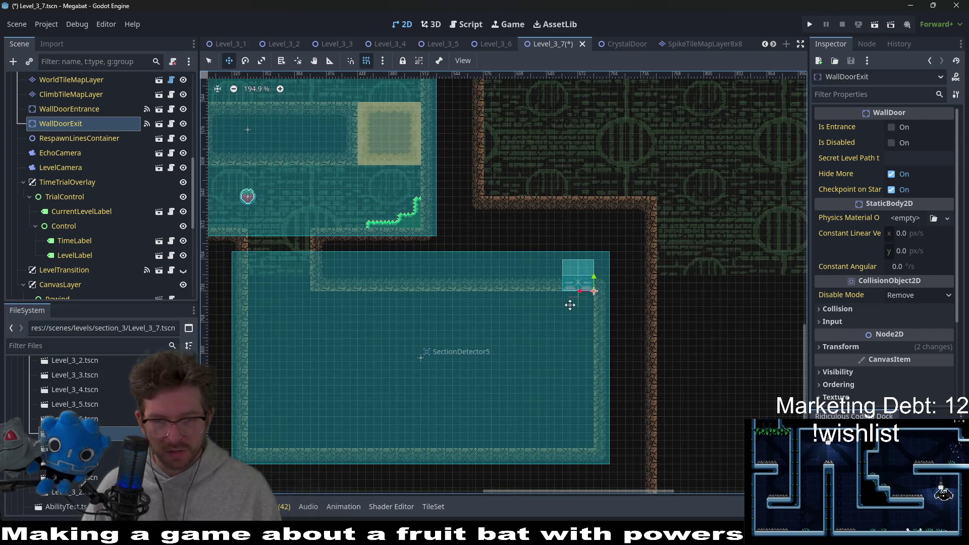
pyautogui.moveTo(577, 284); pyautogui.dragTo(578, 266)
pyautogui.scroll(3, 580, 265)
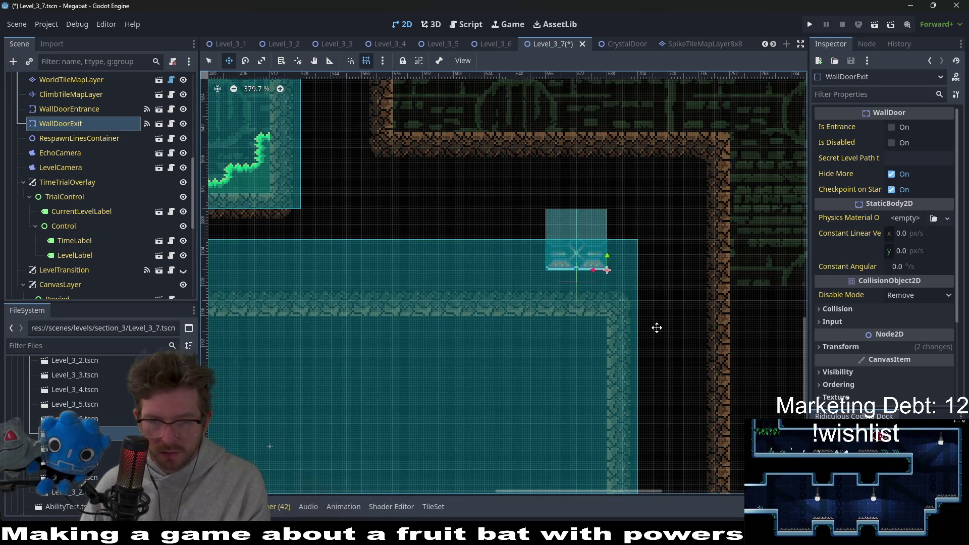
pyautogui.press('Down')
pyautogui.press('Down')
pyautogui.press('Down')
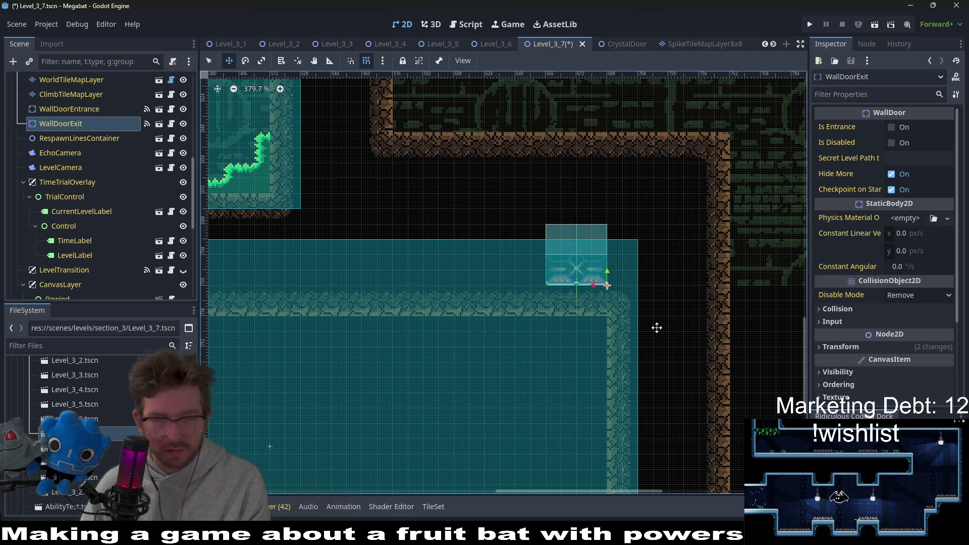
pyautogui.scroll(-2, 656, 327)
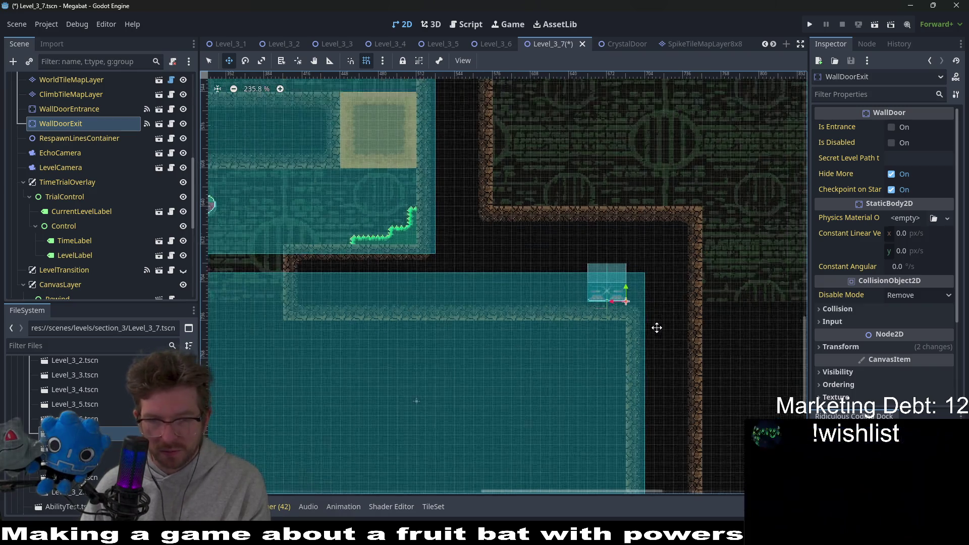
pyautogui.scroll(-2, 655, 326)
pyautogui.scroll(5, 114, 190)
pyautogui.scroll(5, 116, 186)
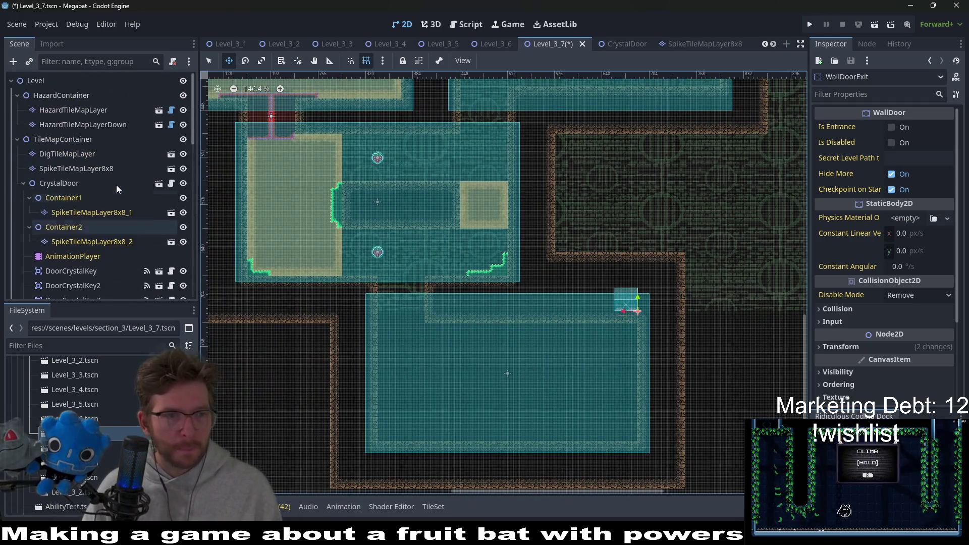
pyautogui.click(91, 110)
# Look through the Spikes terrain and DigTileMapLayer, then select WorldTileMapLayer with DESERT terrain.
pyautogui.click(237, 375)
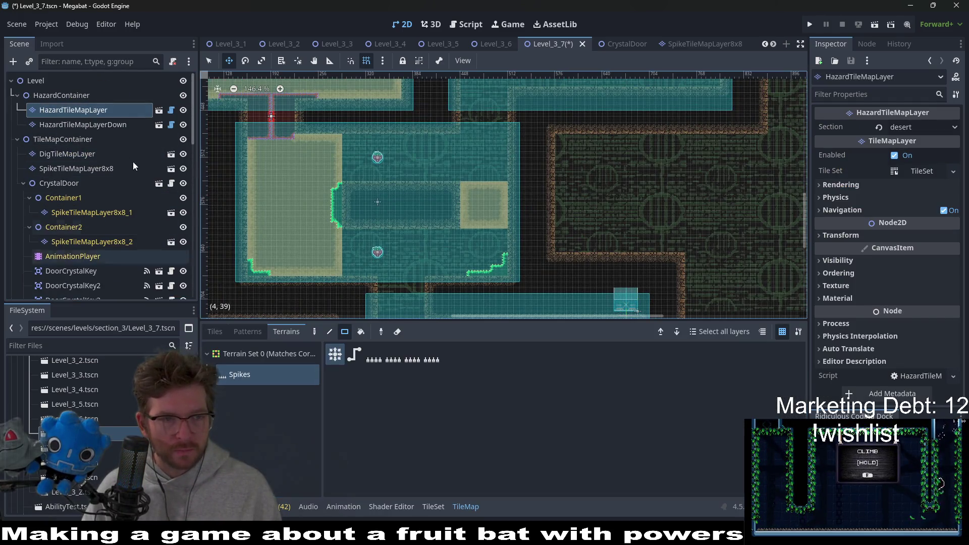
pyautogui.scroll(-1, 95, 163)
pyautogui.click(73, 126)
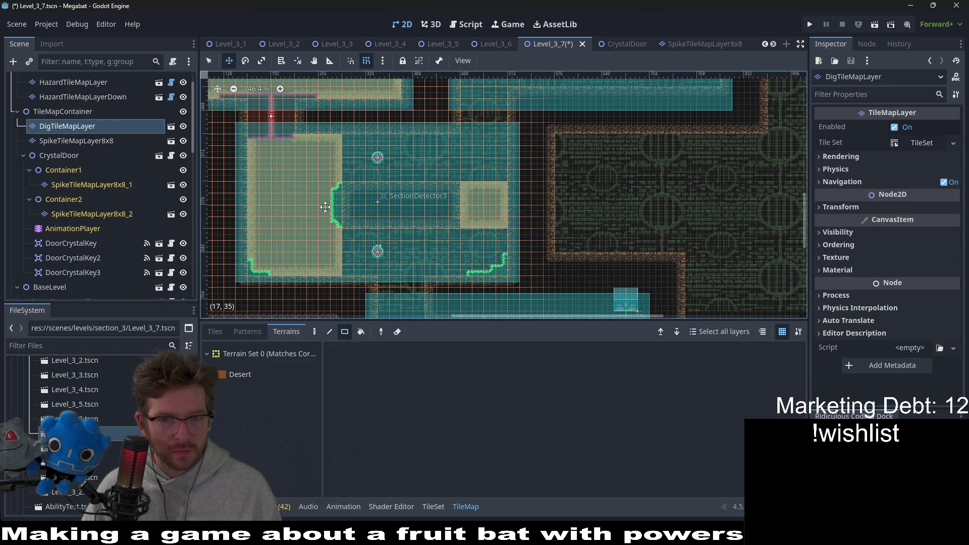
pyautogui.scroll(-1, 575, 247)
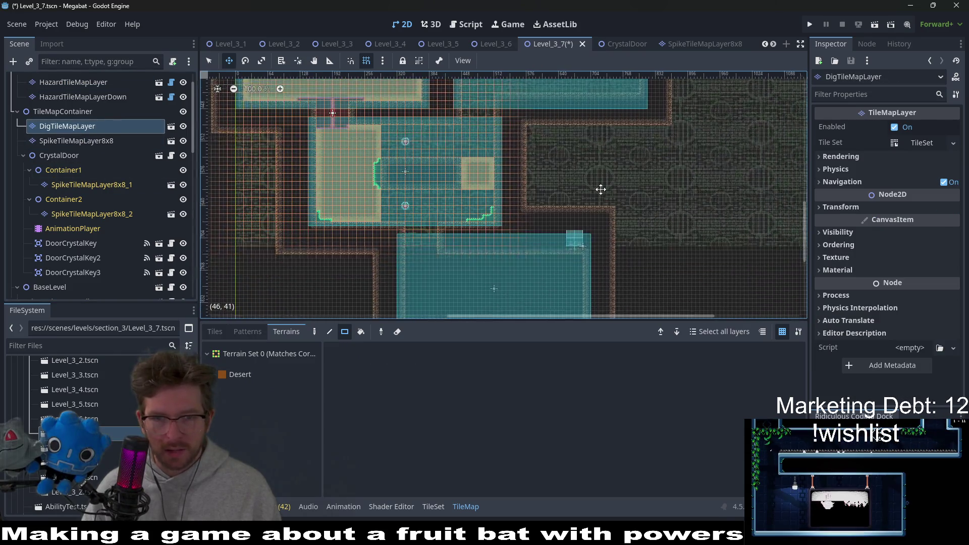
pyautogui.scroll(-1, 601, 190)
pyautogui.scroll(1, 85, 195)
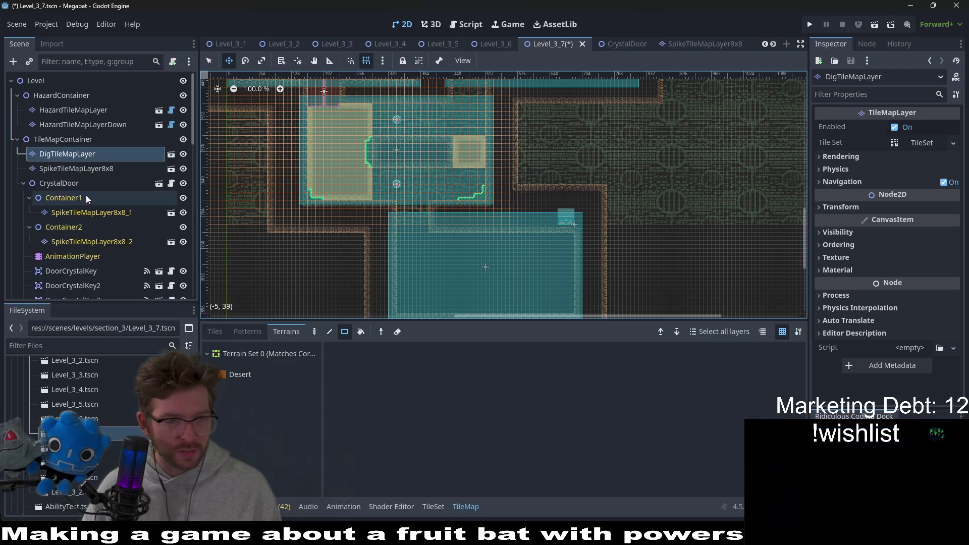
pyautogui.scroll(-5, 93, 203)
pyautogui.click(81, 213)
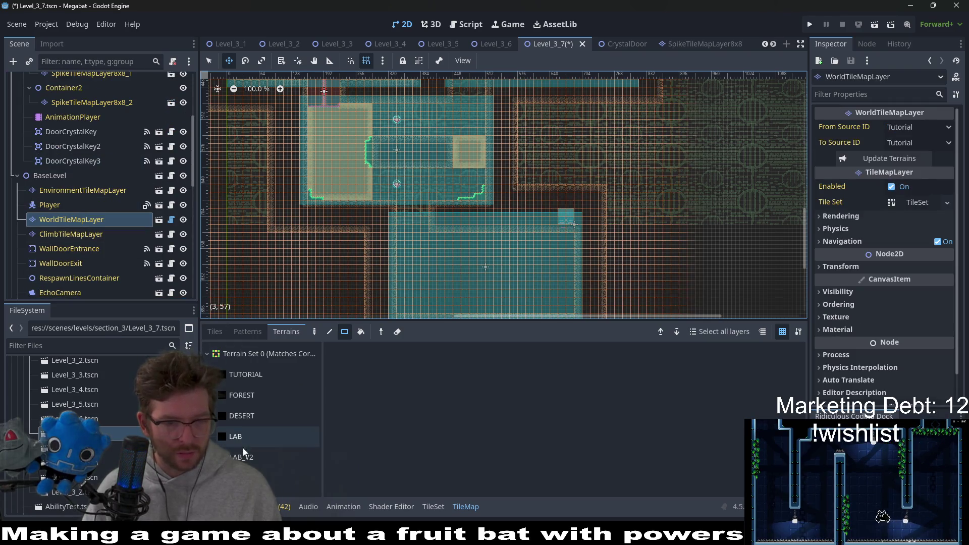
pyautogui.click(276, 417)
pyautogui.scroll(1, 530, 227)
pyautogui.scroll(1, 573, 209)
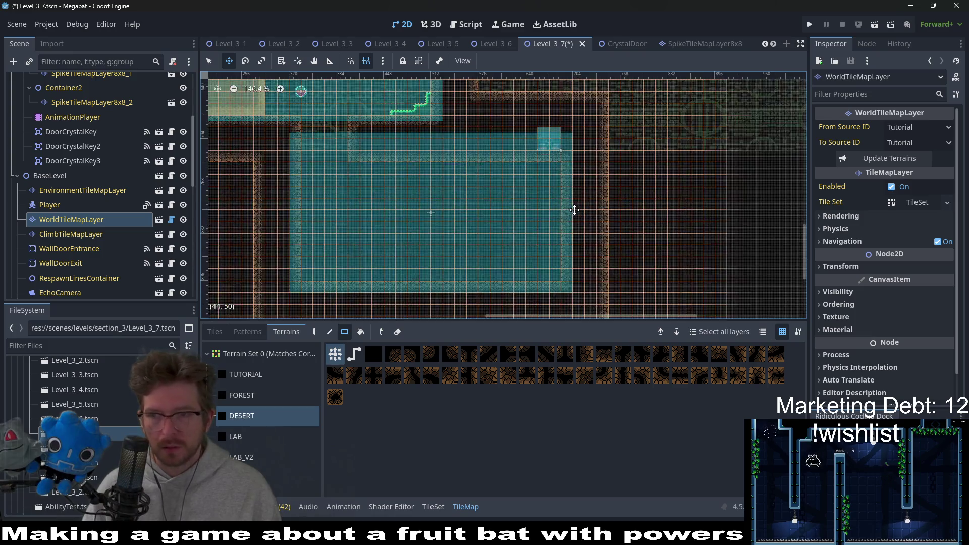
pyautogui.scroll(1, 574, 174)
pyautogui.scroll(1, 520, 189)
pyautogui.scroll(1, 520, 189)
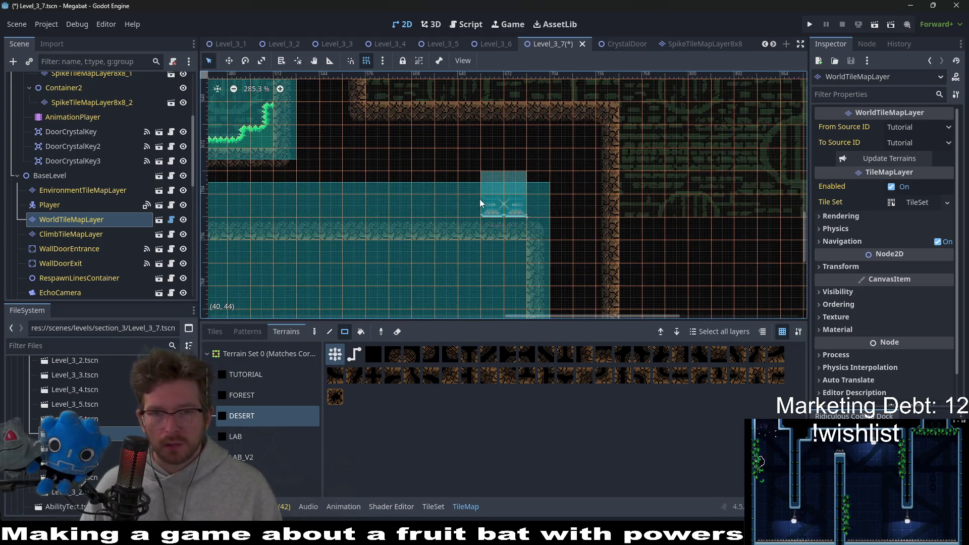
# Paint a single desert wall tile beside the WallDoorExit so the wall edge lines up.
pyautogui.click(510, 225)
pyautogui.moveTo(476, 229); pyautogui.dragTo(532, 209)
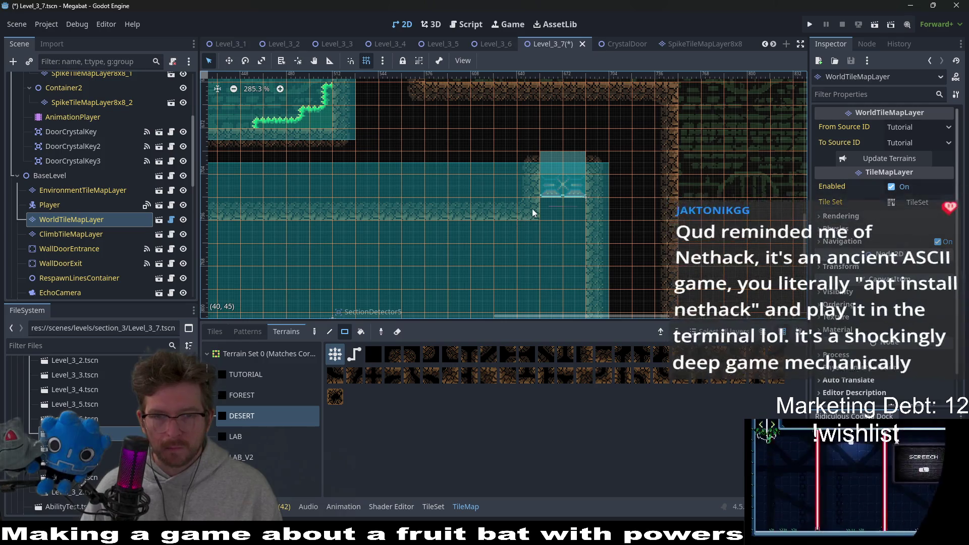
pyautogui.moveTo(475, 220); pyautogui.dragTo(533, 196)
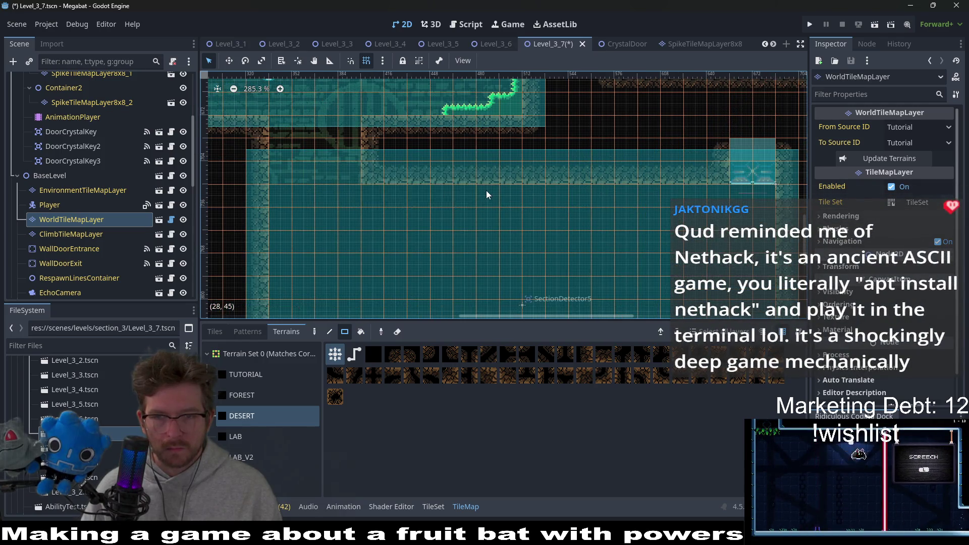
pyautogui.scroll(-3, 486, 190)
pyautogui.scroll(-2, 632, 225)
pyautogui.scroll(3, 616, 217)
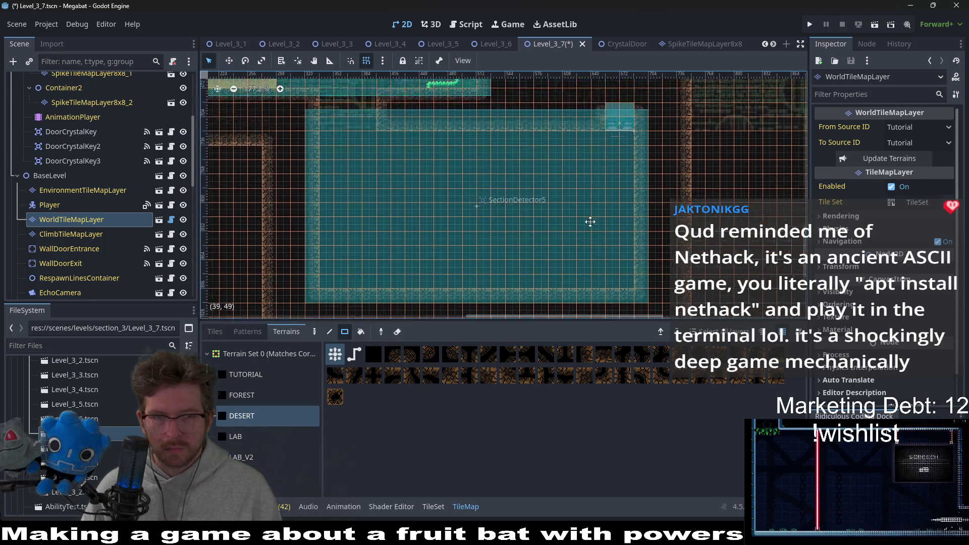
pyautogui.scroll(2, 629, 139)
pyautogui.scroll(1, 630, 138)
pyautogui.scroll(1, 631, 139)
pyautogui.scroll(1, 615, 175)
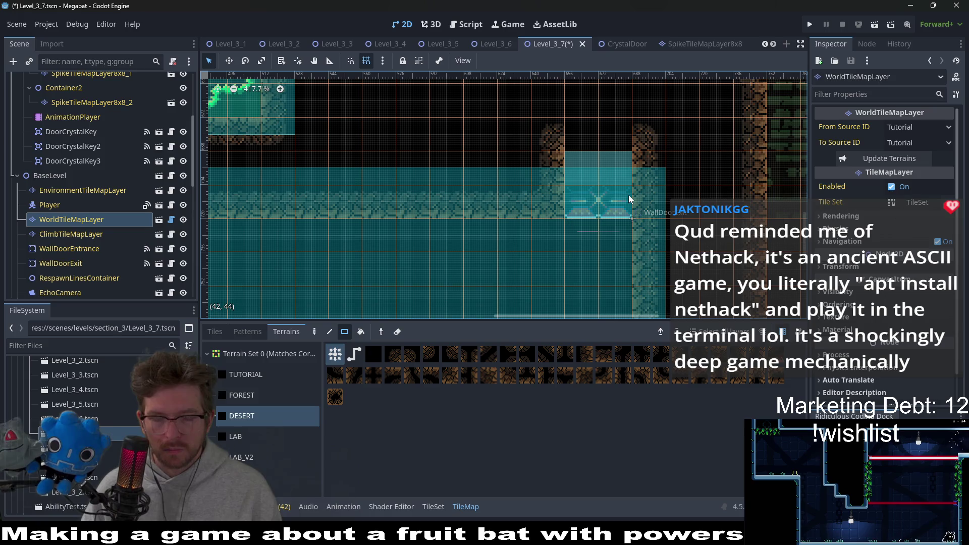
pyautogui.scroll(-2, 627, 197)
pyautogui.scroll(-1, 628, 198)
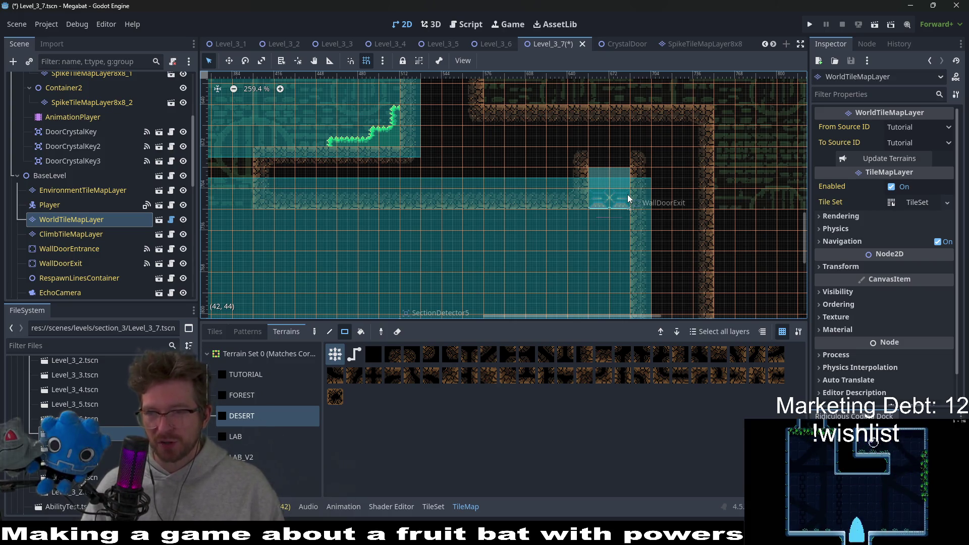
pyautogui.scroll(-2, 522, 185)
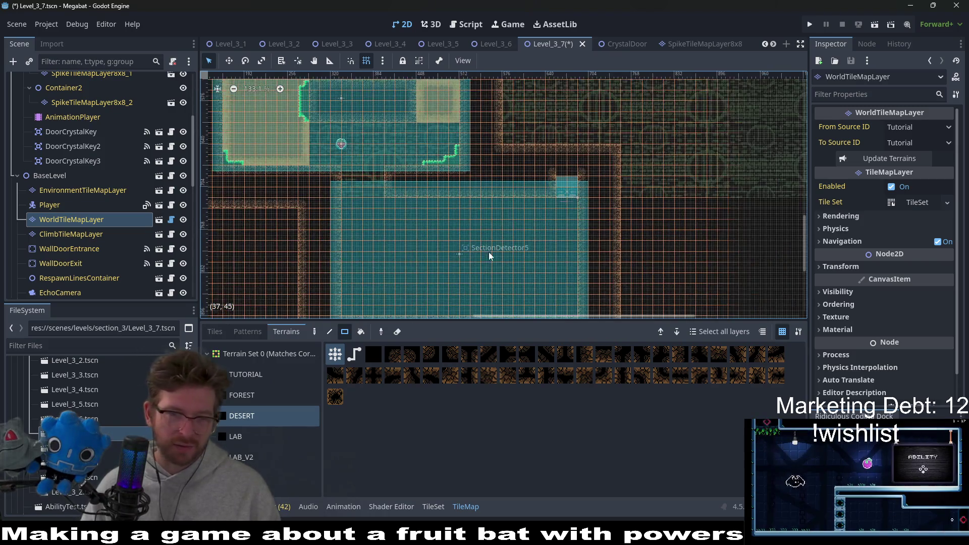
pyautogui.scroll(-3, 489, 252)
pyautogui.scroll(-3, 507, 195)
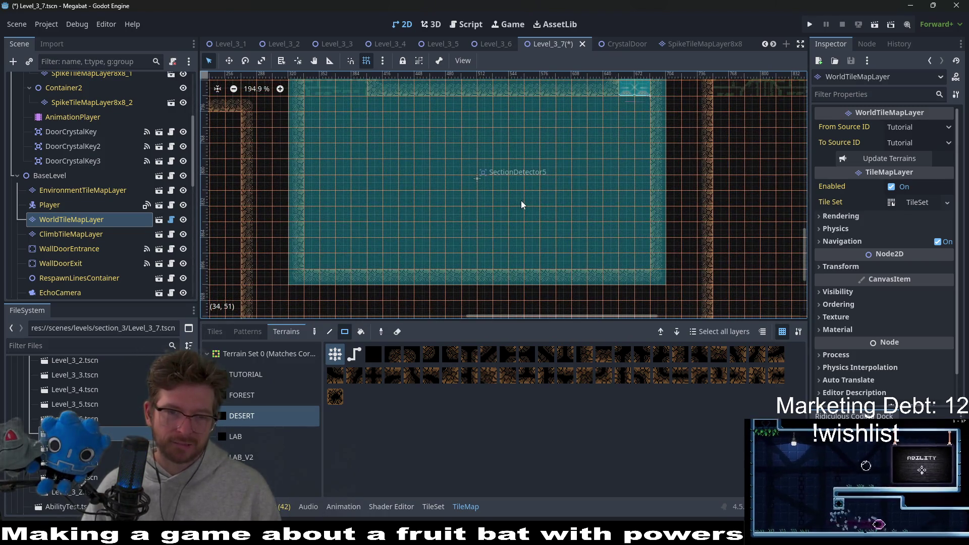
pyautogui.moveTo(449, 205)
pyautogui.mouseDown()
pyautogui.moveTo(499, 264)
pyautogui.moveTo(518, 266)
pyautogui.mouseUp()
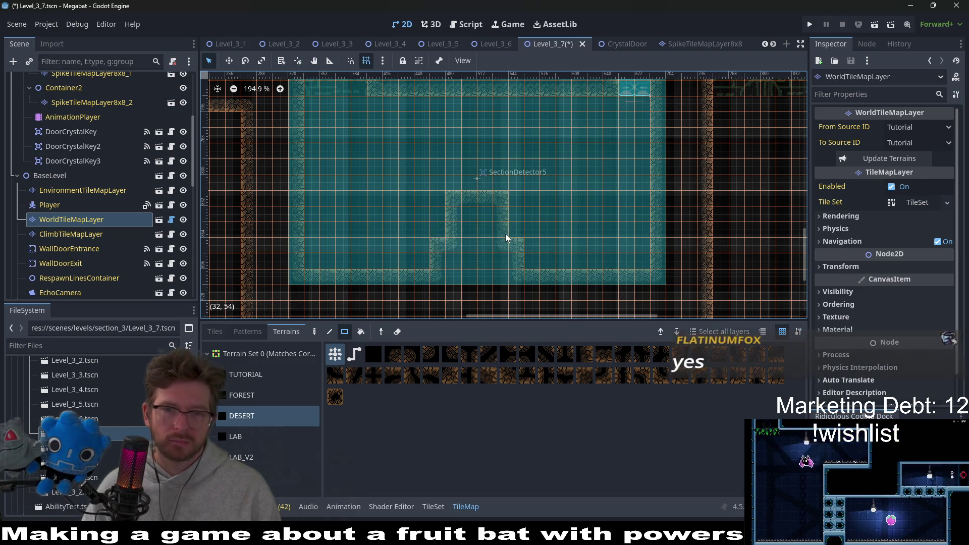
pyautogui.scroll(-2, 507, 231)
pyautogui.scroll(3, 412, 120)
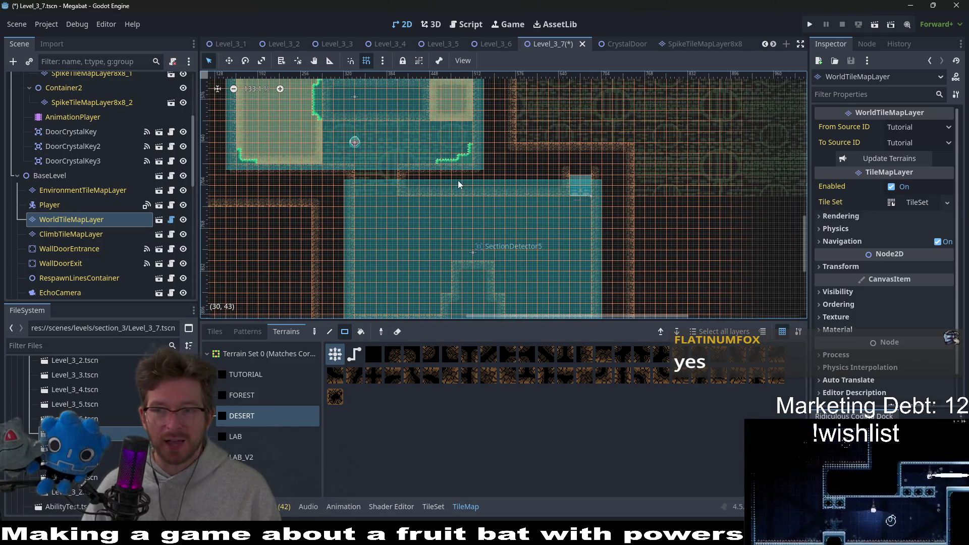
pyautogui.scroll(3, 439, 129)
pyautogui.scroll(5, 91, 134)
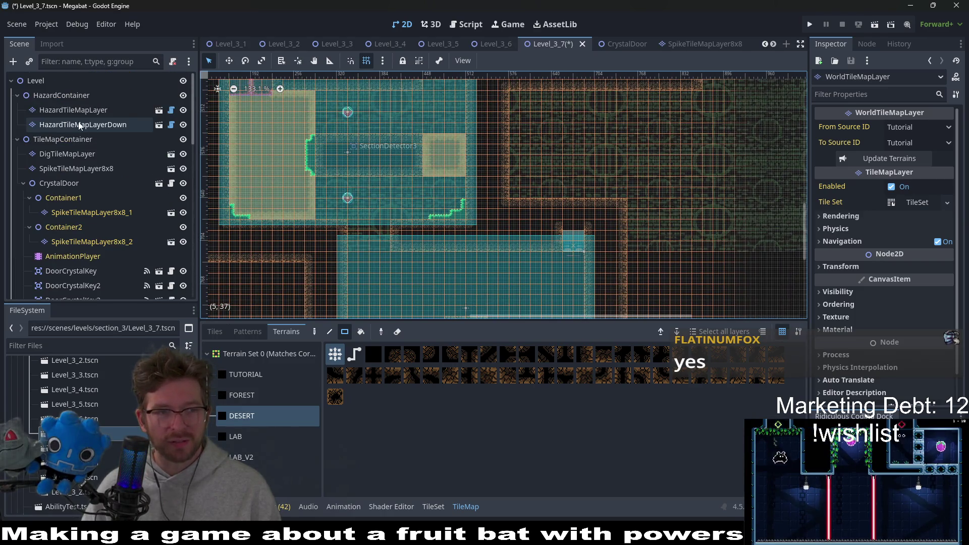
pyautogui.click(79, 168)
pyautogui.scroll(-2, 78, 173)
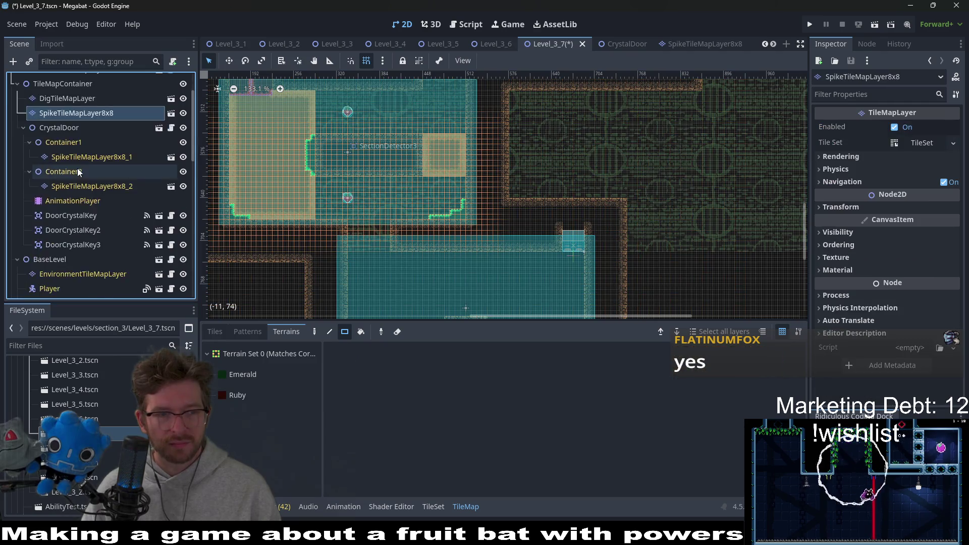
pyautogui.scroll(-3, 79, 173)
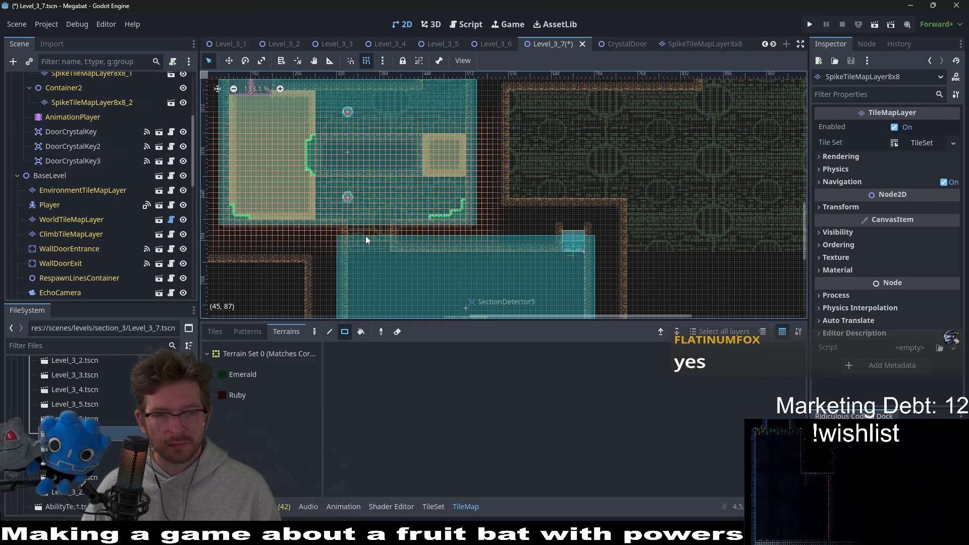
pyautogui.scroll(-4, 152, 205)
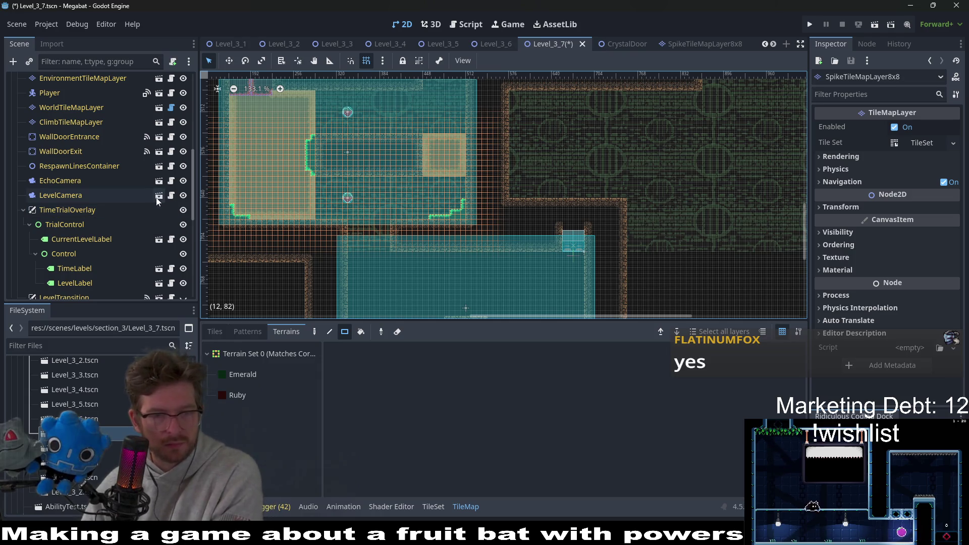
pyautogui.scroll(4, 62, 185)
pyautogui.scroll(4, 76, 178)
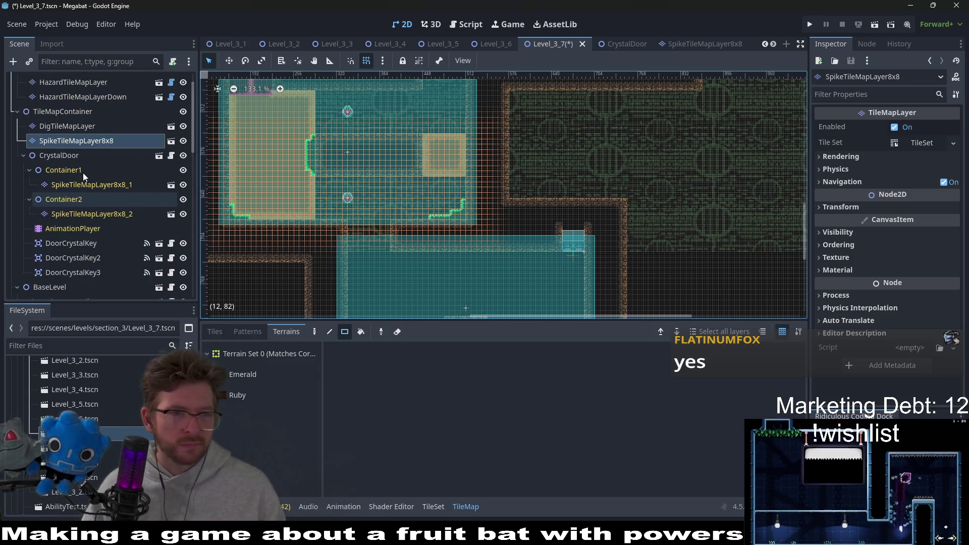
pyautogui.scroll(1, 82, 183)
pyautogui.click(74, 110)
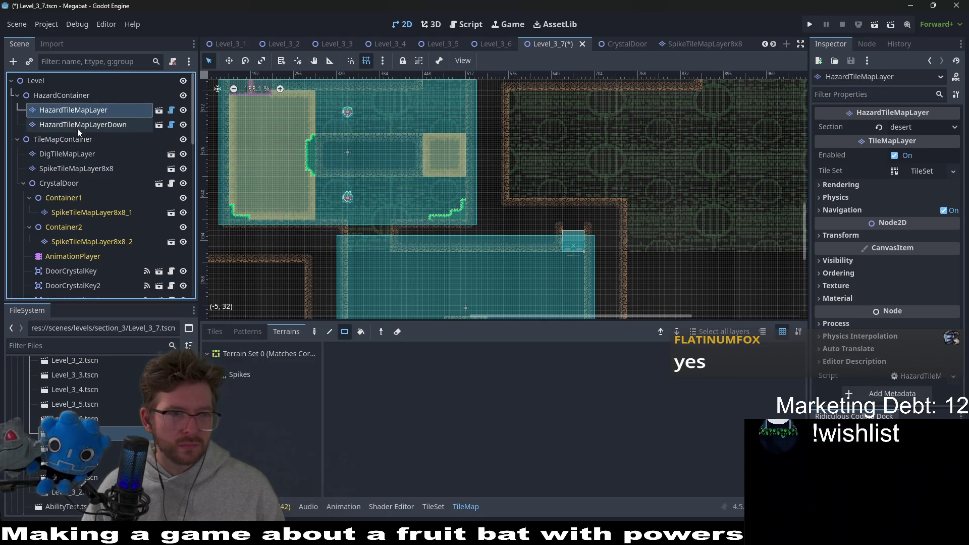
pyautogui.click(63, 153)
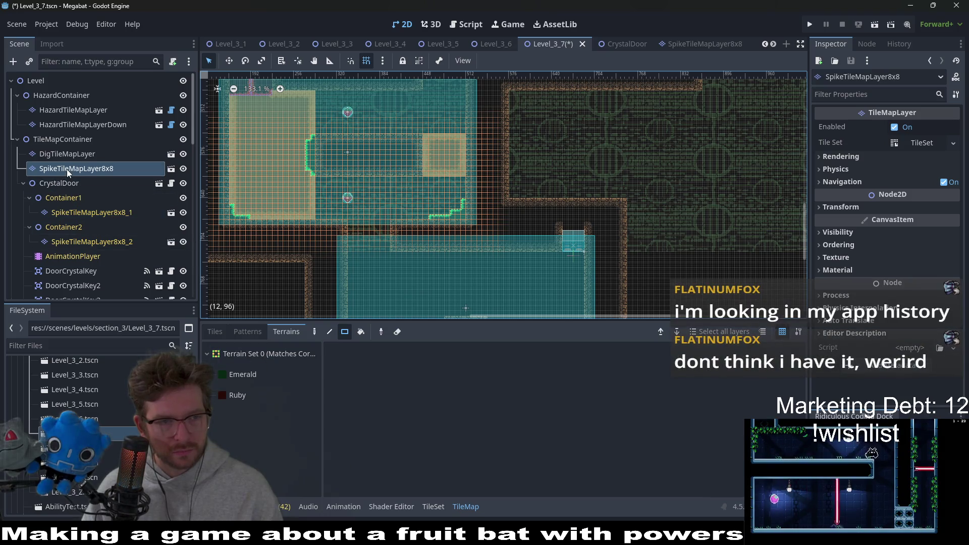
# Paint a 1x2 Desert dig block on DigTileMapLayer at the lower room's upper-left, then save Level_3_7.
pyautogui.click(67, 154)
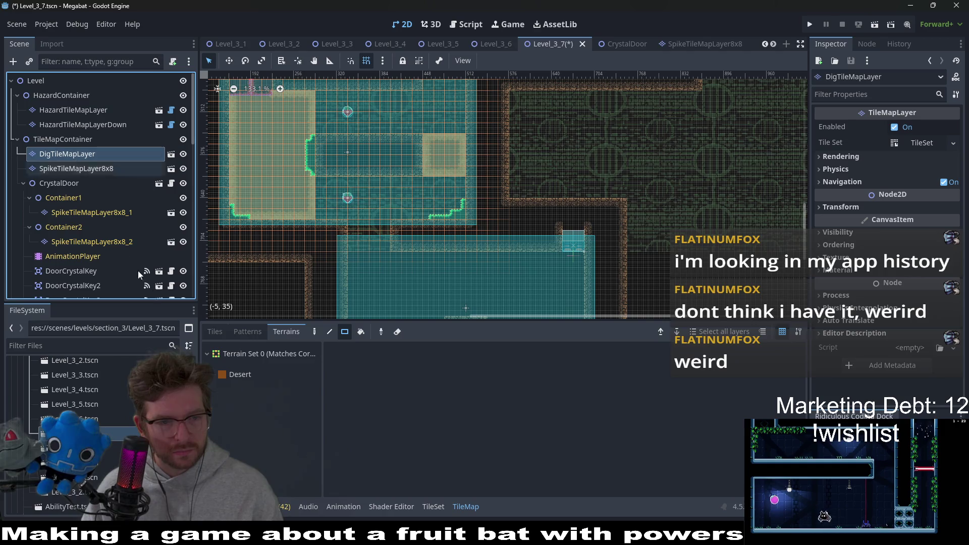
pyautogui.click(239, 374)
pyautogui.scroll(-3, 380, 151)
pyautogui.scroll(-1, 383, 151)
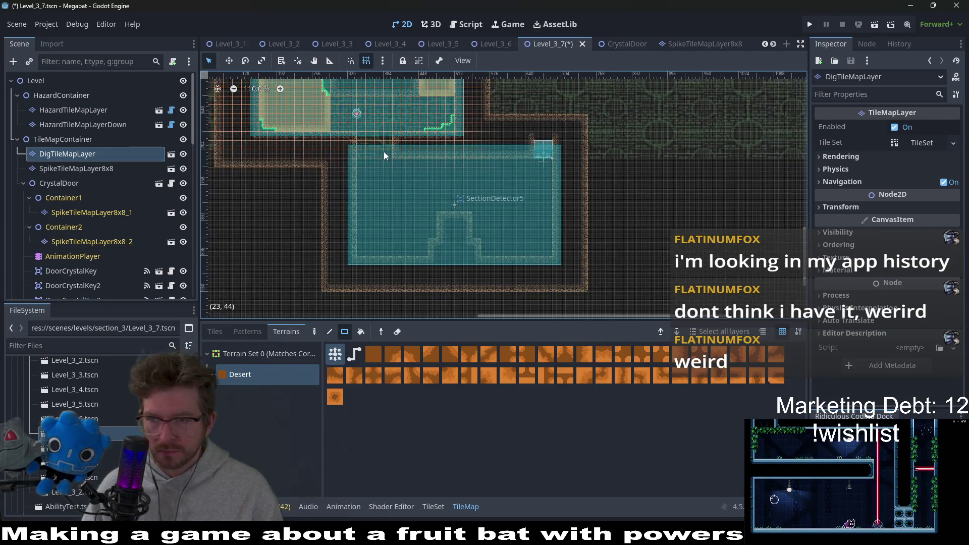
pyautogui.hscroll(2, 380, 180)
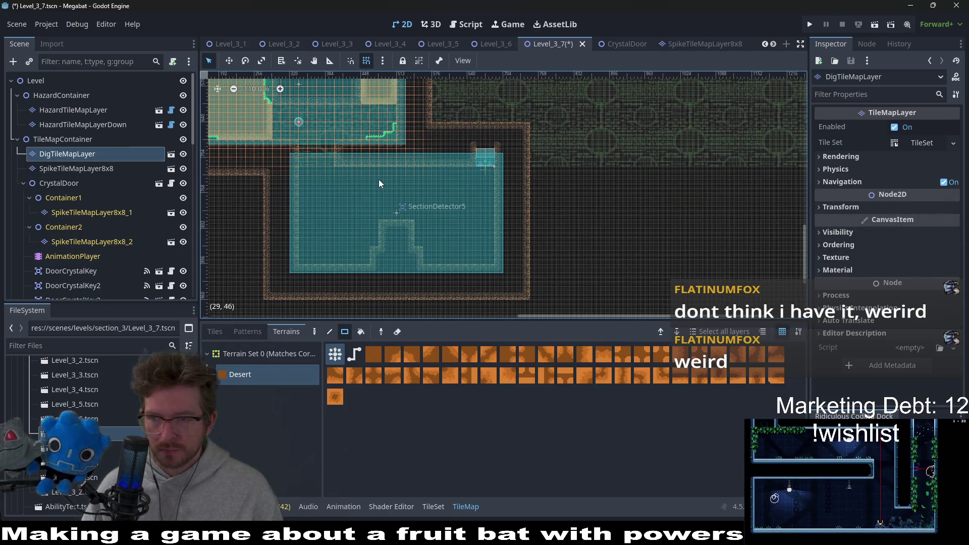
pyautogui.moveTo(300, 144); pyautogui.dragTo(330, 177)
pyautogui.scroll(3, 342, 194)
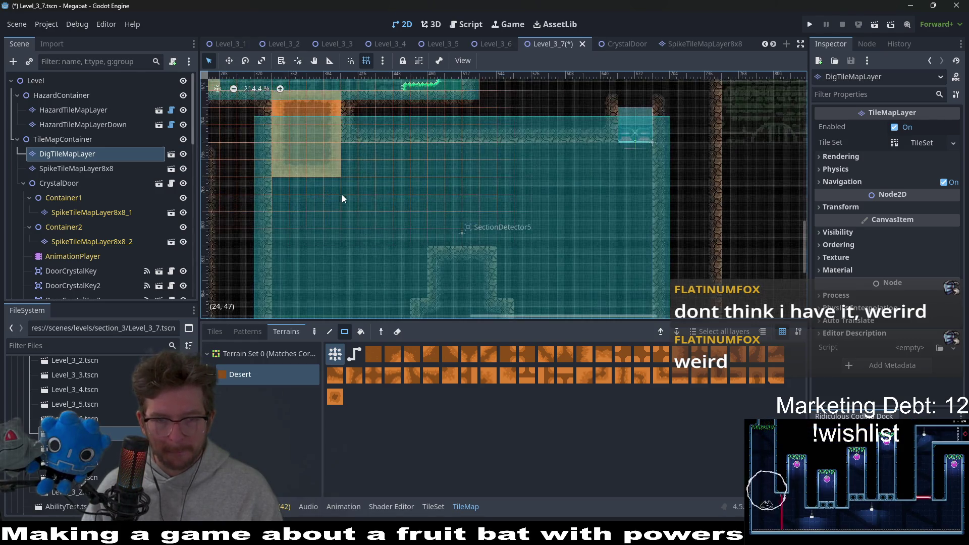
pyautogui.scroll(-2, 431, 222)
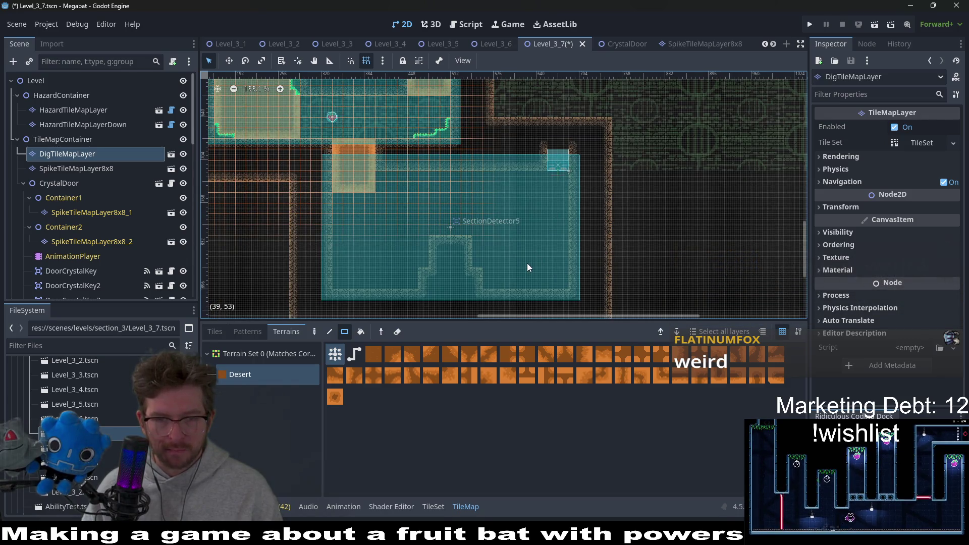
pyautogui.scroll(-3, 525, 227)
pyautogui.scroll(-1, 460, 245)
pyautogui.scroll(-1, 461, 245)
pyautogui.scroll(-1, 487, 221)
pyautogui.scroll(-1, 472, 254)
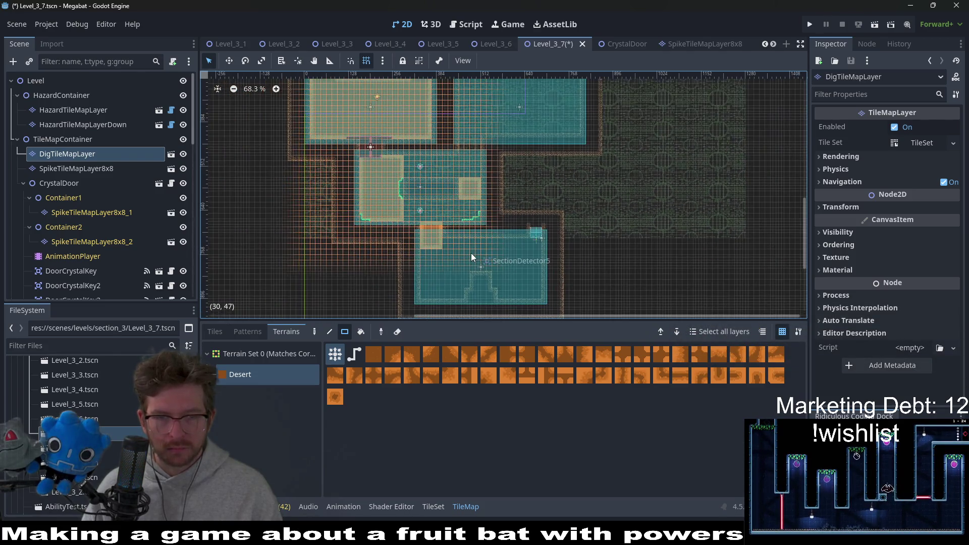
pyautogui.scroll(2, 471, 254)
pyautogui.scroll(2, 462, 228)
pyautogui.hotkey('ctrl', 's')
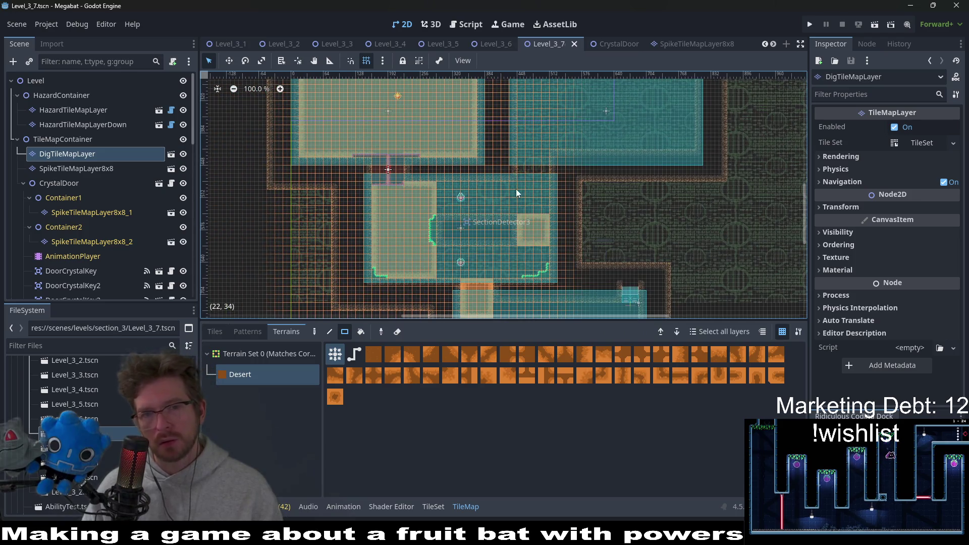
# Paint a Desert dig block in the corridor between the rooms and select the Player node.
pyautogui.moveTo(519, 152)
pyautogui.mouseDown()
pyautogui.moveTo(557, 172)
pyautogui.moveTo(493, 241)
pyautogui.mouseUp()
pyautogui.scroll(2, 531, 201)
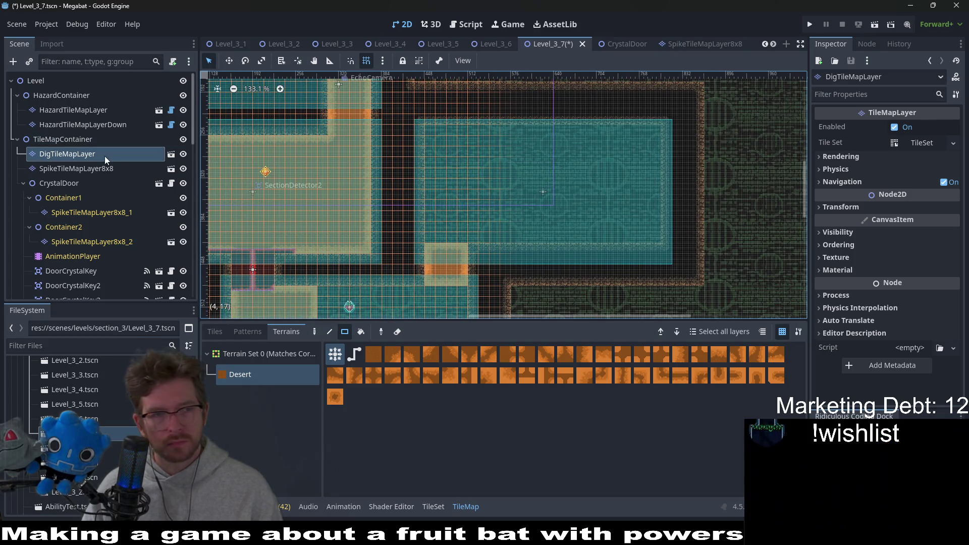
pyautogui.scroll(-3, 79, 178)
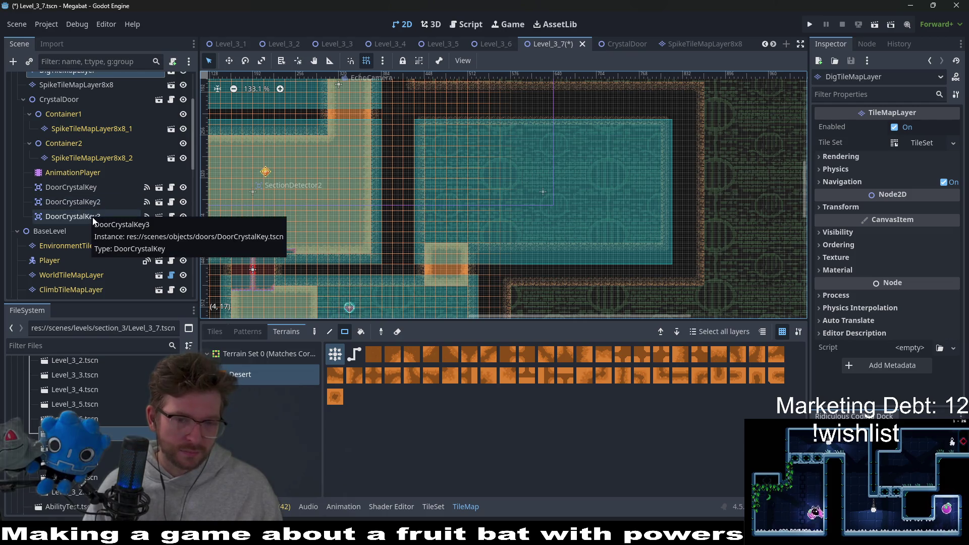
pyautogui.scroll(2, 100, 218)
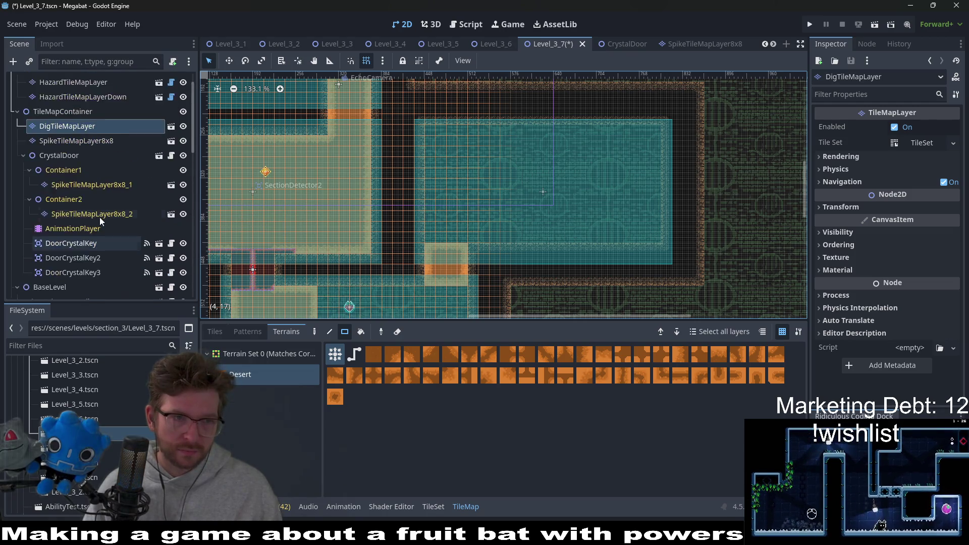
pyautogui.scroll(1, 100, 216)
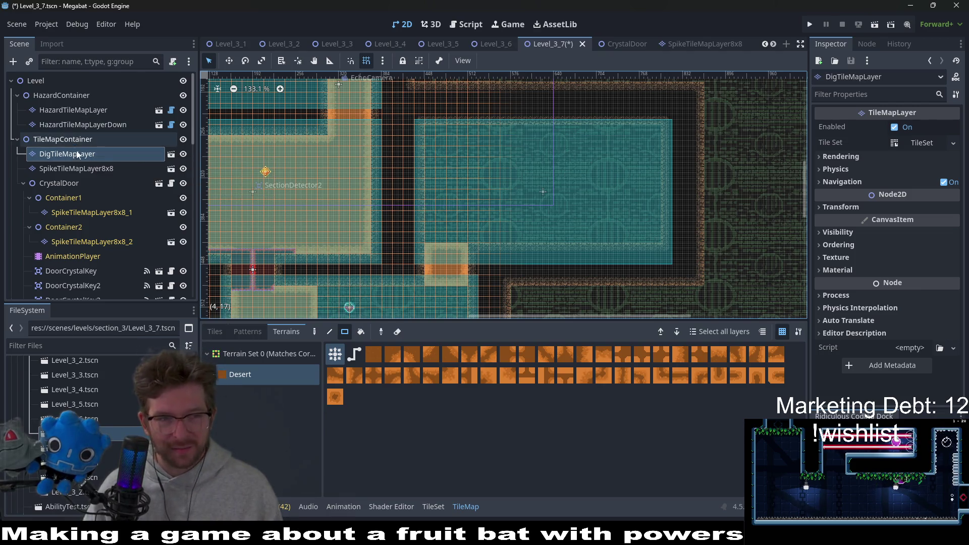
pyautogui.scroll(-5, 80, 195)
pyautogui.click(80, 206)
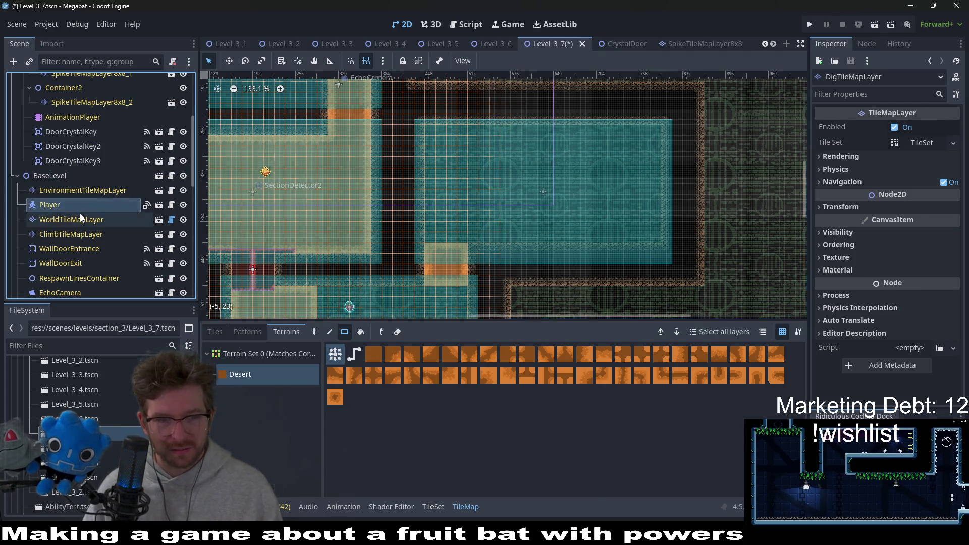
# Paint a 1x7 column of DESERT wall tiles on WorldTileMapLayer near SectionDetector4's room.
pyautogui.click(83, 214)
pyautogui.click(241, 415)
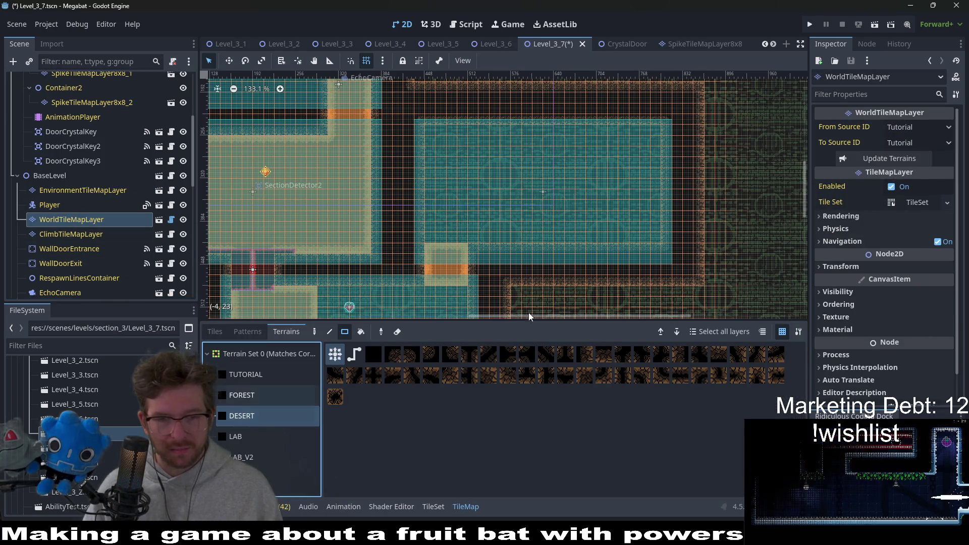
pyautogui.scroll(2, 519, 258)
pyautogui.click(487, 221)
pyautogui.moveTo(477, 114); pyautogui.dragTo(467, 101)
pyautogui.scroll(-1, 490, 223)
pyautogui.scroll(-1, 521, 206)
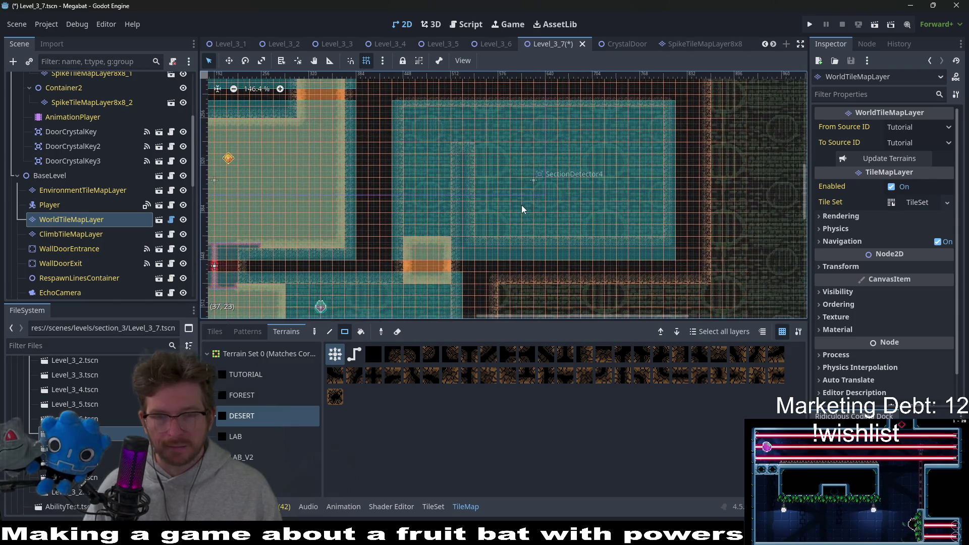
pyautogui.scroll(2, 502, 187)
pyautogui.hscroll(2, 502, 187)
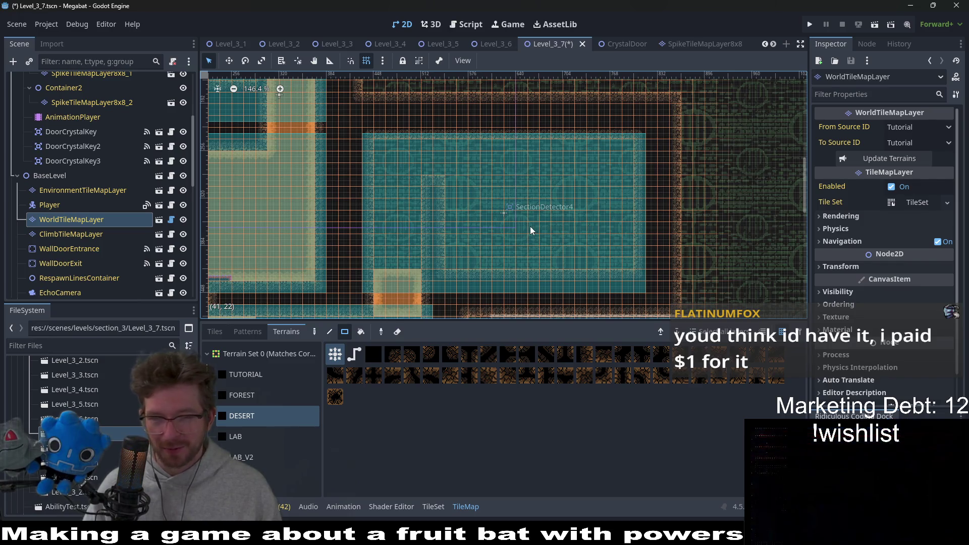
pyautogui.scroll(1, 530, 226)
pyautogui.scroll(2, 533, 225)
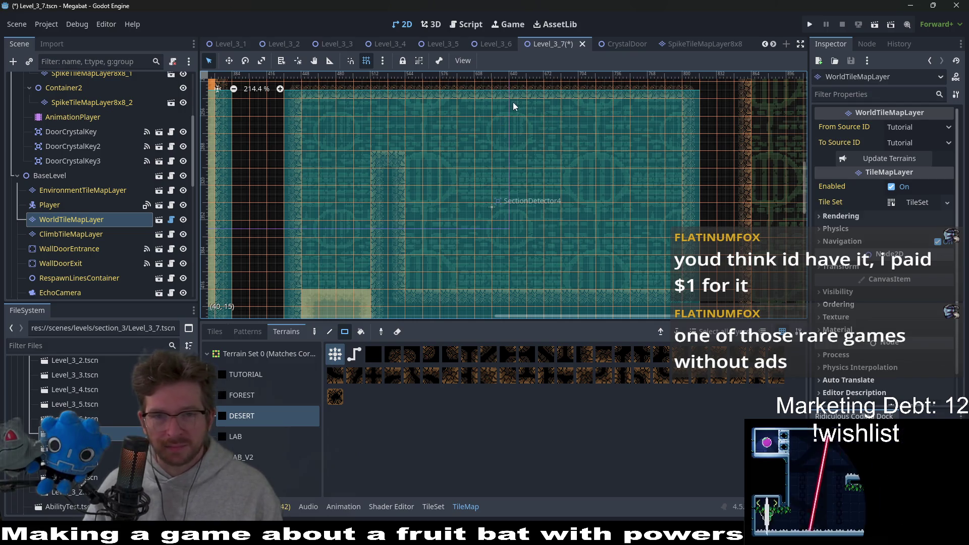
# Paint 3x3 and 4x4 desert wall blocks inside SectionDetector4's room to shape its interior.
pyautogui.moveTo(508, 98); pyautogui.dragTo(553, 167)
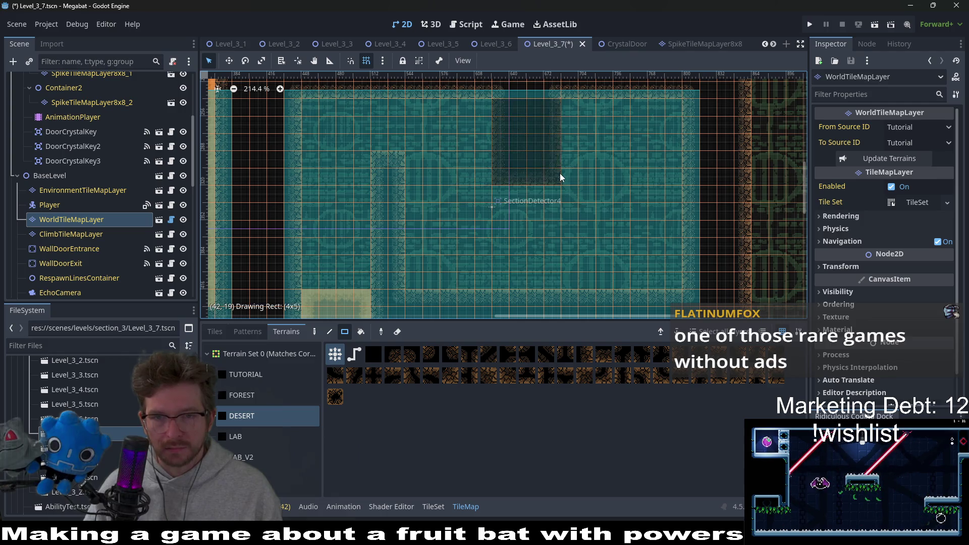
pyautogui.moveTo(560, 177); pyautogui.dragTo(561, 178)
pyautogui.scroll(-2, 586, 185)
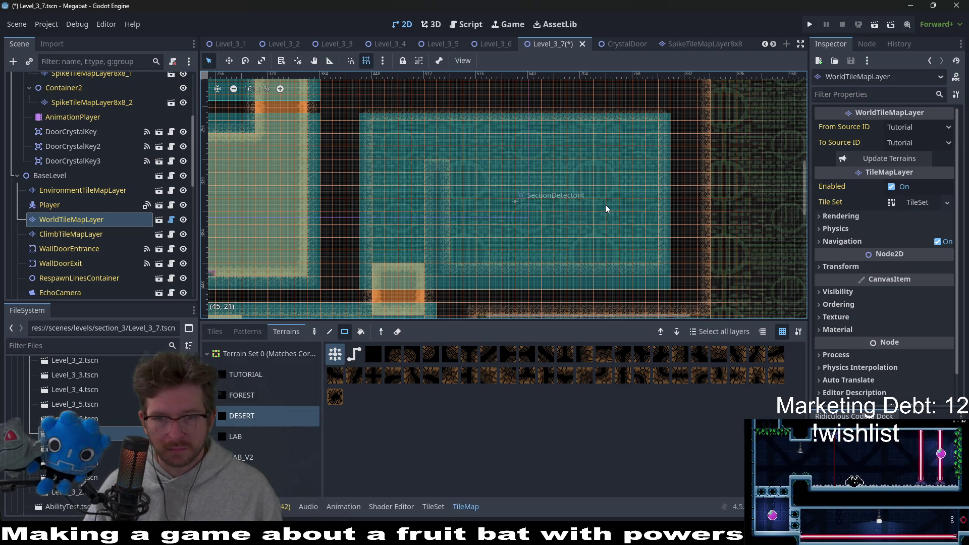
pyautogui.moveTo(544, 179); pyautogui.dragTo(581, 206)
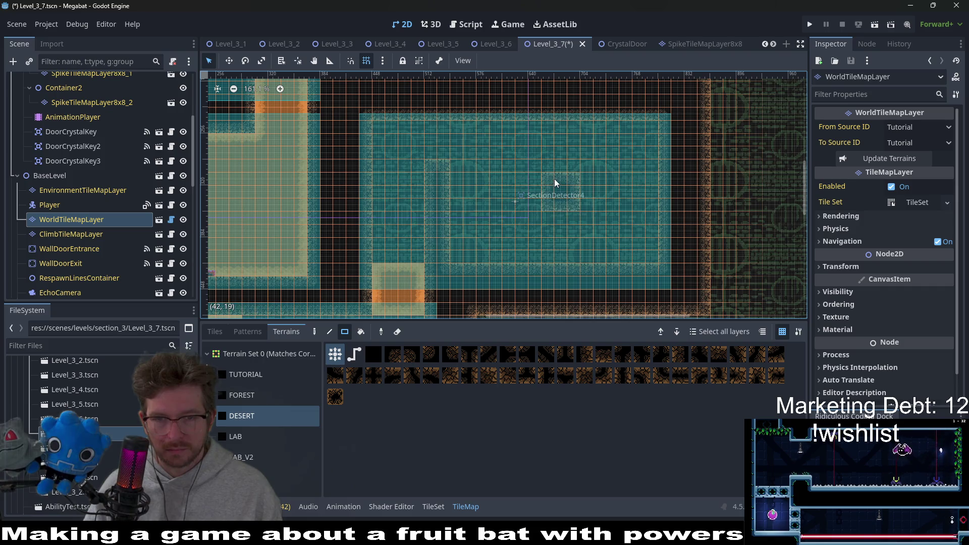
pyautogui.scroll(3, 580, 183)
pyautogui.moveTo(513, 157); pyautogui.dragTo(579, 211)
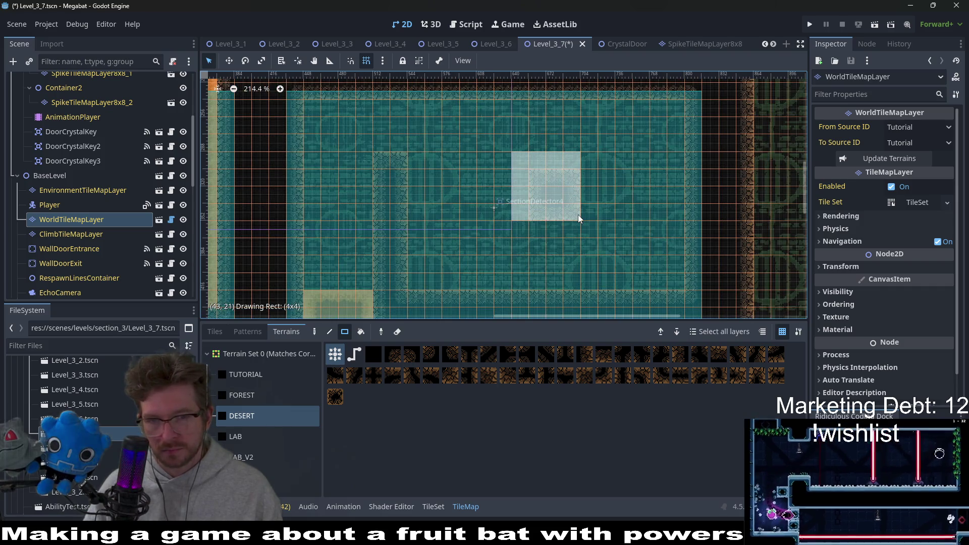
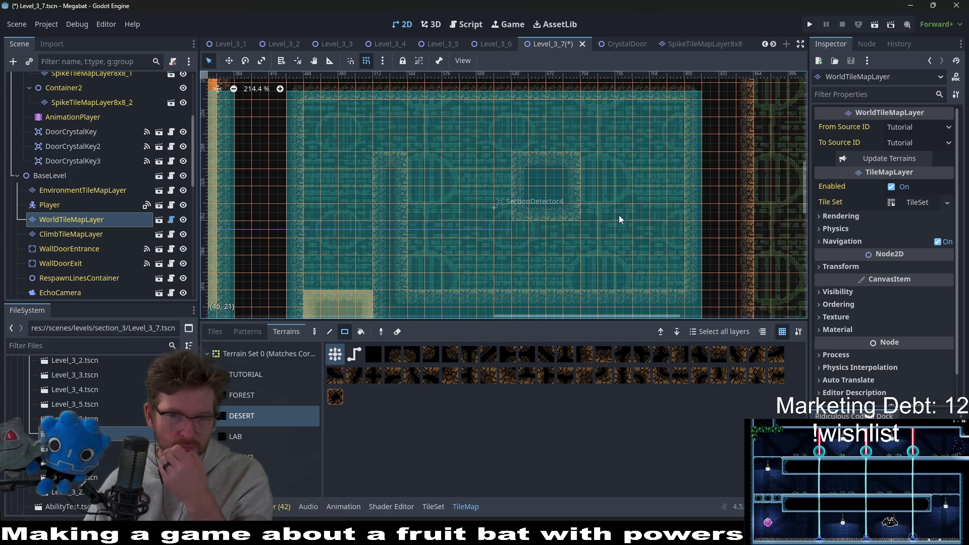
pyautogui.scroll(-2, 619, 216)
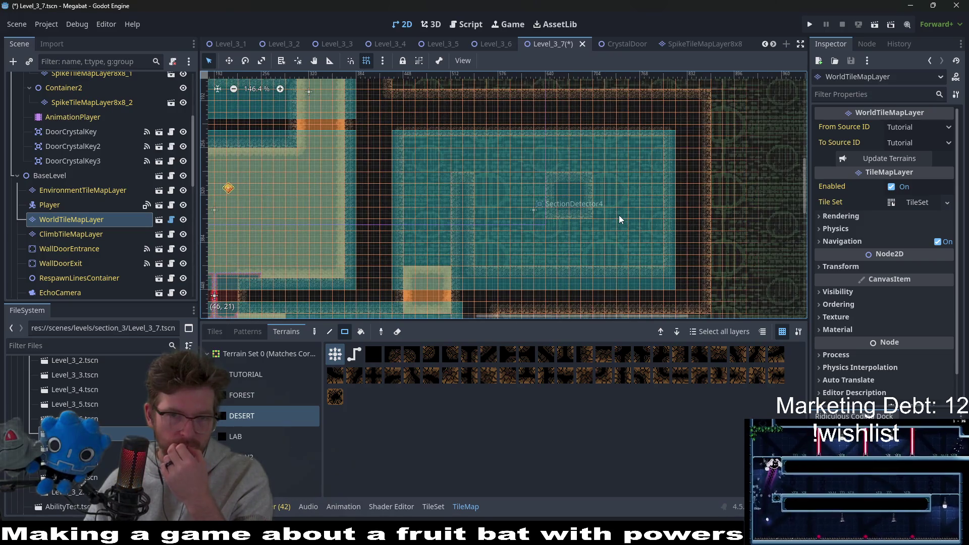
pyautogui.scroll(-1, 618, 215)
# Save the Level_3_7 scene and collapse the CrystalDoor branch in the Scene dock.
pyautogui.hotkey('ctrl', 's')
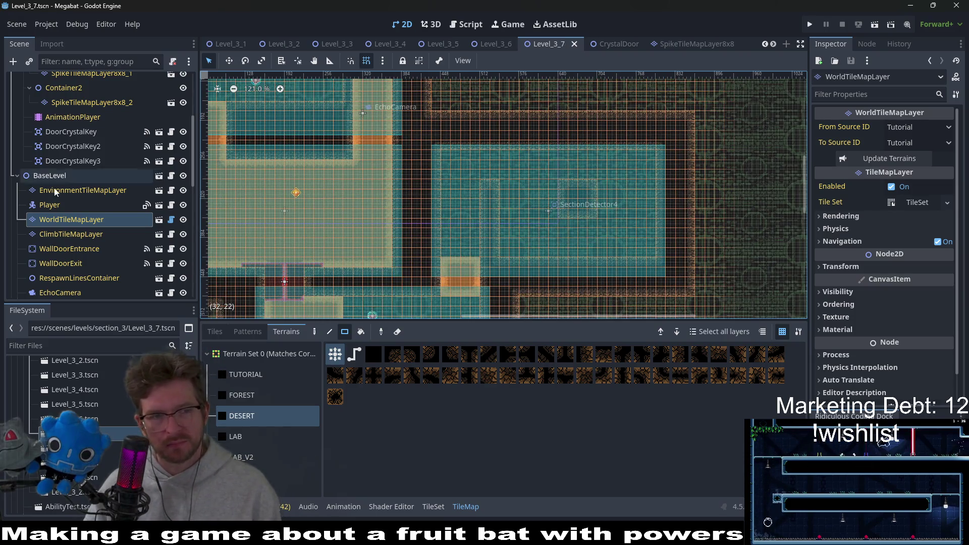
pyautogui.scroll(-5, 68, 193)
pyautogui.scroll(-3, 68, 193)
pyautogui.scroll(-3, 76, 196)
pyautogui.scroll(5, 91, 198)
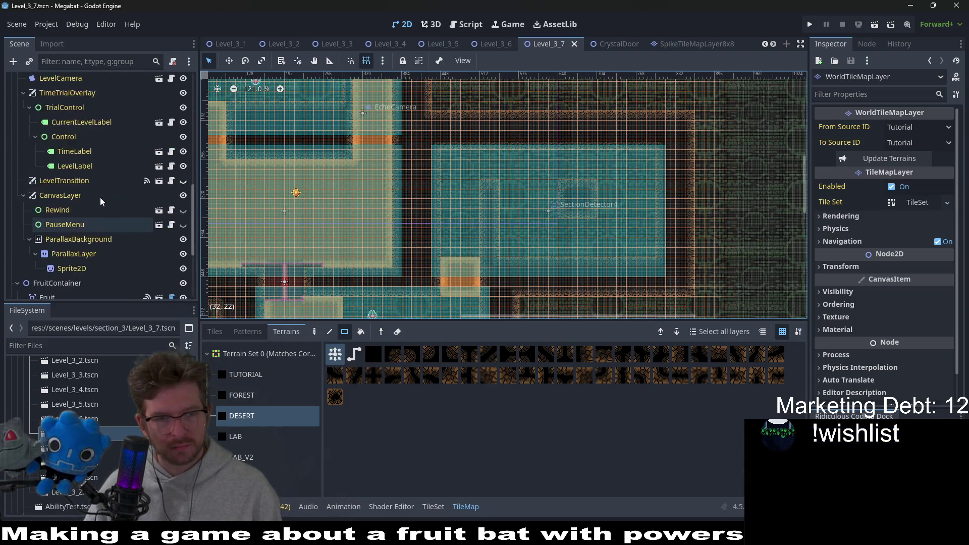
pyautogui.scroll(5, 101, 198)
pyautogui.scroll(5, 101, 199)
pyautogui.scroll(-1, 413, 198)
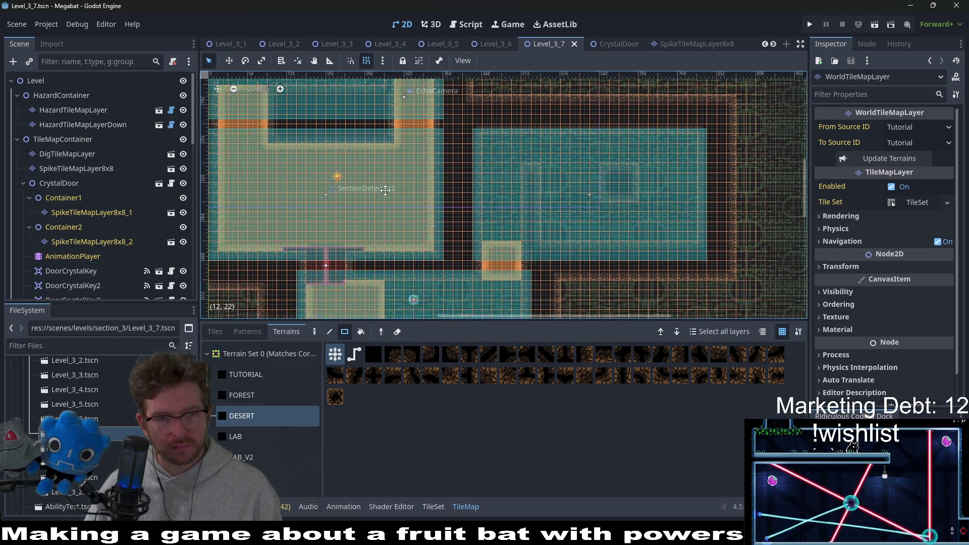
pyautogui.scroll(-1, 414, 197)
pyautogui.scroll(-2, 414, 198)
pyautogui.scroll(-1, 470, 215)
pyautogui.scroll(1, 509, 231)
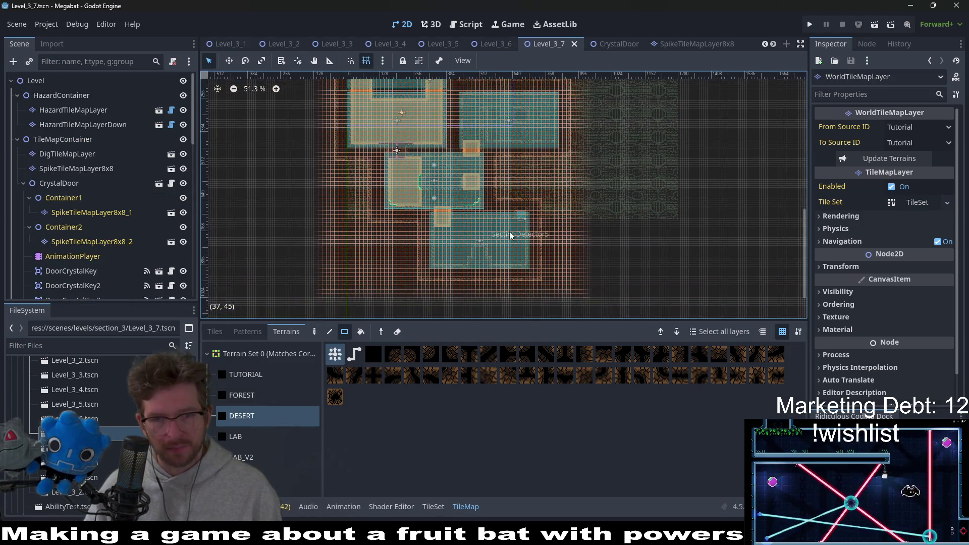
pyautogui.scroll(1, 511, 231)
pyautogui.scroll(1, 512, 231)
pyautogui.scroll(1, 511, 221)
pyautogui.scroll(-2, 512, 221)
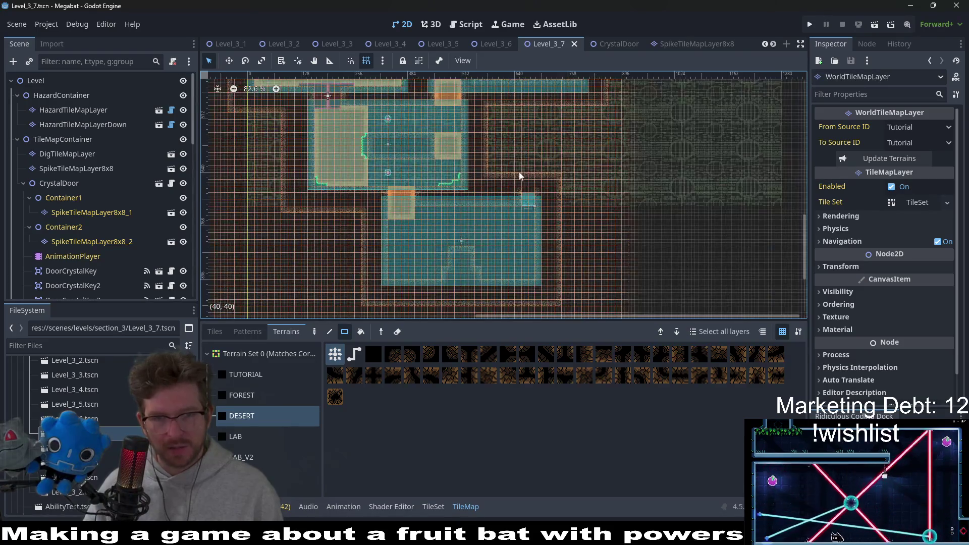
pyautogui.scroll(1, 502, 215)
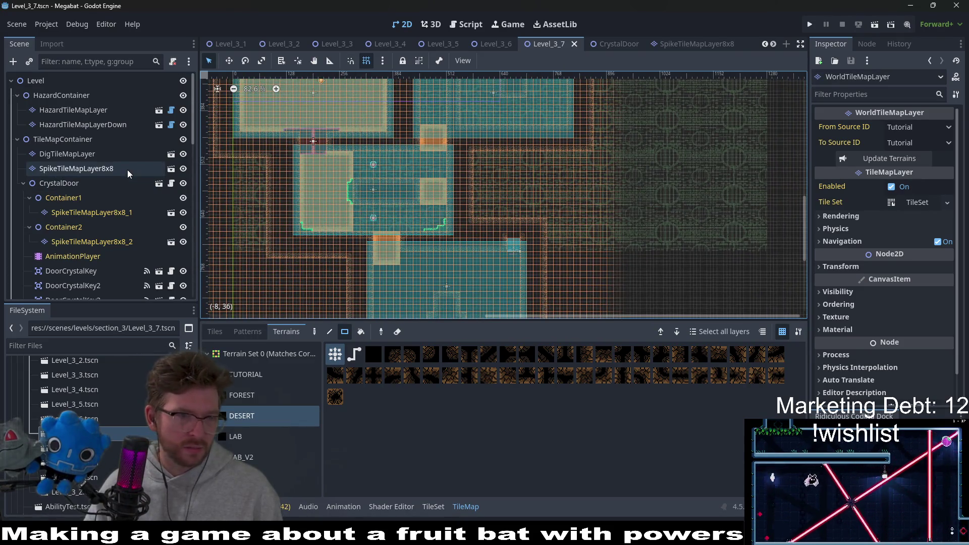
pyautogui.scroll(-3, 73, 165)
pyautogui.scroll(-1, 60, 152)
pyautogui.scroll(2, 40, 133)
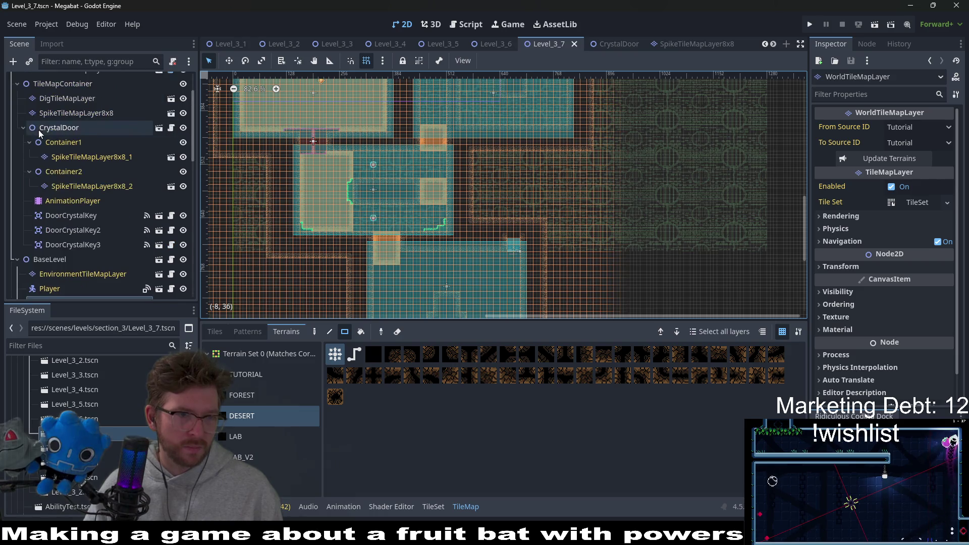
pyautogui.click(21, 127)
# Instance CrystalDoor.tscn under TileMapContainer and move it into the gap between rooms.
pyautogui.rightClick(63, 83)
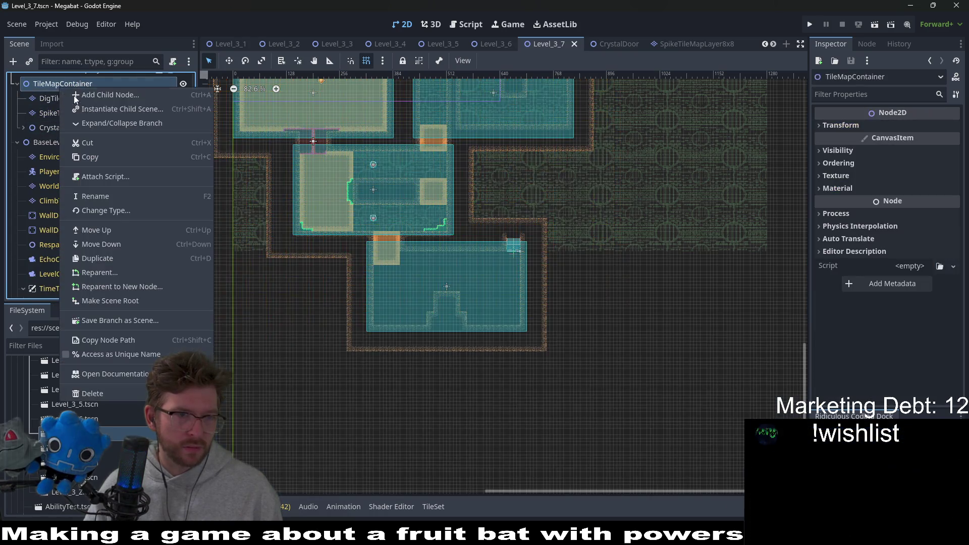
pyautogui.click(98, 109)
pyautogui.write('crystal')
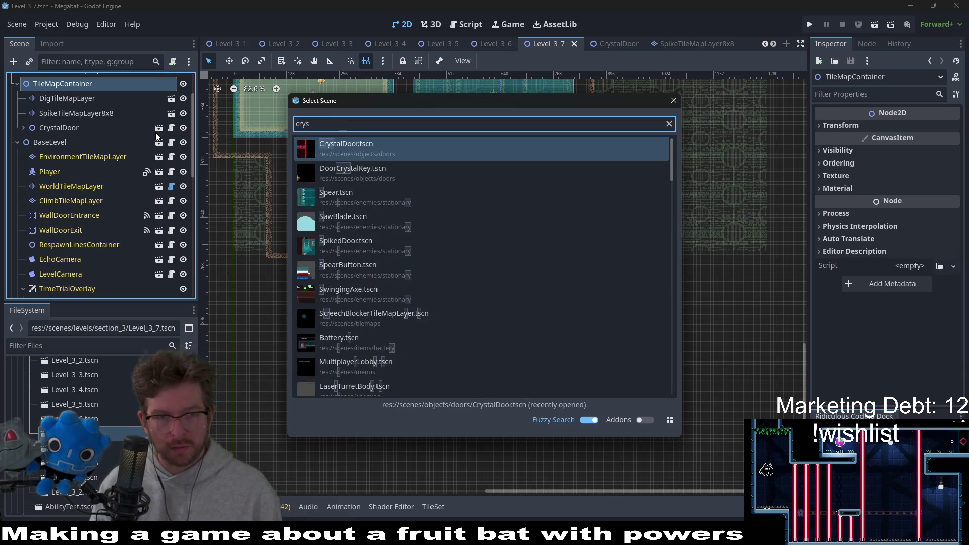
pyautogui.press('Return')
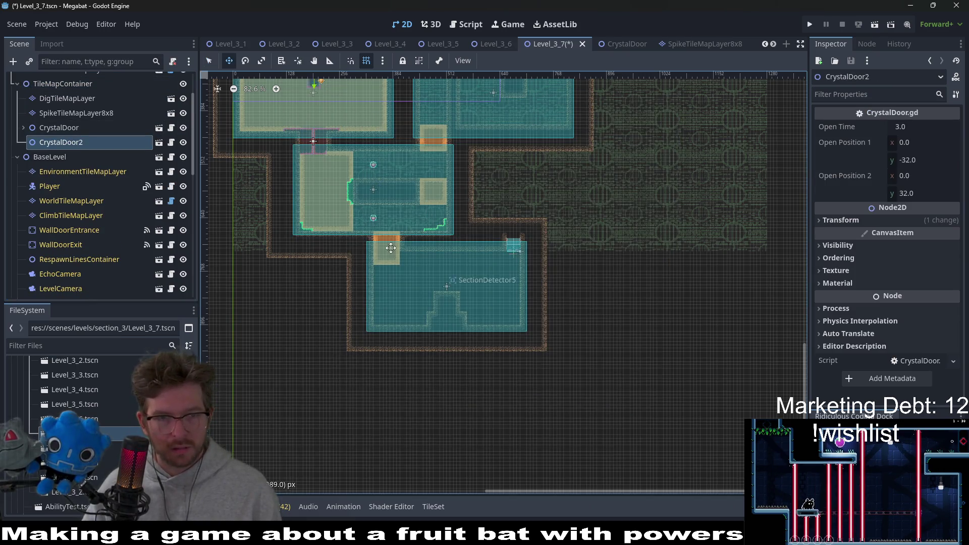
pyautogui.moveTo(443, 239); pyautogui.dragTo(380, 243)
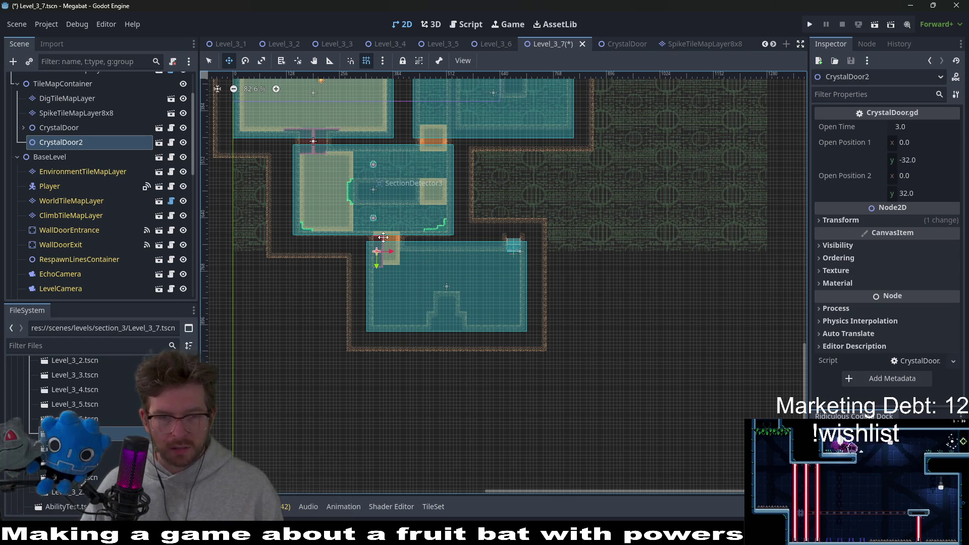
pyautogui.scroll(4, 379, 243)
pyautogui.scroll(4, 362, 282)
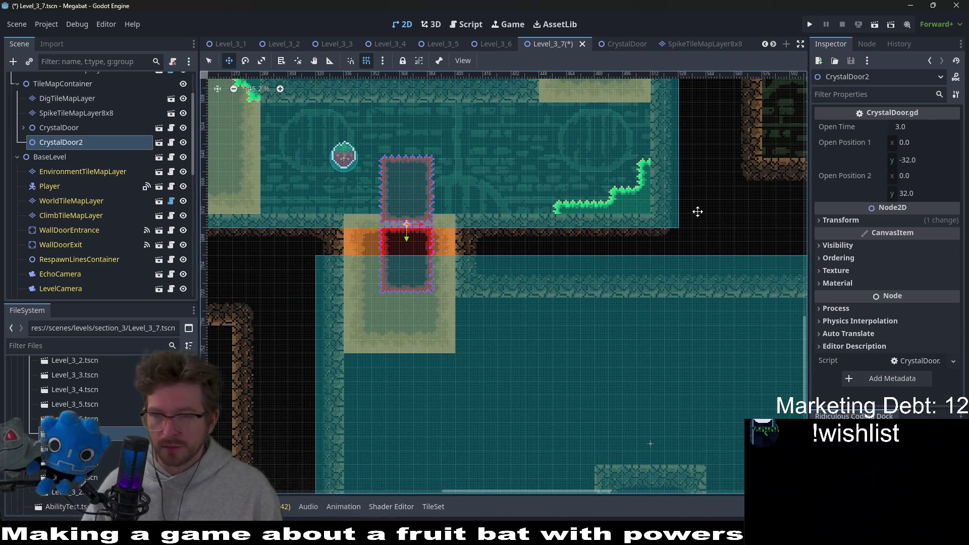
# Enable Editable Children on CrystalDoor2 and select its first spike layer.
pyautogui.rightClick(75, 143)
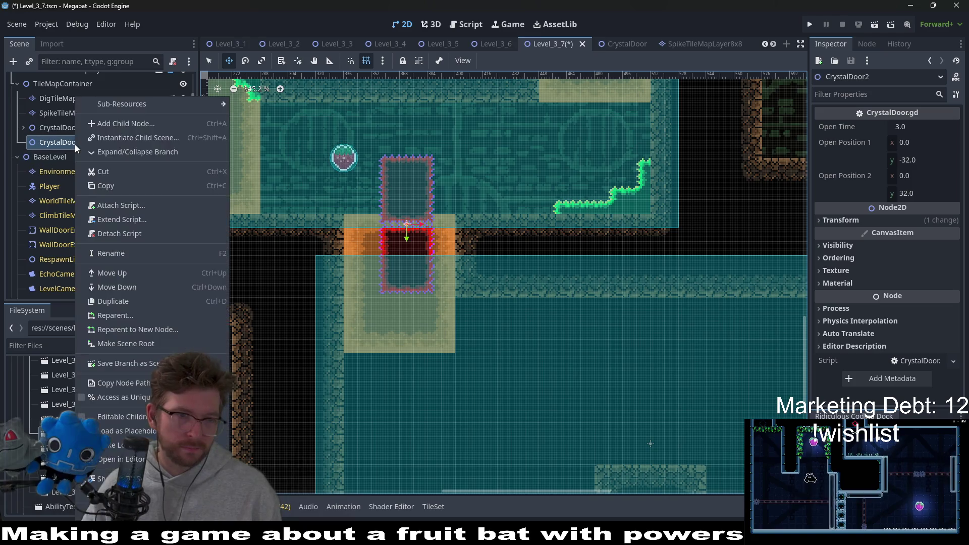
pyautogui.click(113, 421)
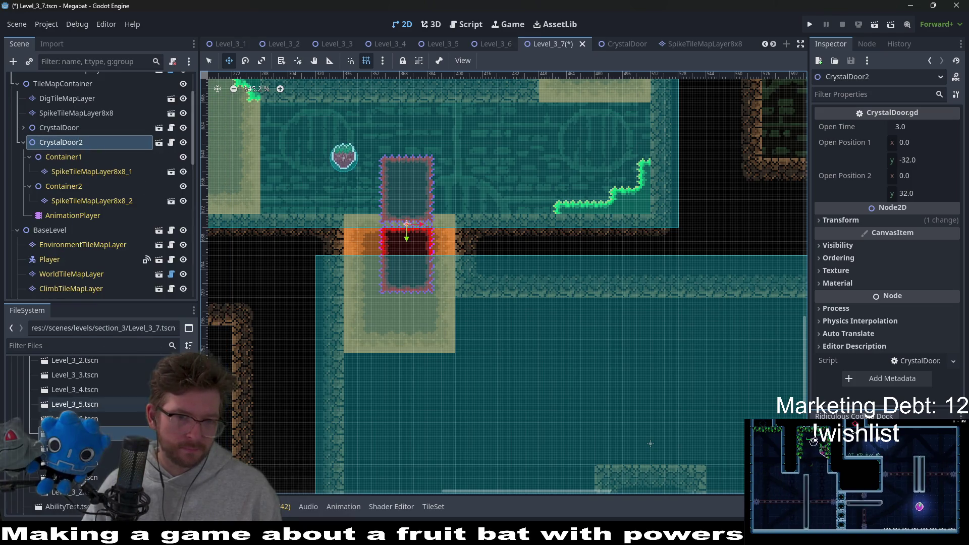
pyautogui.click(88, 172)
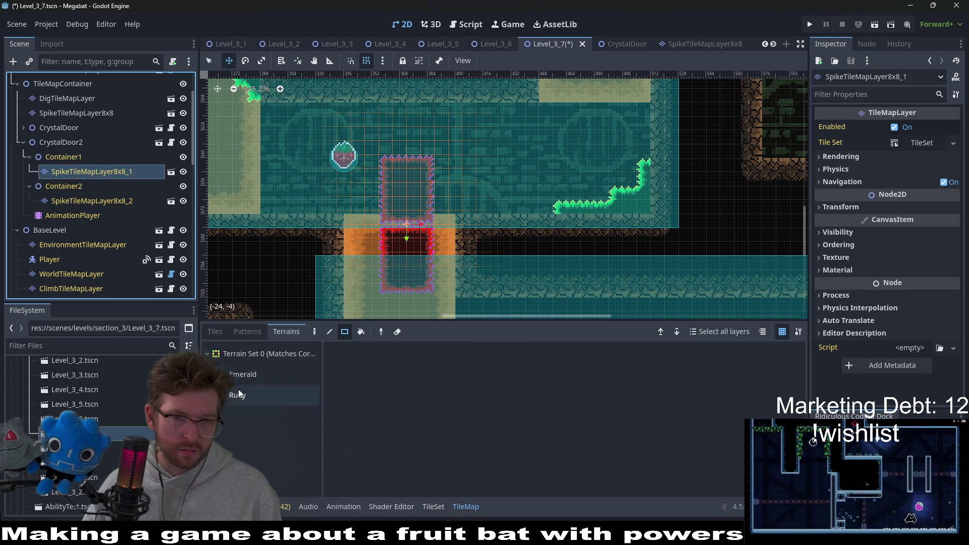
# Paint Ruby spike rectangles on CrystalDoor2's first spike layer, clearing the stray upper block.
pyautogui.click(239, 394)
pyautogui.scroll(3, 421, 249)
pyautogui.moveTo(418, 161); pyautogui.dragTo(370, 111)
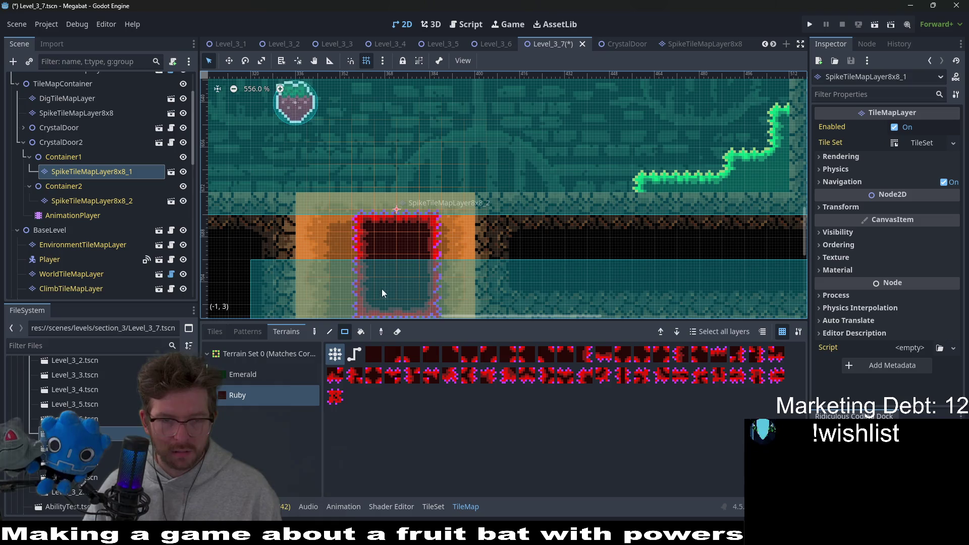
pyautogui.moveTo(382, 290); pyautogui.dragTo(259, 145)
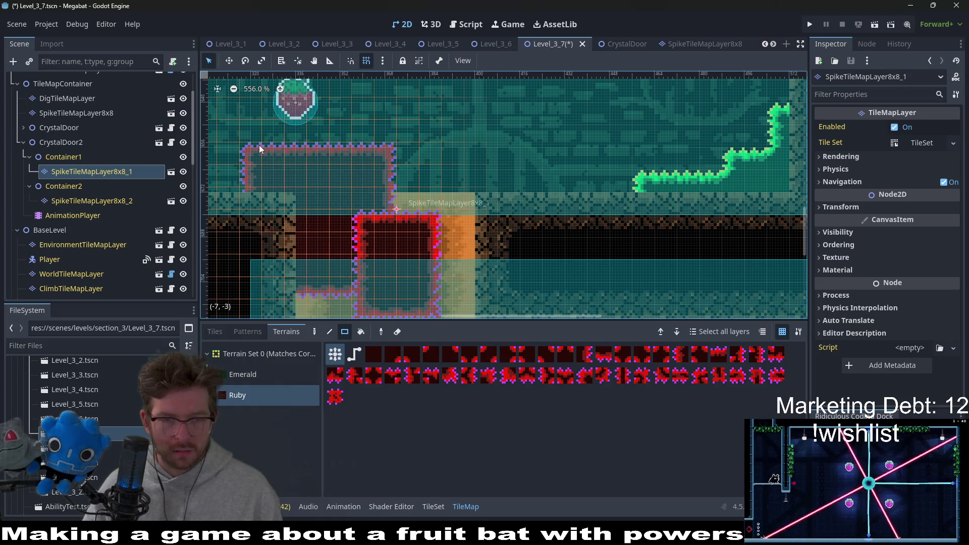
pyautogui.moveTo(378, 147); pyautogui.dragTo(265, 132)
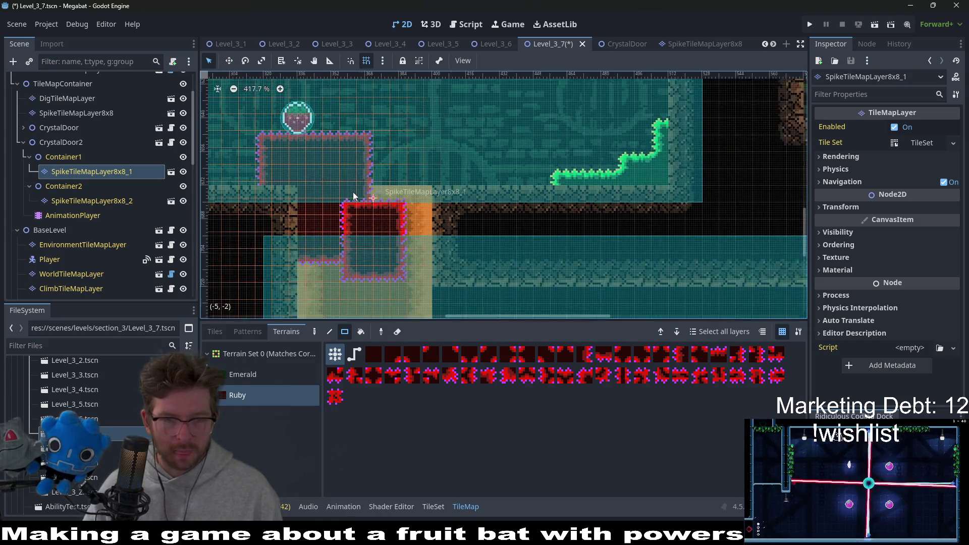
pyautogui.scroll(-2, 403, 192)
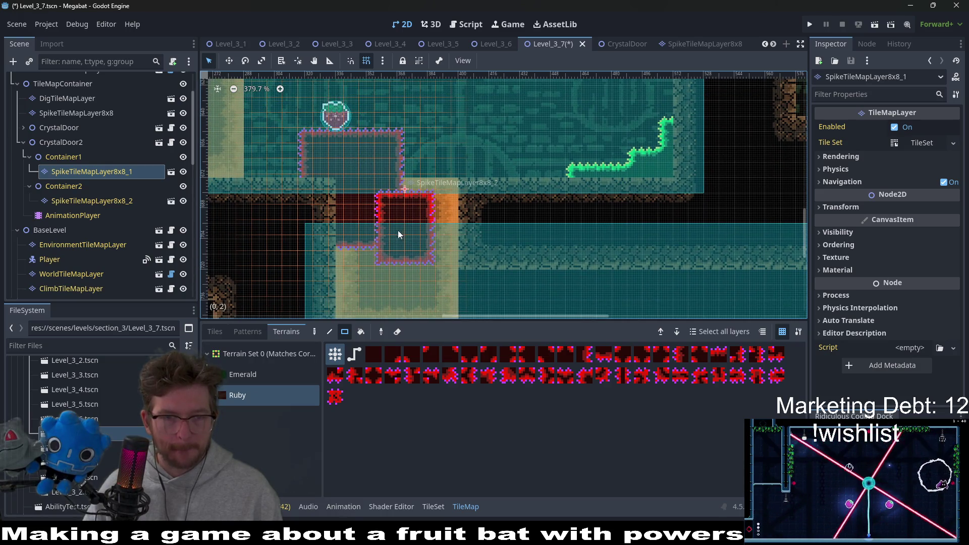
# Paint the Ruby spike column on the second spike layer, erasing the misplaced red block.
pyautogui.click(91, 201)
pyautogui.click(237, 395)
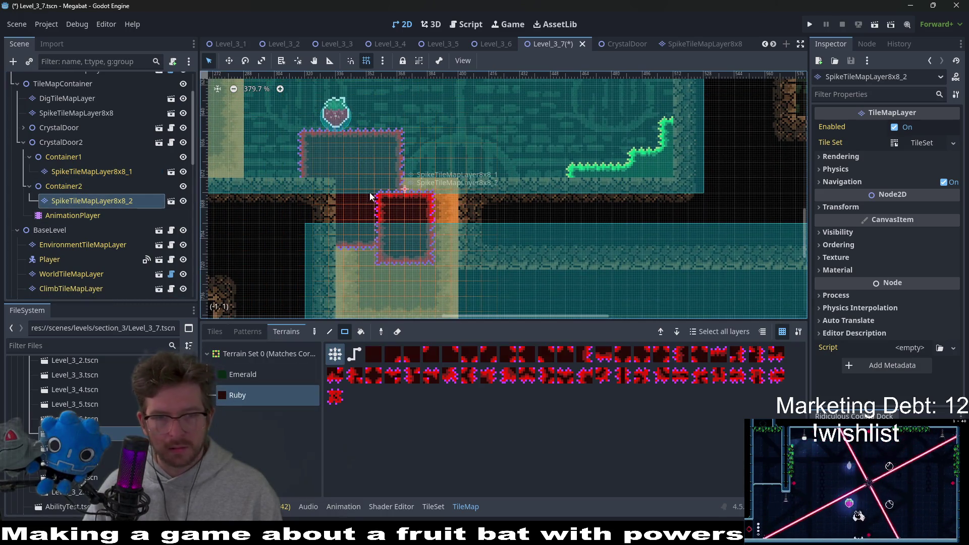
pyautogui.moveTo(372, 199); pyautogui.dragTo(440, 252)
pyautogui.moveTo(411, 140); pyautogui.dragTo(492, 244)
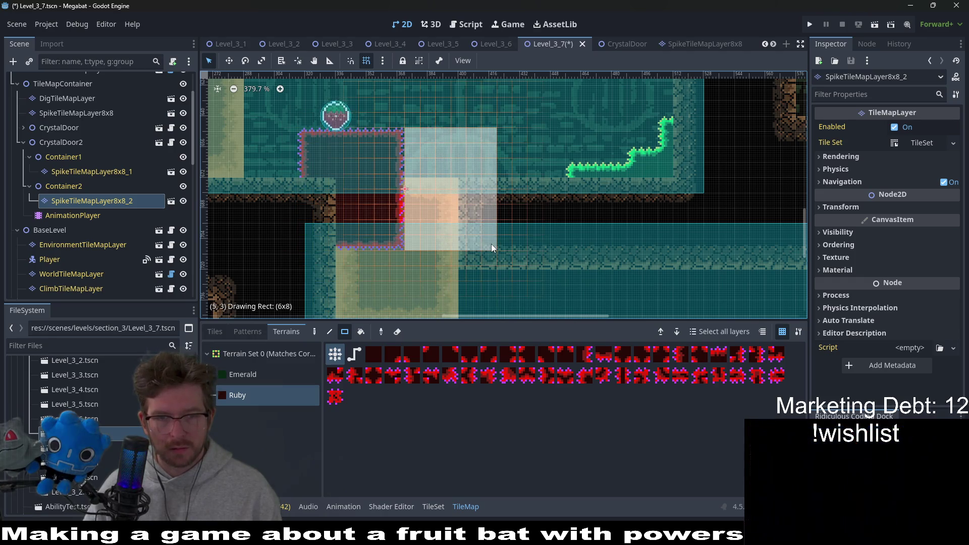
pyautogui.moveTo(507, 217); pyautogui.dragTo(512, 139)
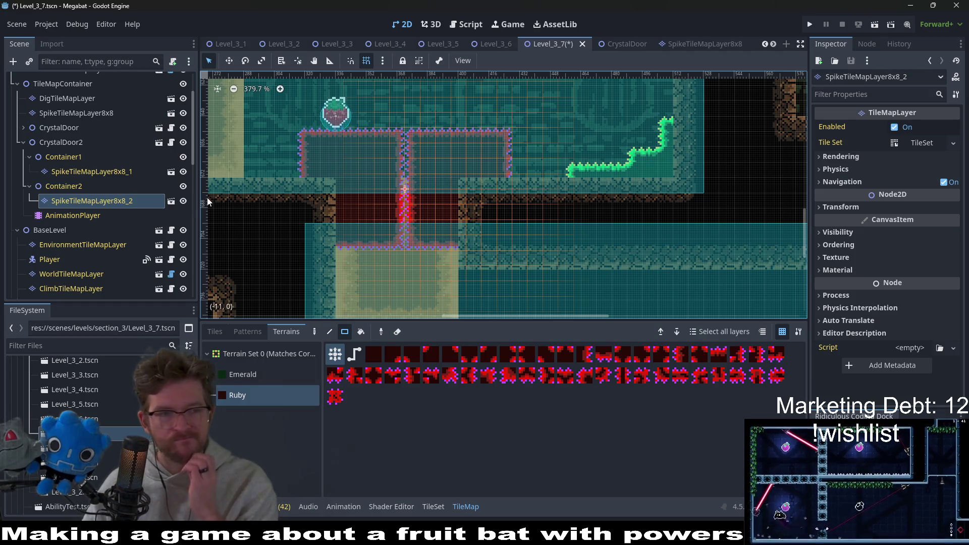
pyautogui.click(75, 142)
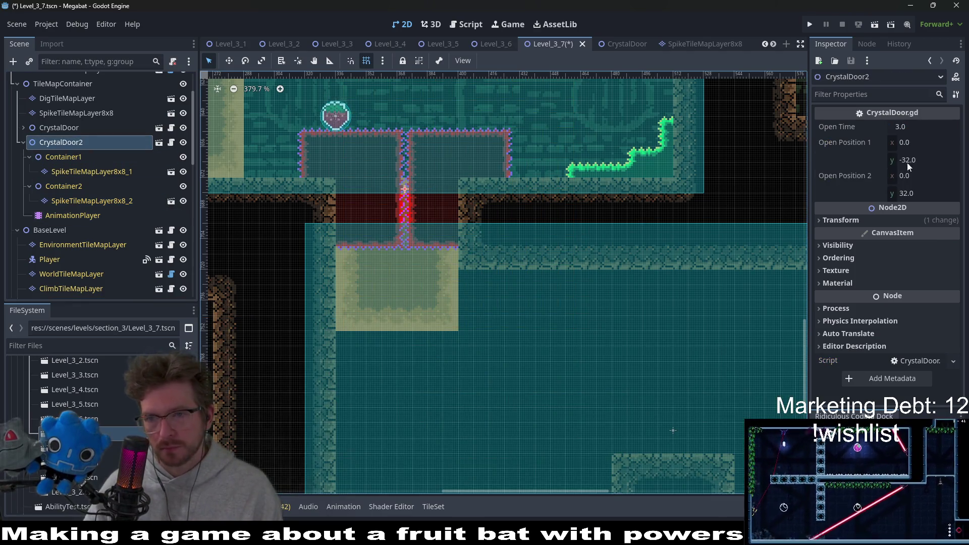
# Set CrystalDoor2's Open Position 2 x to 32 in the Inspector.
pyautogui.click(912, 161)
pyautogui.write('-32')
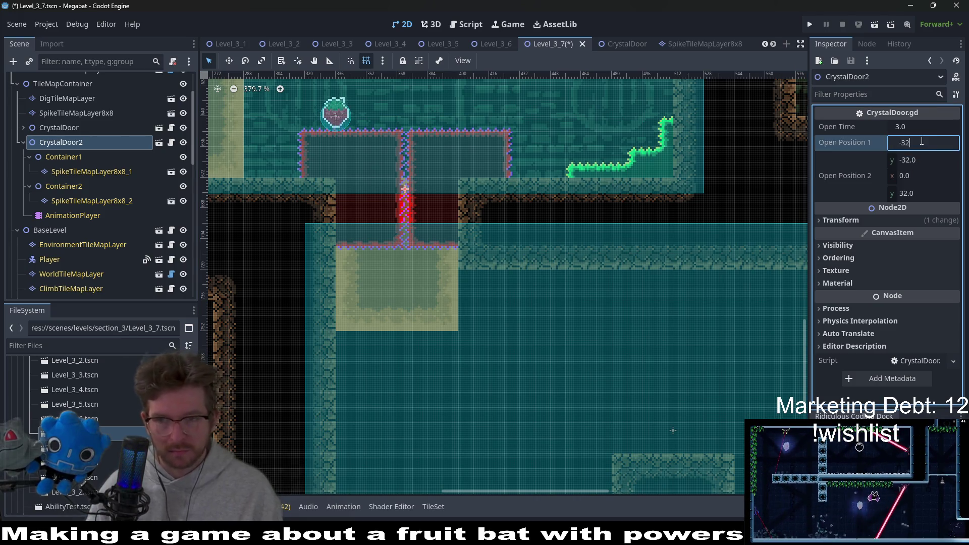
pyautogui.click(913, 157)
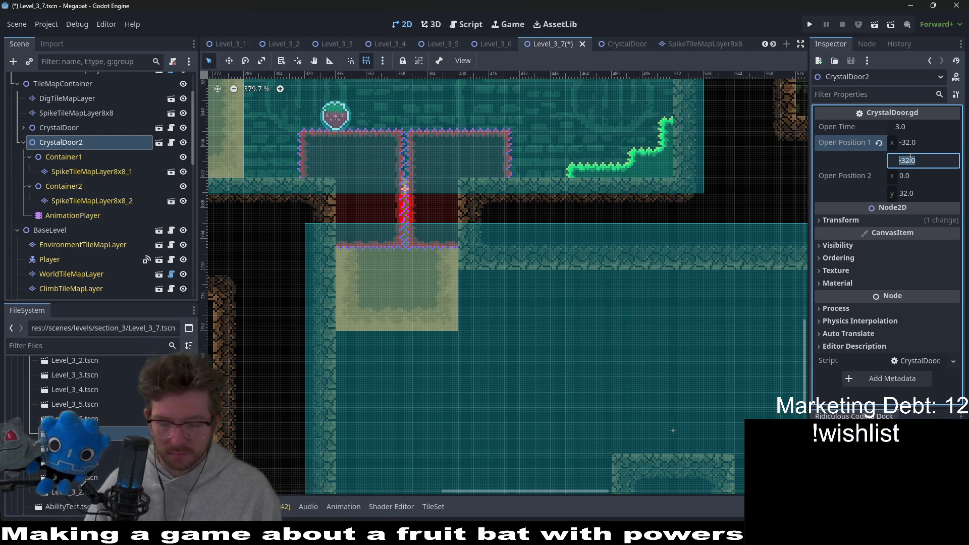
pyautogui.write('0')
pyautogui.click(924, 178)
pyautogui.write('32')
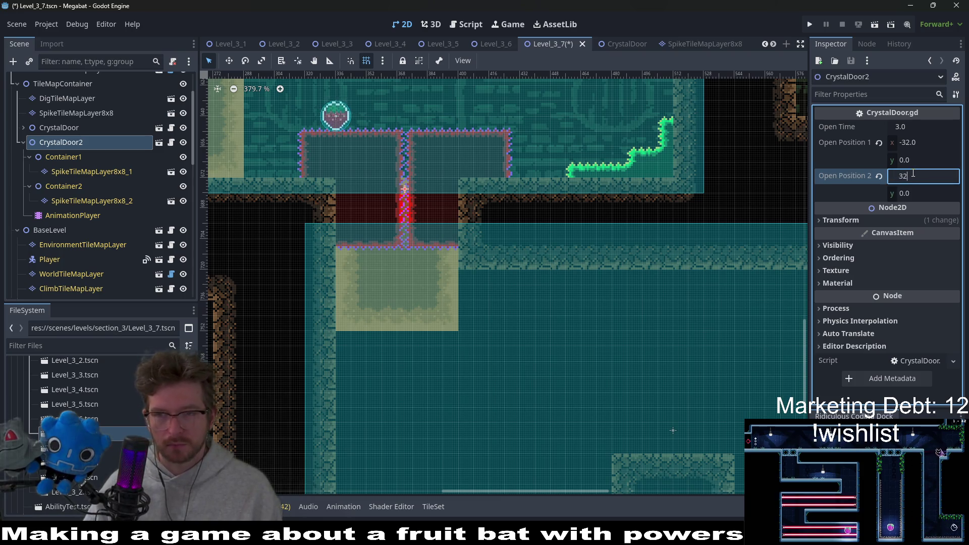
pyautogui.press('Return')
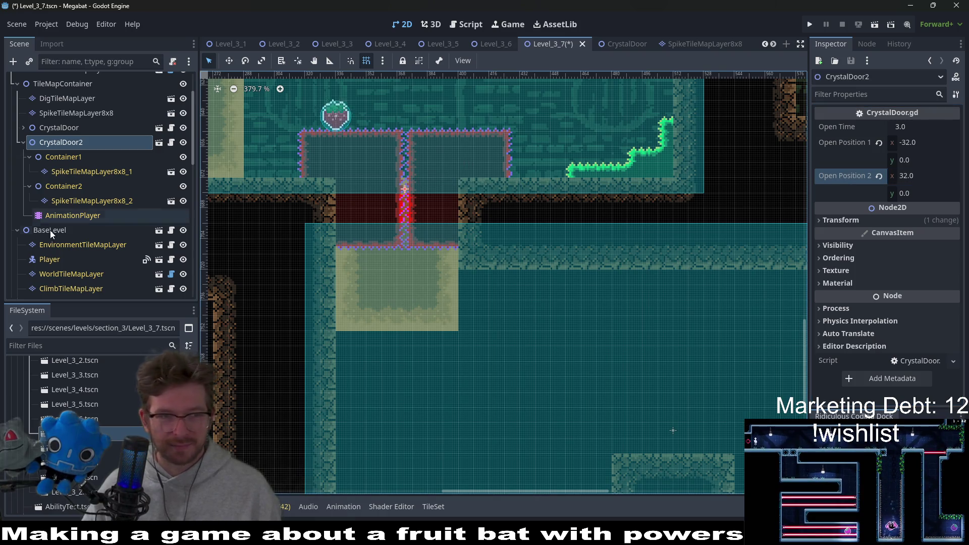
# Move SpikeTileMapLayer8x8_2 further down and save the level.
pyautogui.press('w')
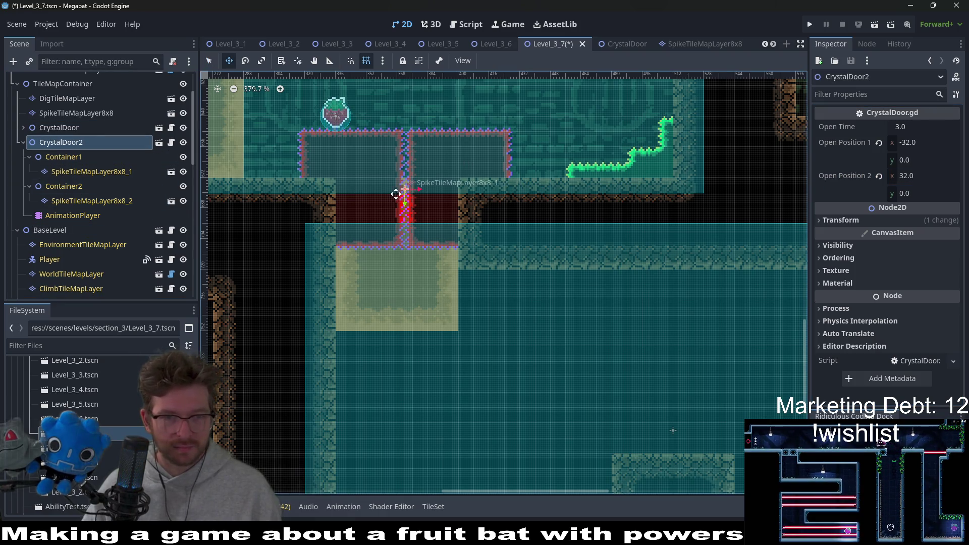
pyautogui.moveTo(401, 195); pyautogui.dragTo(391, 233)
pyautogui.scroll(3, 400, 228)
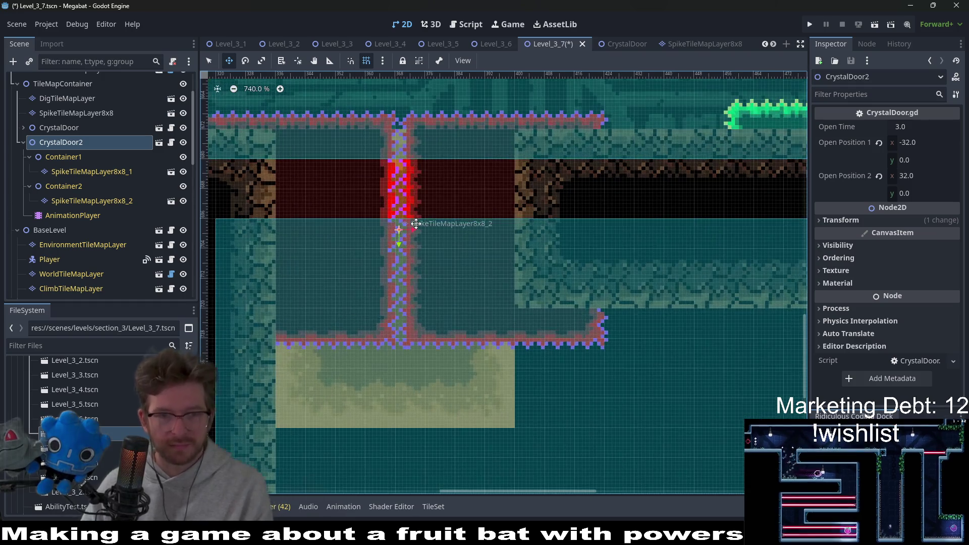
pyautogui.scroll(-1, 416, 224)
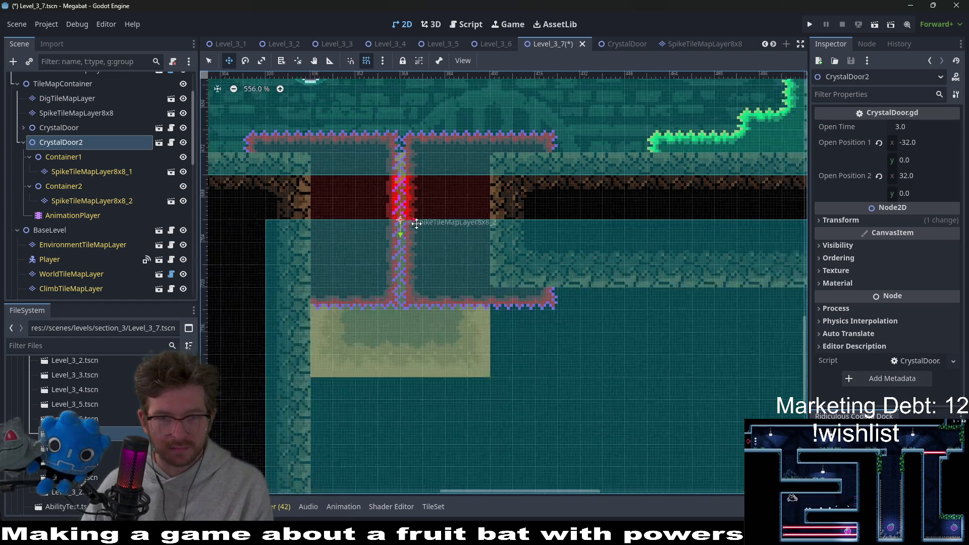
pyautogui.scroll(-1, 416, 223)
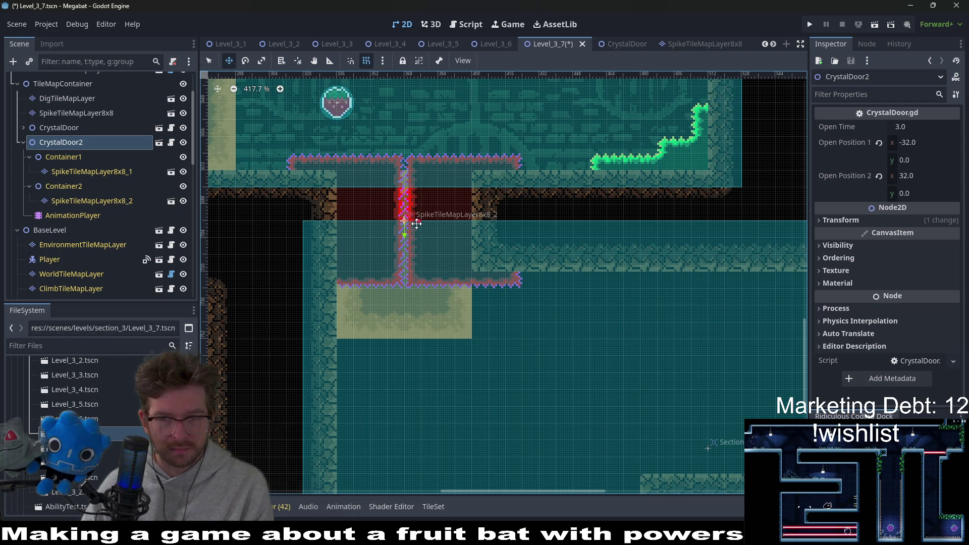
pyautogui.scroll(-2, 417, 223)
pyautogui.scroll(-1, 416, 224)
pyautogui.hotkey('ctrl', 's')
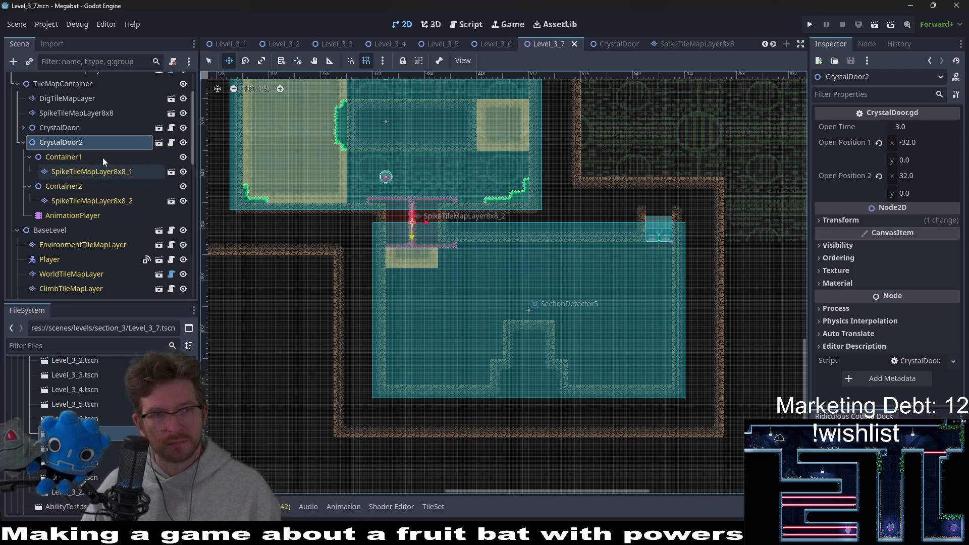
# Start instancing a child scene under CrystalDoor2.
pyautogui.rightClick(90, 160)
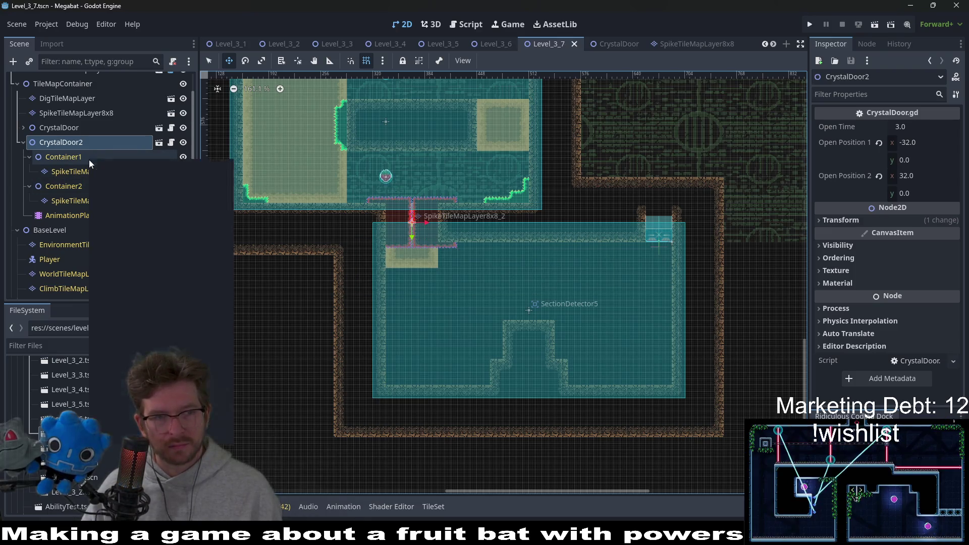
pyautogui.click(56, 141)
pyautogui.rightClick(60, 142)
pyautogui.click(102, 142)
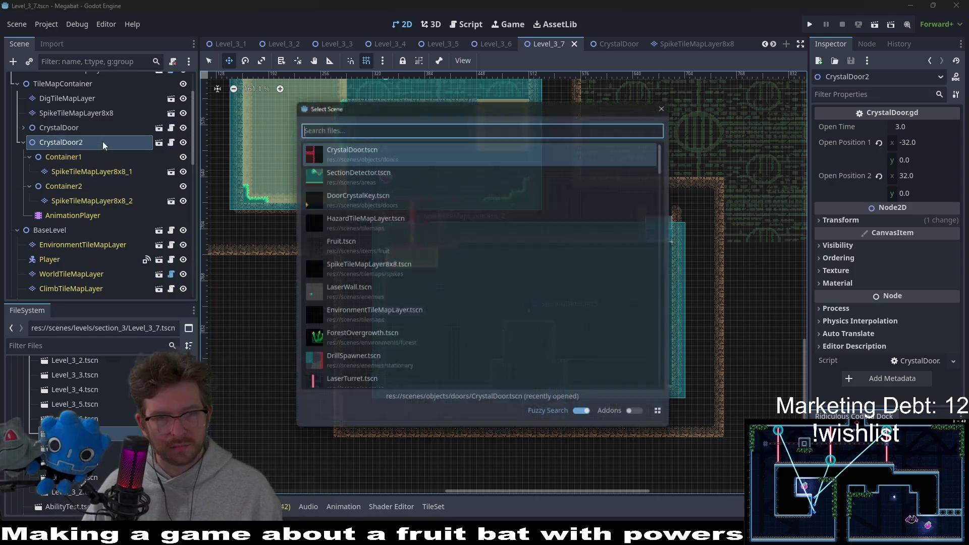
pyautogui.write('crystalk')
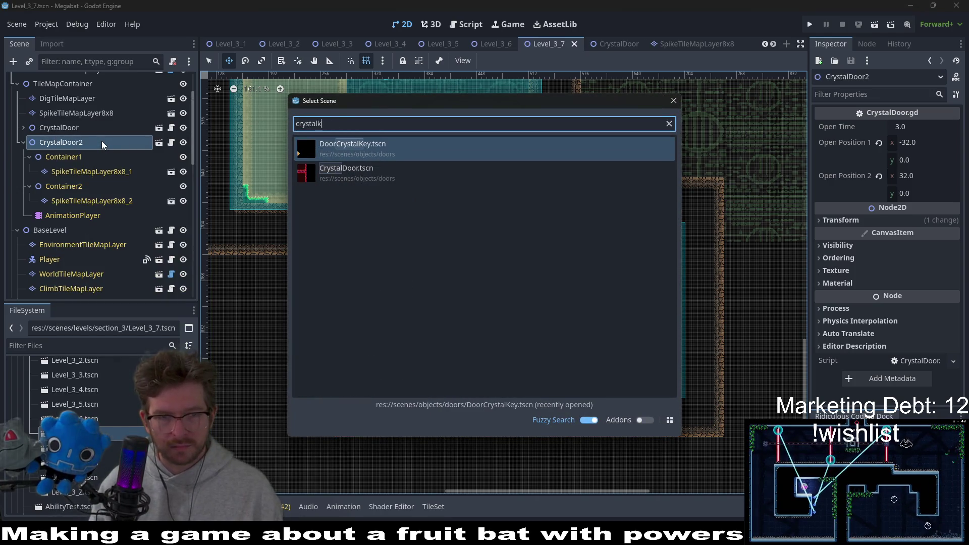
# Instance DoorCrystalKey under CrystalDoor2 and centre it in the yellow box.
pyautogui.press('Return')
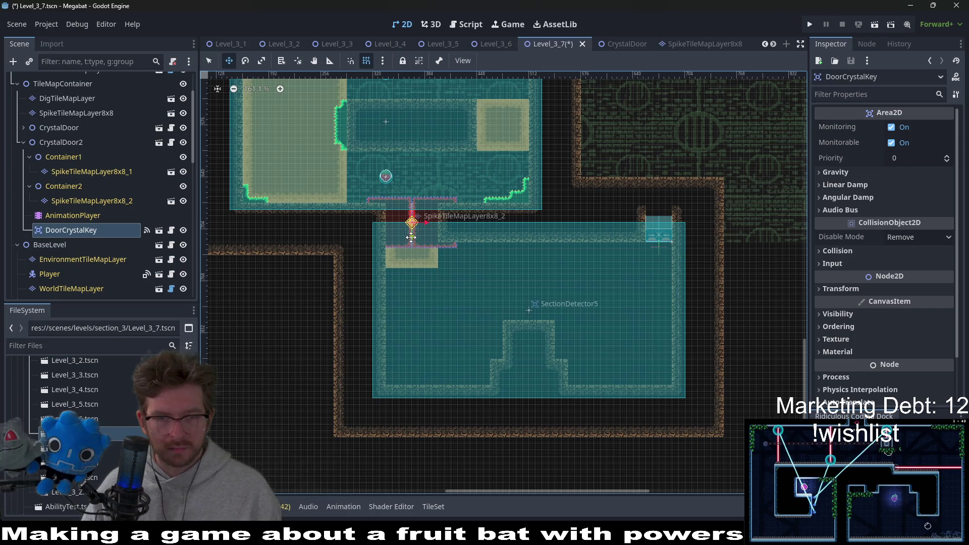
pyautogui.moveTo(521, 115); pyautogui.dragTo(532, 117)
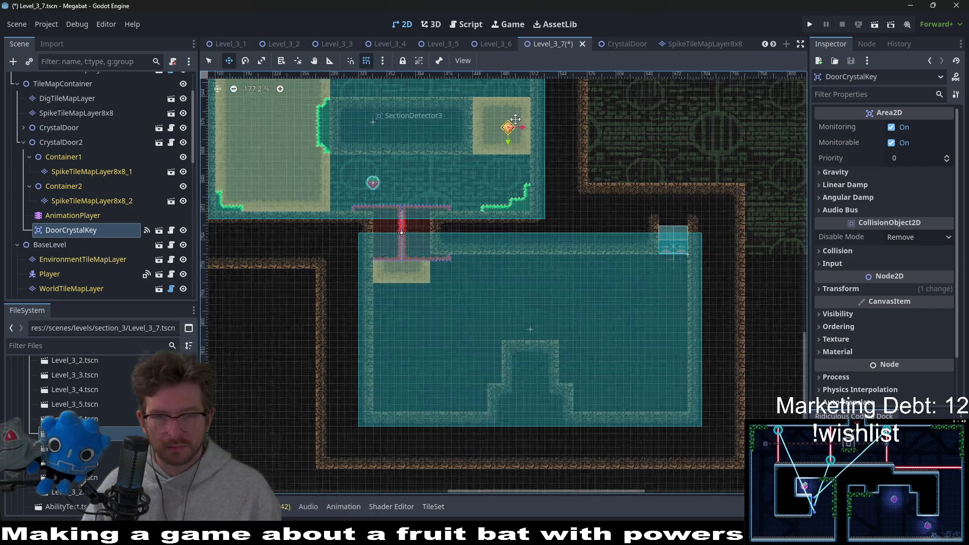
pyautogui.scroll(5, 504, 130)
pyautogui.scroll(5, 477, 202)
pyautogui.moveTo(462, 205); pyautogui.dragTo(457, 205)
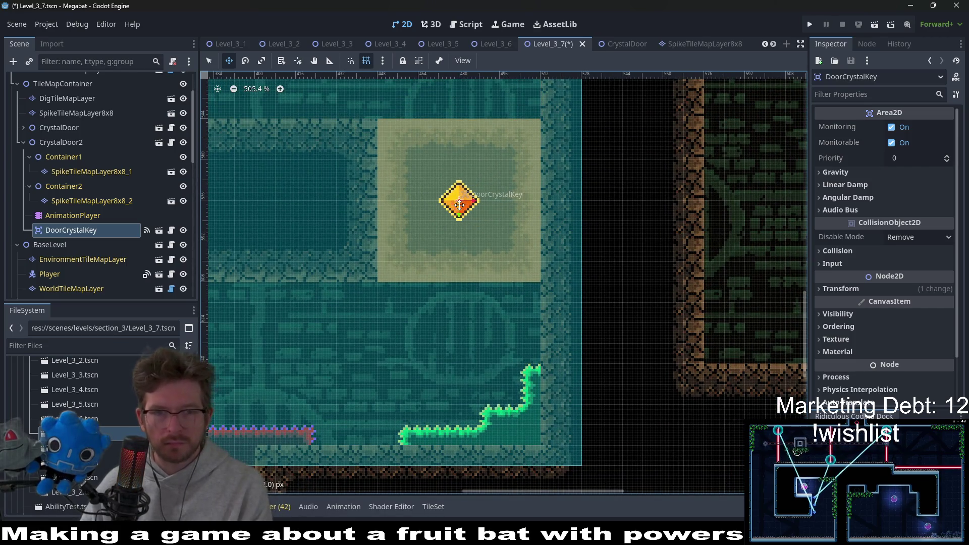
pyautogui.scroll(-2, 505, 203)
pyautogui.scroll(-2, 504, 203)
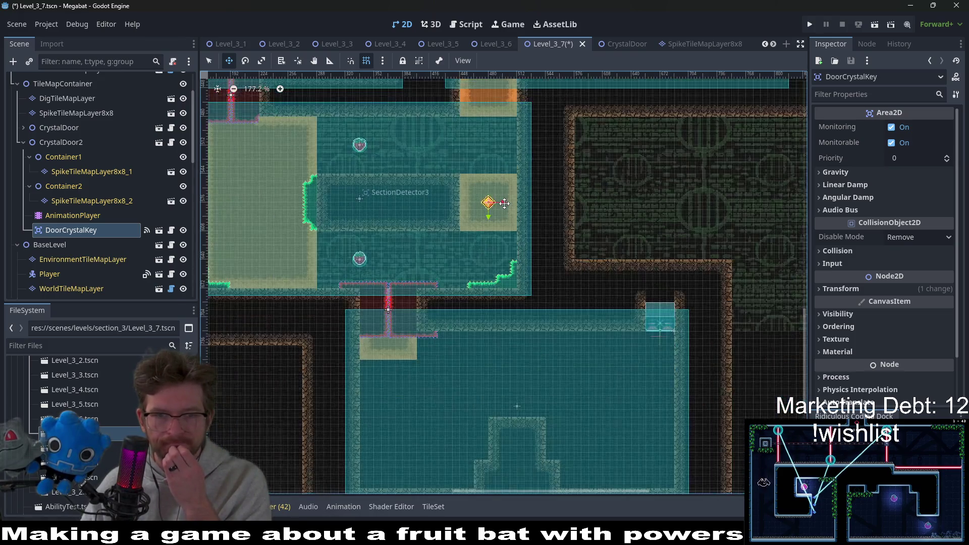
pyautogui.scroll(-1, 505, 203)
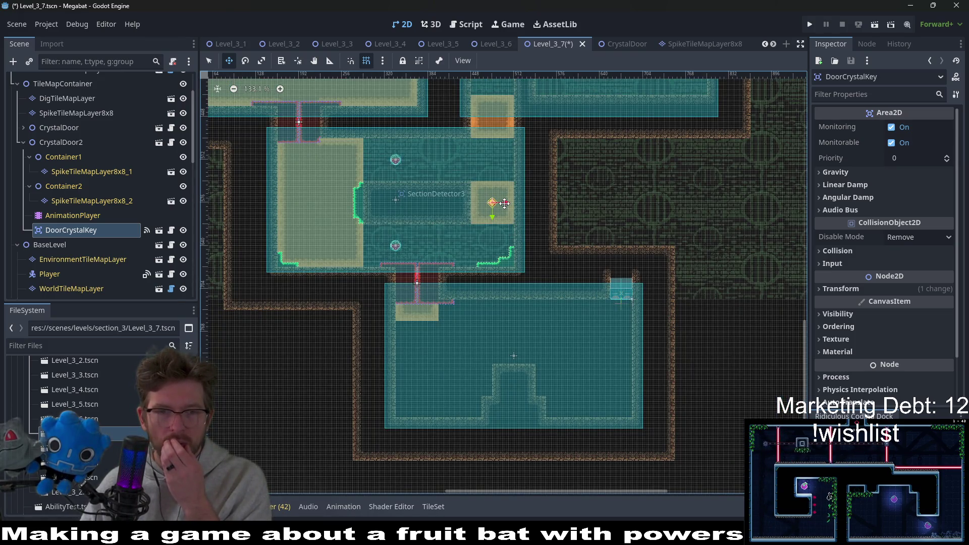
pyautogui.scroll(2, 504, 204)
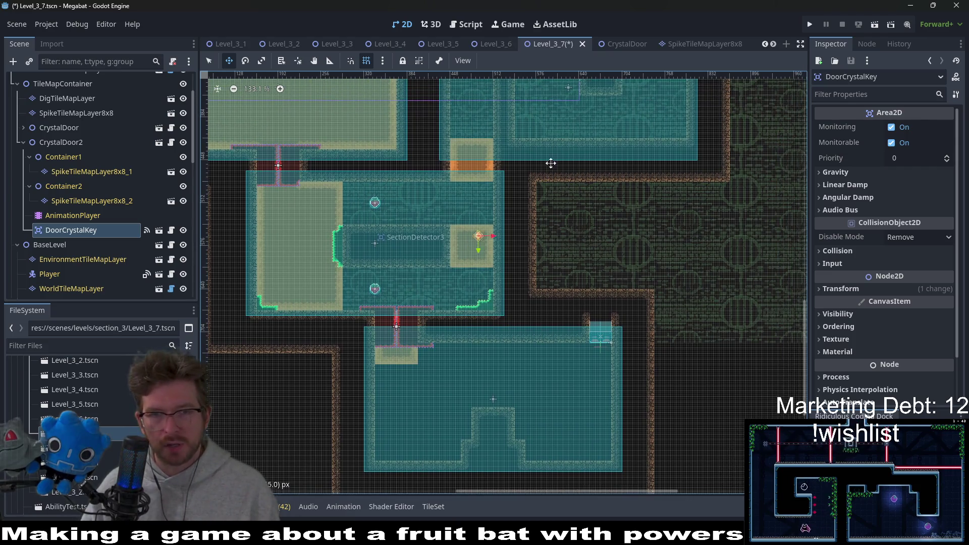
pyautogui.scroll(2, 543, 149)
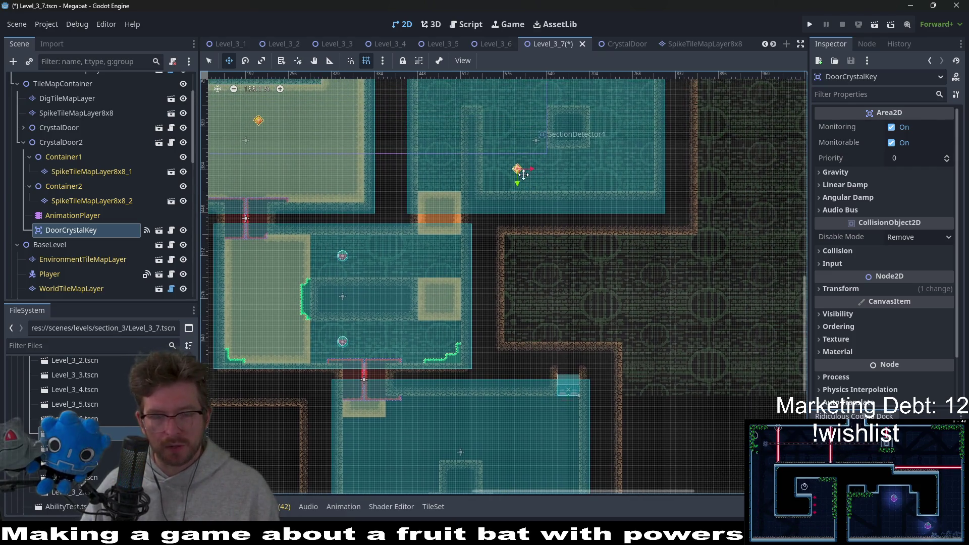
# Duplicate the key as DoorCrystalKey2 and collapse CrystalDoor2 in the tree.
pyautogui.hotkey('ctrl', 'd')
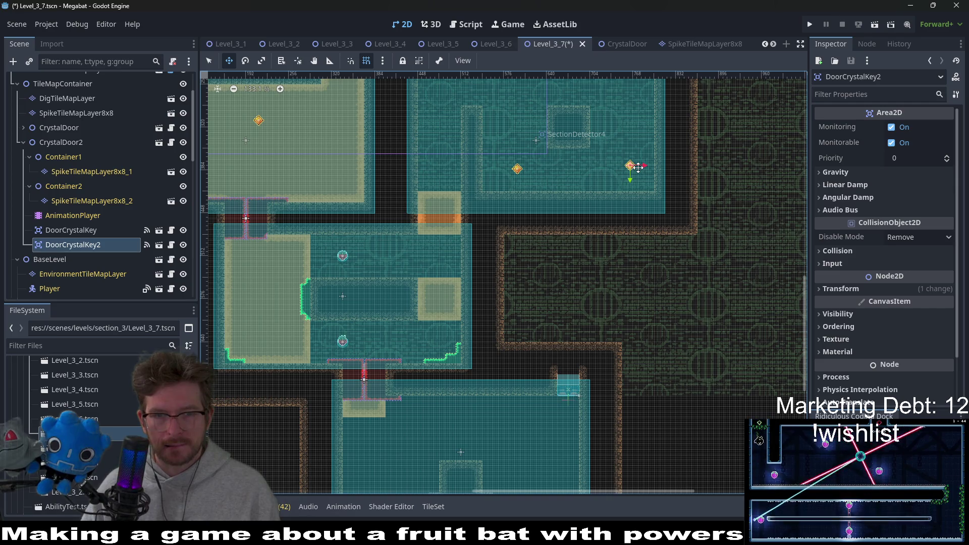
pyautogui.moveTo(640, 159); pyautogui.dragTo(633, 205)
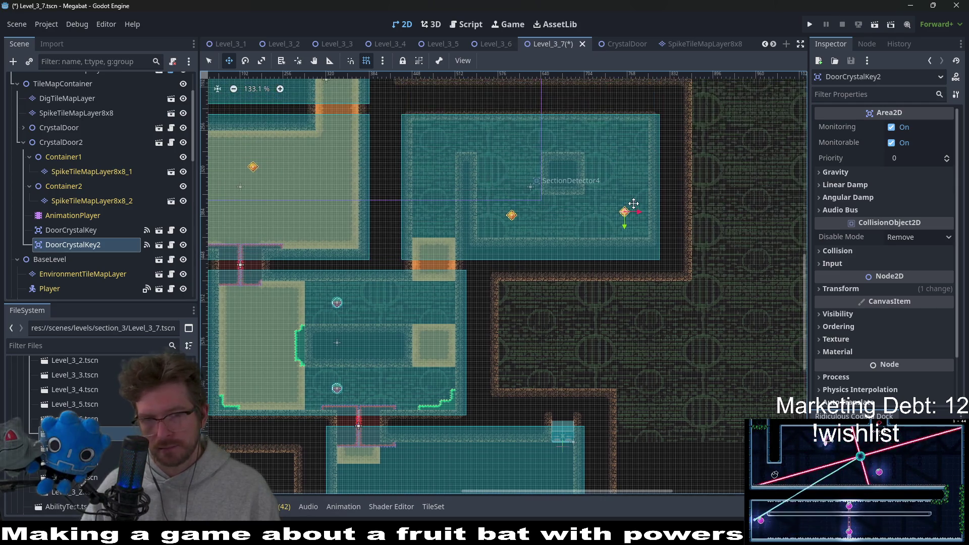
pyautogui.click(23, 143)
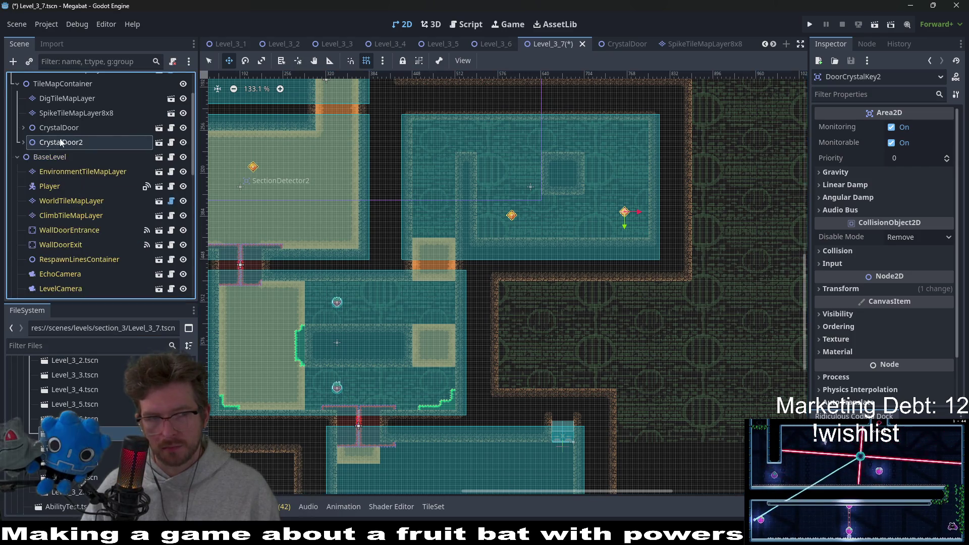
pyautogui.scroll(2, 60, 139)
# Instance CrystalDoor.tscn under TileMapContainer as CrystalDoor3 and centre it in the vertical passage.
pyautogui.rightClick(54, 137)
pyautogui.click(96, 159)
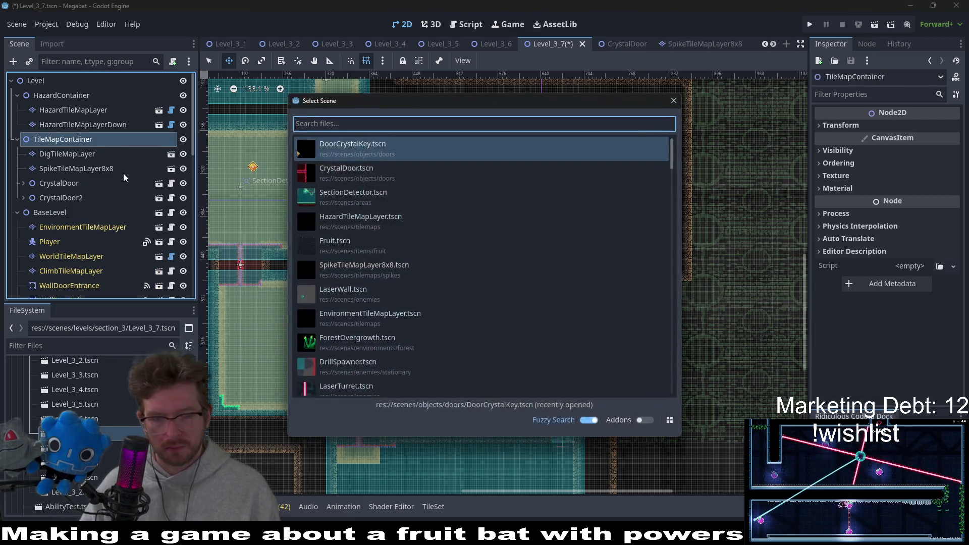
pyautogui.write('crystal')
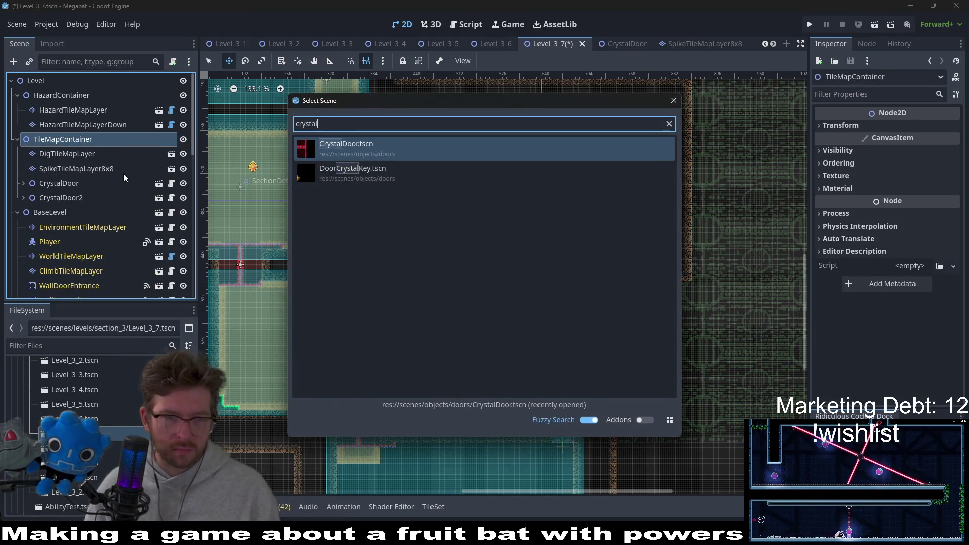
pyautogui.press('Return')
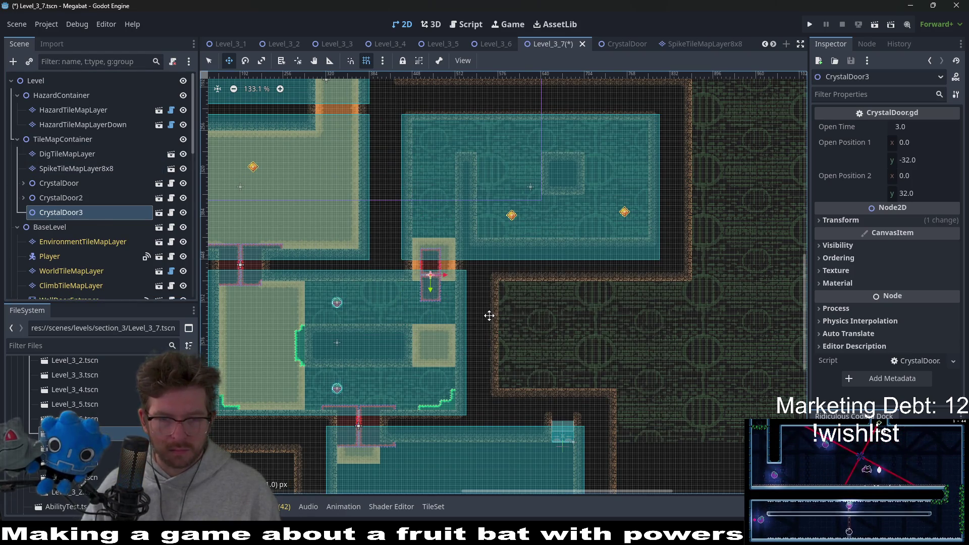
pyautogui.scroll(2, 481, 299)
pyautogui.scroll(1, 454, 280)
pyautogui.scroll(2, 427, 271)
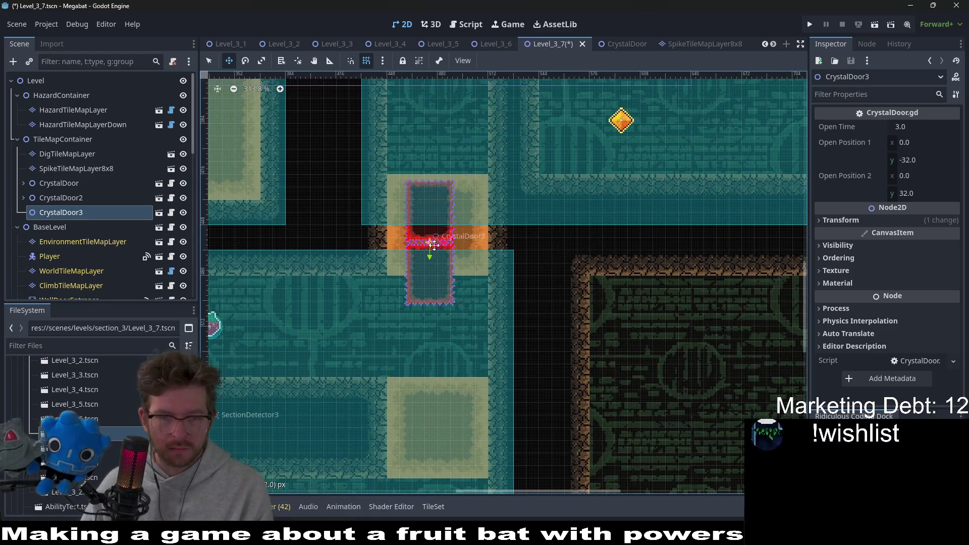
pyautogui.scroll(2, 433, 244)
pyautogui.moveTo(433, 244); pyautogui.dragTo(452, 246)
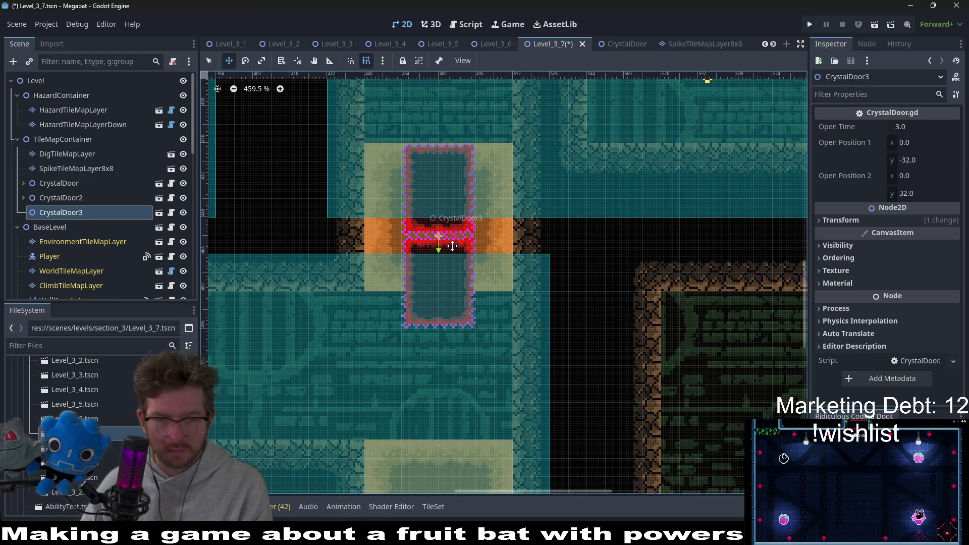
pyautogui.scroll(-3, 452, 246)
pyautogui.scroll(-1, 453, 247)
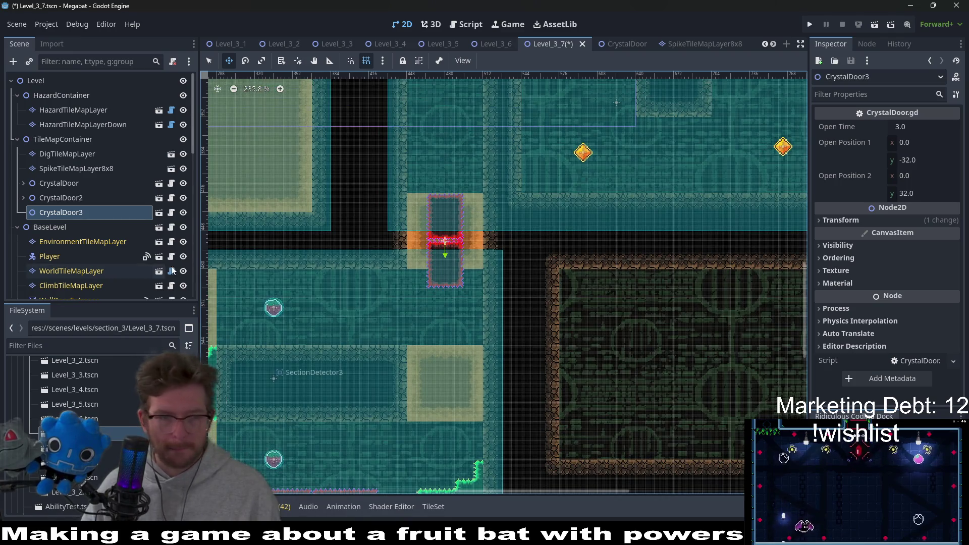
pyautogui.rightClick(72, 212)
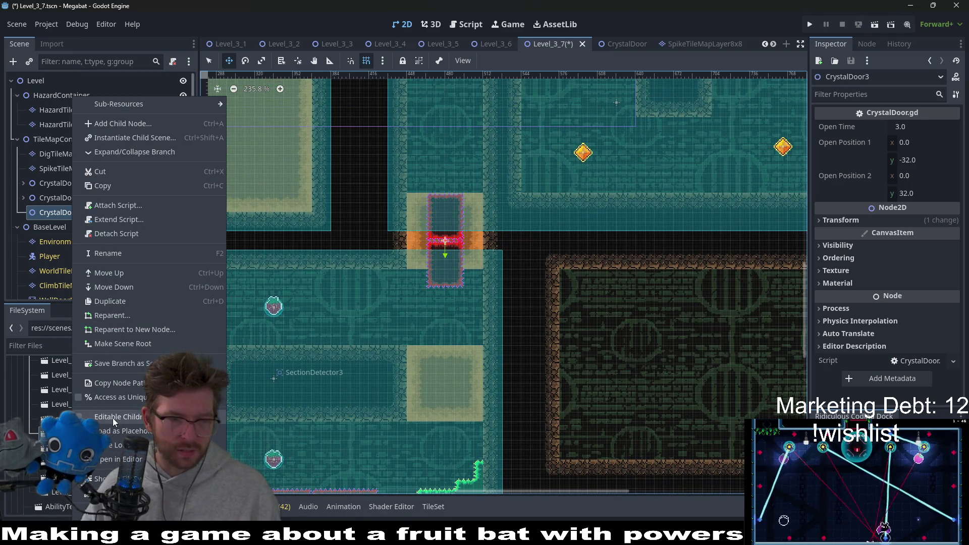
# Enable Editable Children on CrystalDoor3 and paint a Ruby rectangle on its first spike layer.
pyautogui.click(110, 417)
pyautogui.click(91, 241)
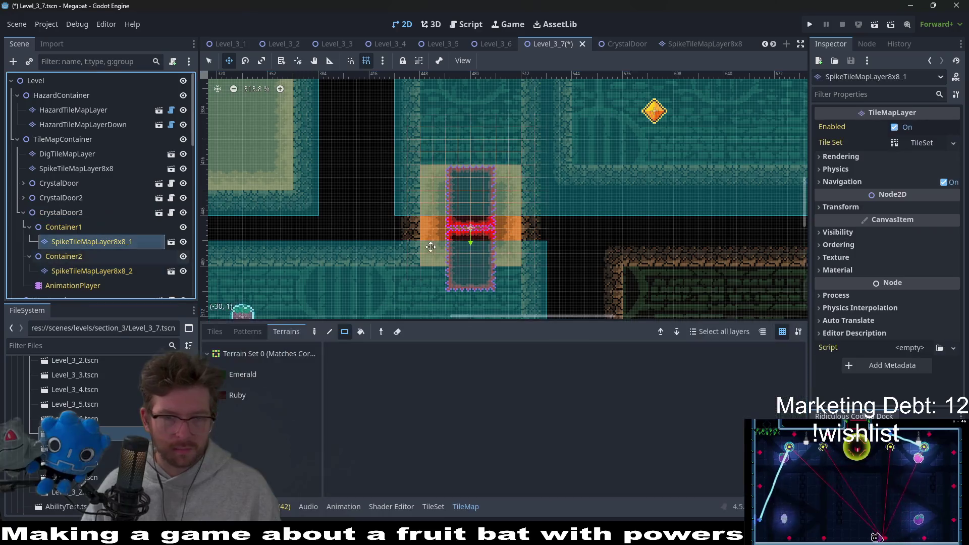
pyautogui.click(273, 391)
pyautogui.scroll(1, 479, 234)
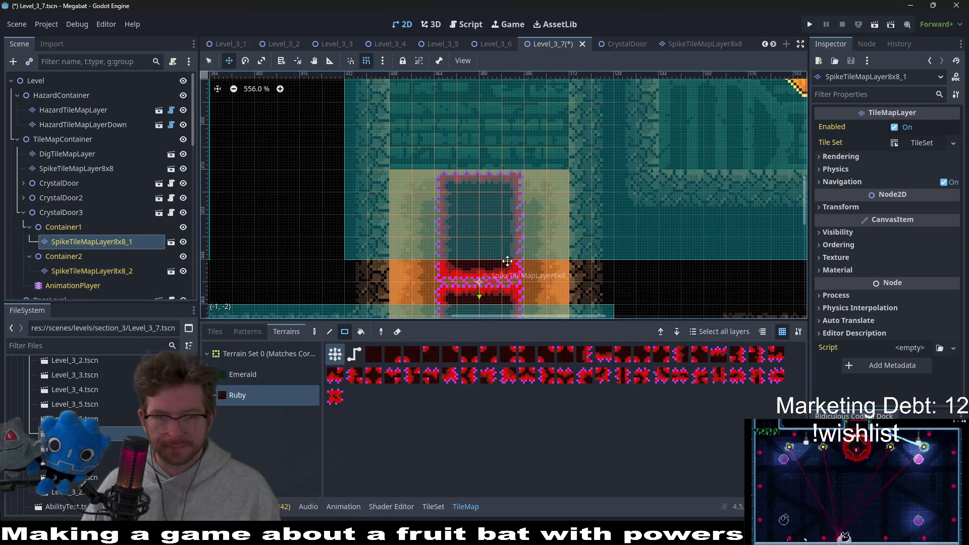
pyautogui.moveTo(480, 231)
pyautogui.mouseDown()
pyautogui.moveTo(463, 255)
pyautogui.moveTo(481, 264)
pyautogui.mouseUp()
pyautogui.scroll(-2, 479, 242)
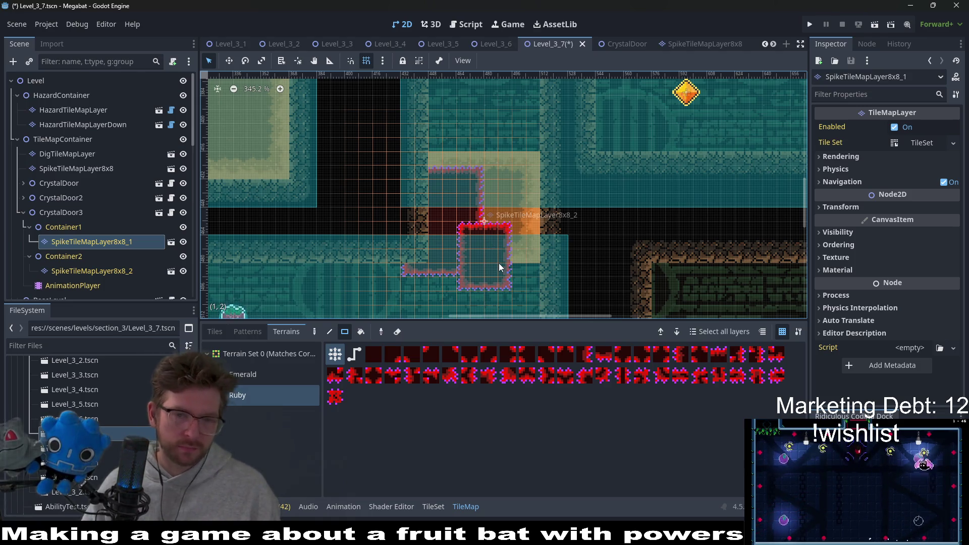
# Paint a 6 by 7 Ruby rectangle on the second spike layer, erasing the stray square.
pyautogui.click(115, 270)
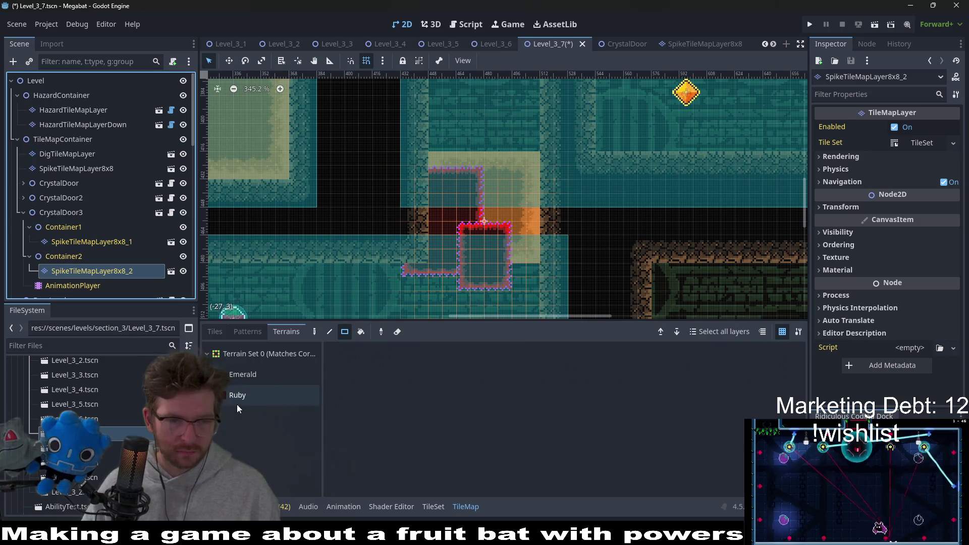
pyautogui.moveTo(452, 217); pyautogui.dragTo(530, 283)
pyautogui.moveTo(493, 185)
pyautogui.mouseDown()
pyautogui.moveTo(566, 272)
pyautogui.moveTo(497, 219)
pyautogui.mouseUp()
pyautogui.scroll(-2, 546, 260)
pyautogui.scroll(-1, 550, 265)
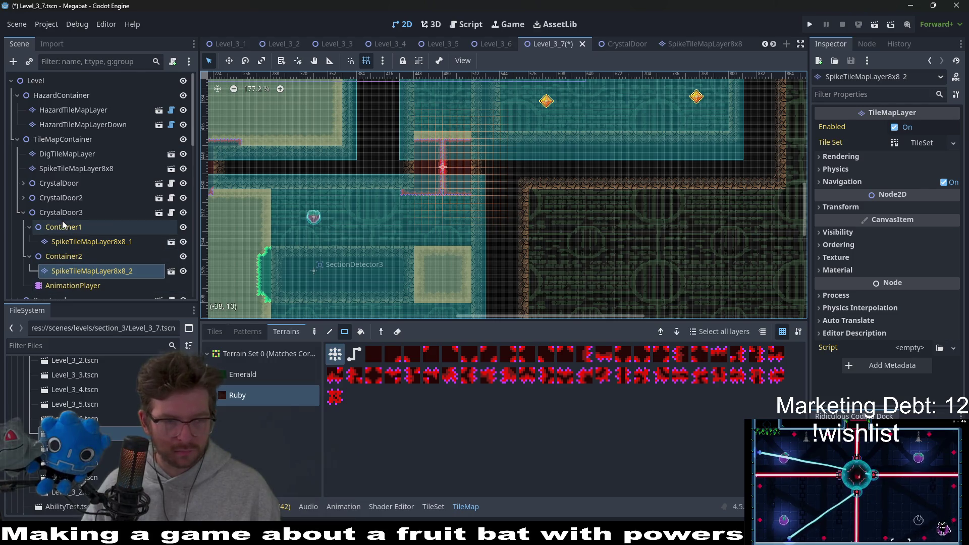
pyautogui.scroll(-2, 72, 209)
pyautogui.click(67, 159)
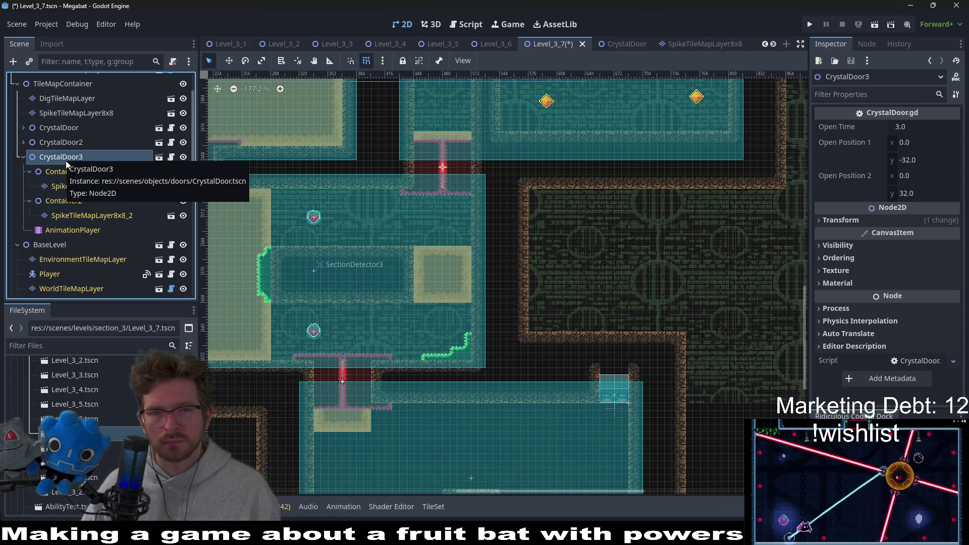
# Set CrystalDoor3's open positions to (-32, 0) and (32, 0) and save the level.
pyautogui.click(907, 144)
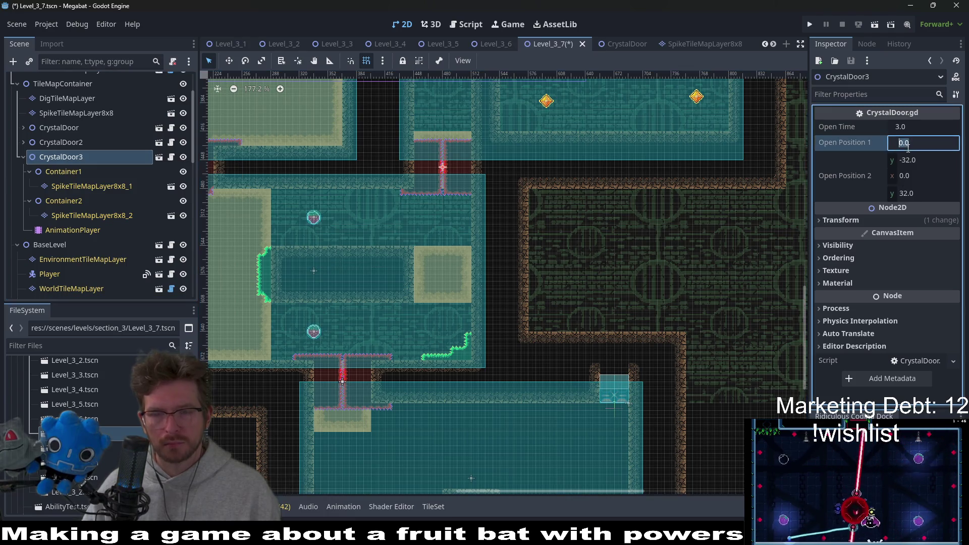
pyautogui.write('-32')
pyautogui.press('Tab')
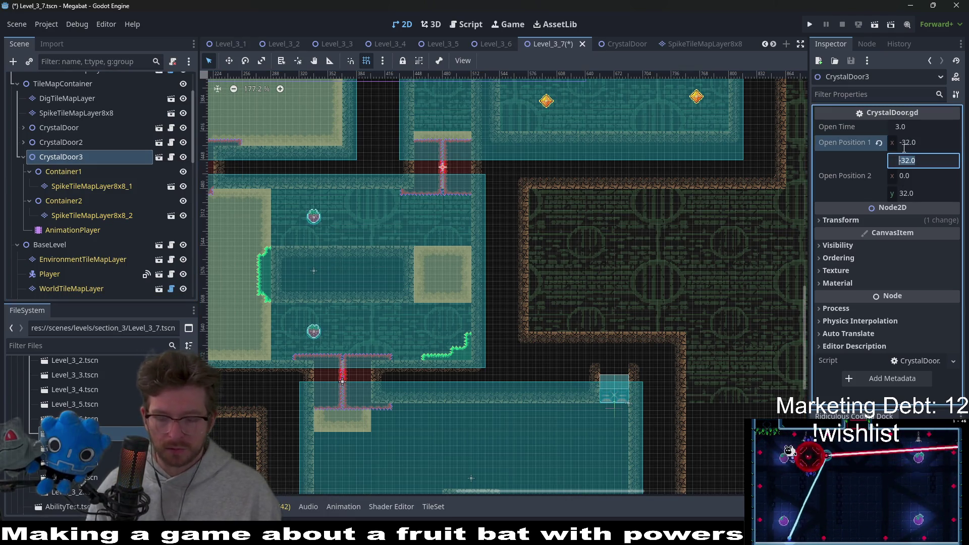
pyautogui.write('0')
pyautogui.press('Tab')
pyautogui.write('32')
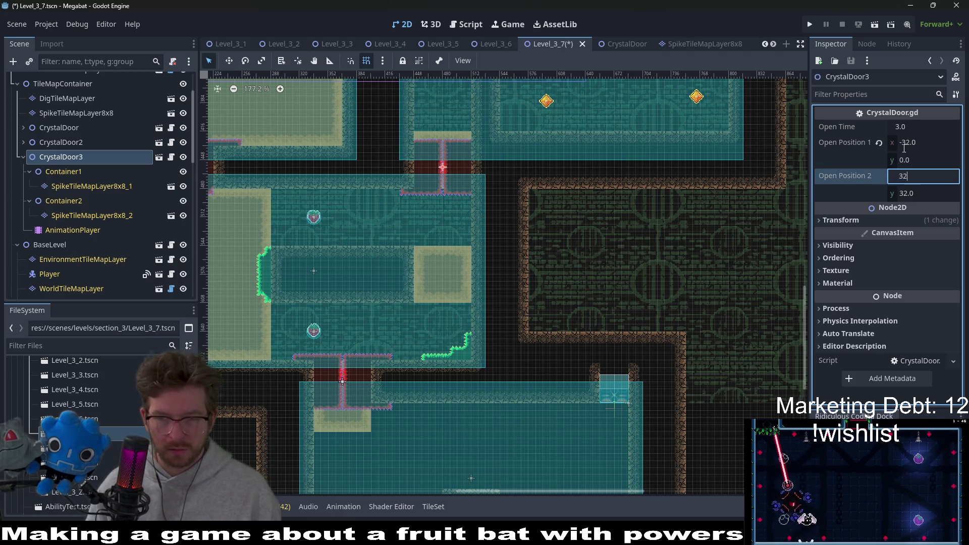
pyautogui.press('Tab')
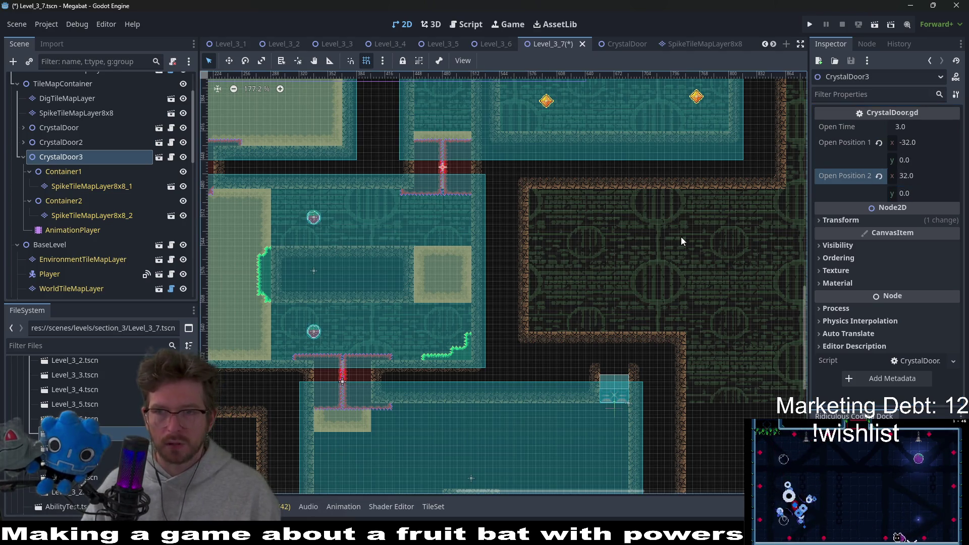
pyautogui.scroll(-2, 509, 221)
pyautogui.hotkey('ctrl', 's')
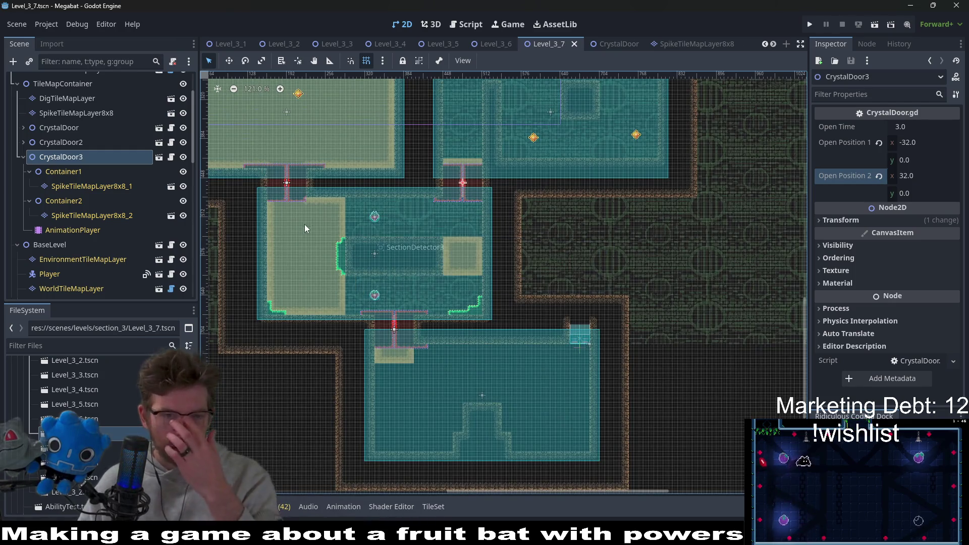
# Instance DoorCrystalKey under CrystalDoor3 and position it in the room.
pyautogui.rightClick(65, 158)
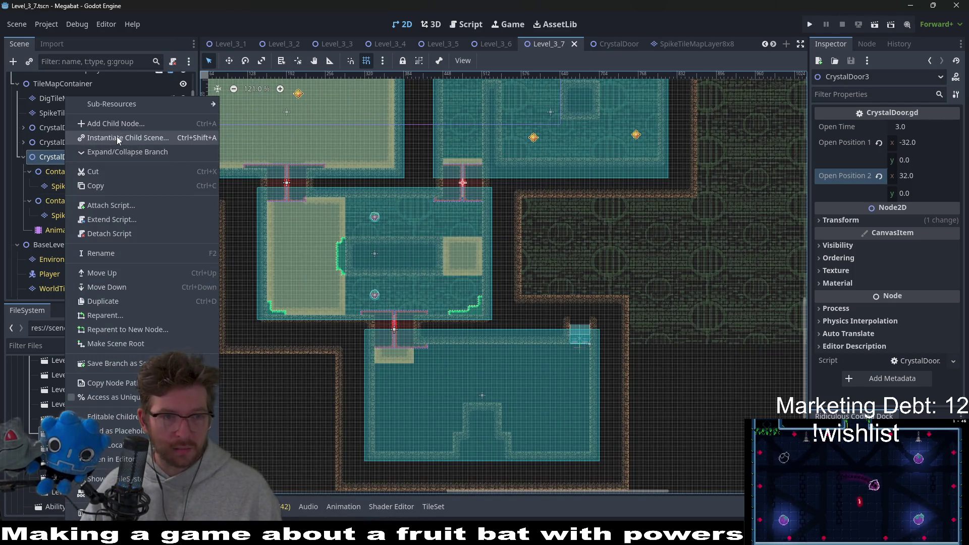
pyautogui.click(119, 139)
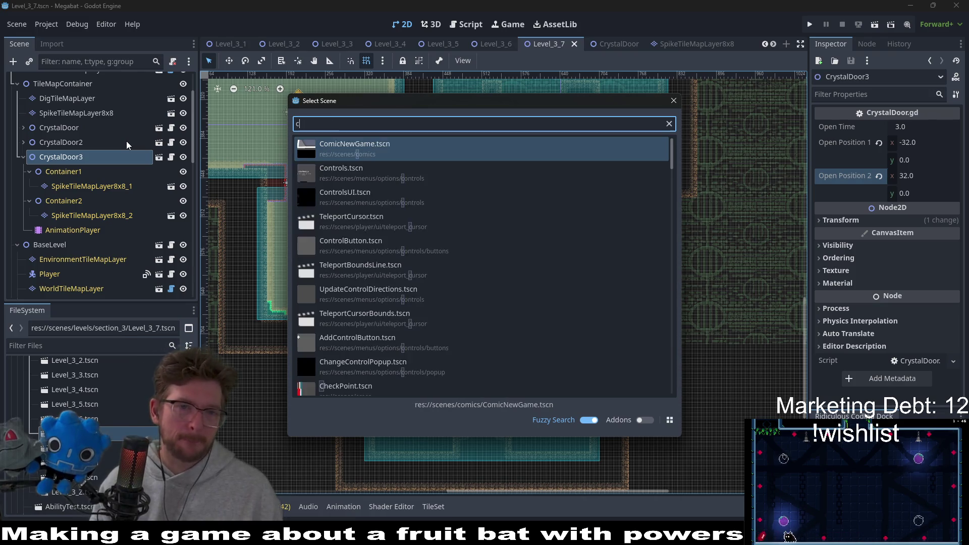
pyautogui.write('crystal')
pyautogui.press('Down')
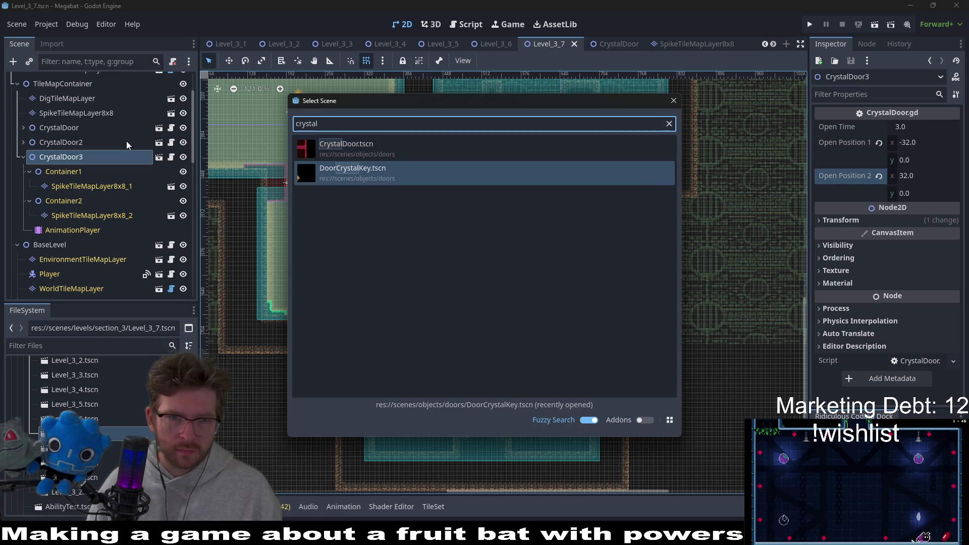
pyautogui.press('Return')
pyautogui.press('w')
pyautogui.scroll(2, 470, 171)
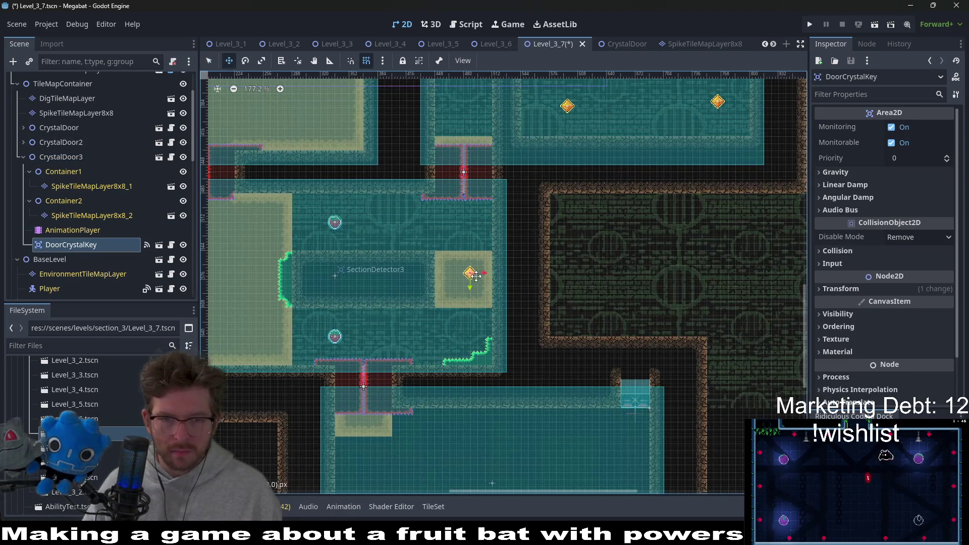
pyautogui.scroll(3, 471, 274)
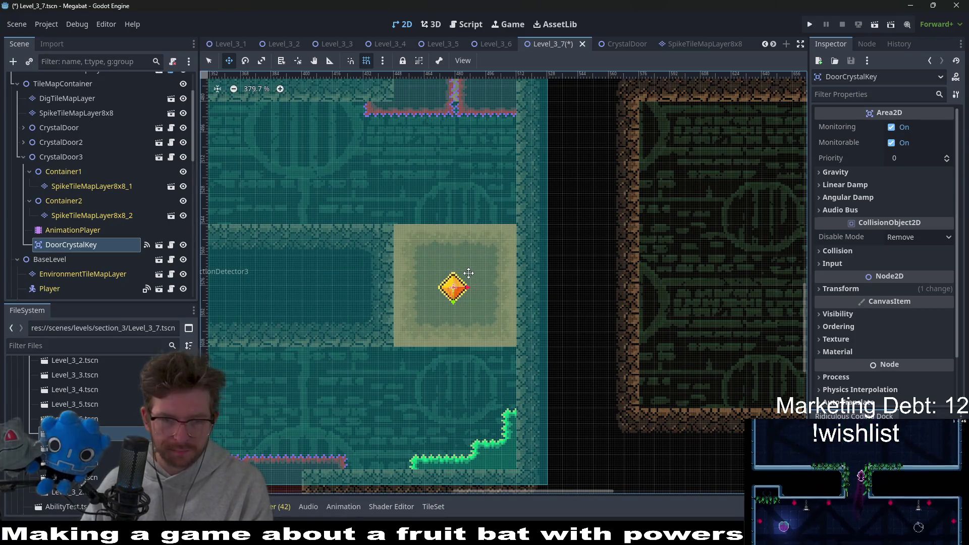
pyautogui.scroll(-3, 468, 274)
pyautogui.moveTo(408, 282); pyautogui.dragTo(529, 273)
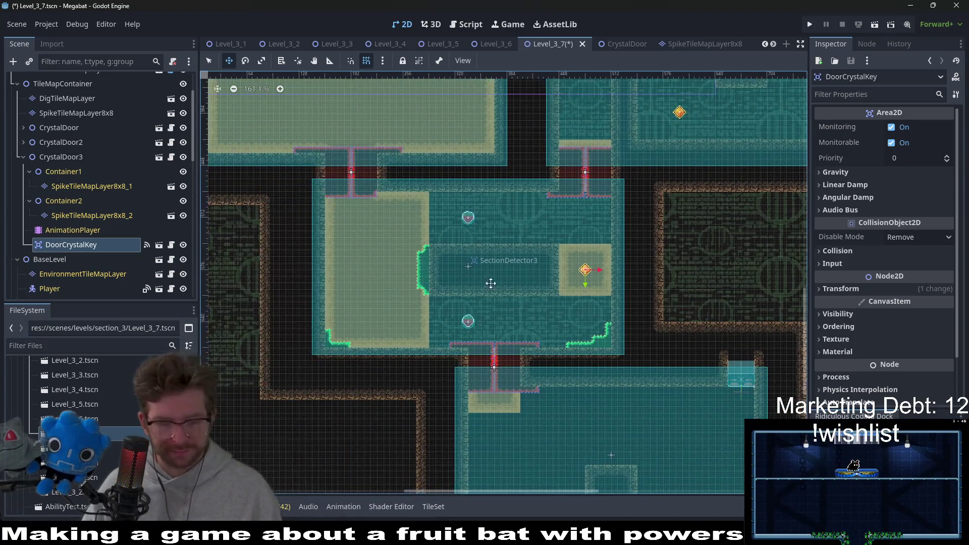
# Duplicate the key into the lower-left yellow area, save, and run the current scene.
pyautogui.hotkey('ctrl', 'd')
pyautogui.moveTo(404, 281); pyautogui.dragTo(398, 323)
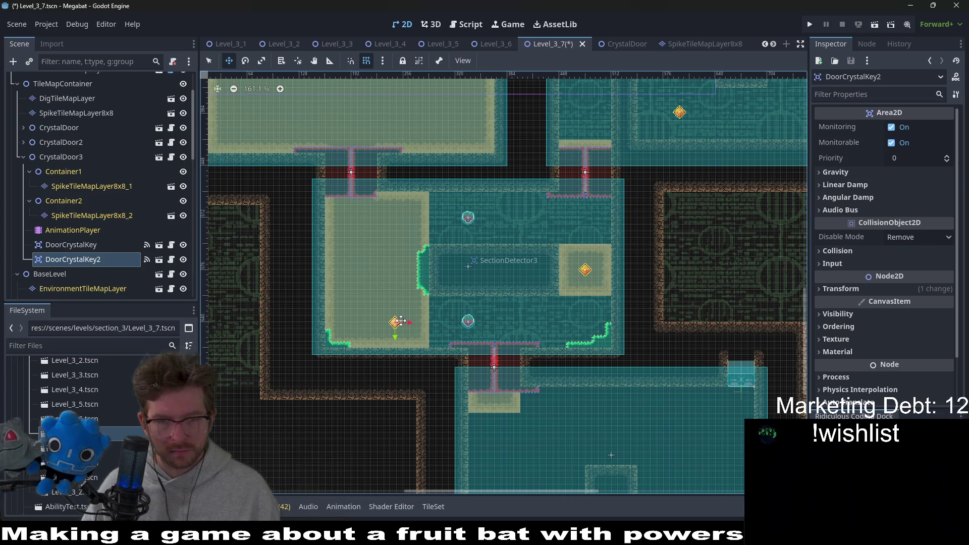
pyautogui.scroll(3, 420, 310)
pyautogui.scroll(2, 420, 311)
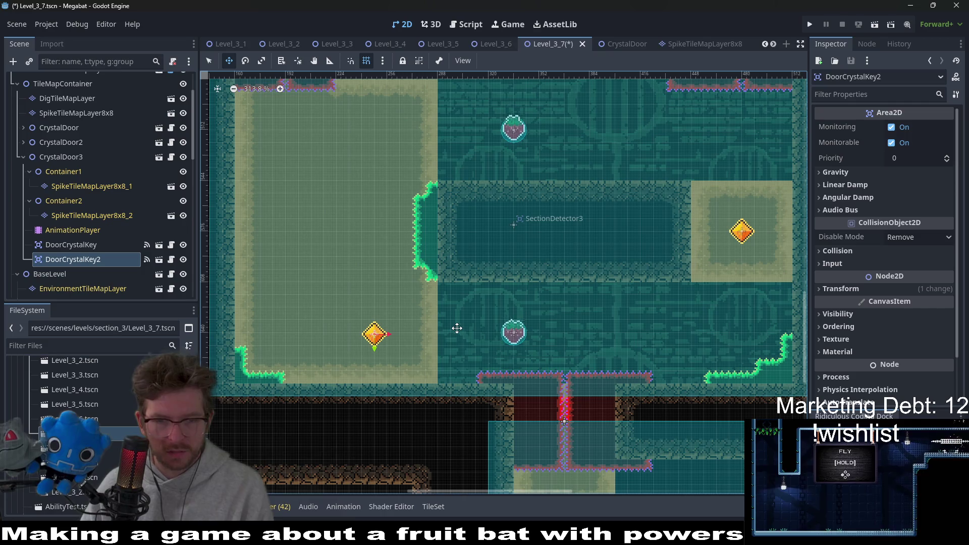
pyautogui.scroll(-2, 456, 327)
pyautogui.hotkey('ctrl', 's')
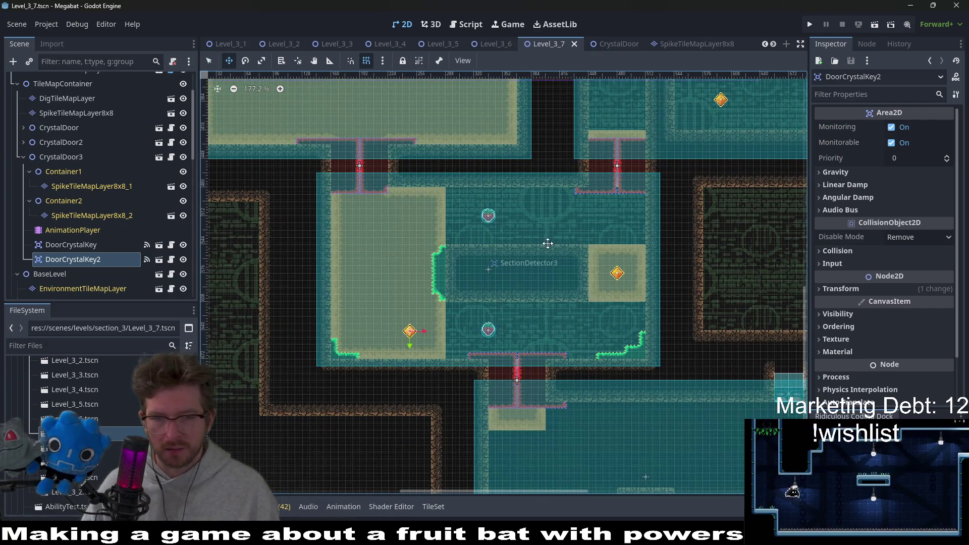
pyautogui.click(874, 24)
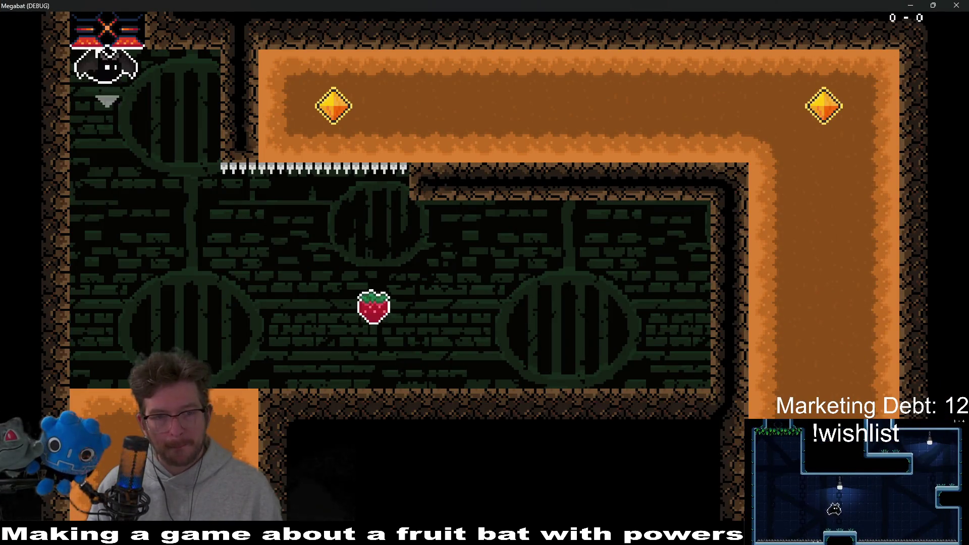
# Fly the bat to the strawberry, then dig through the dirt room collecting the first crystal key.
pyautogui.press('Right')
pyautogui.press('Left')
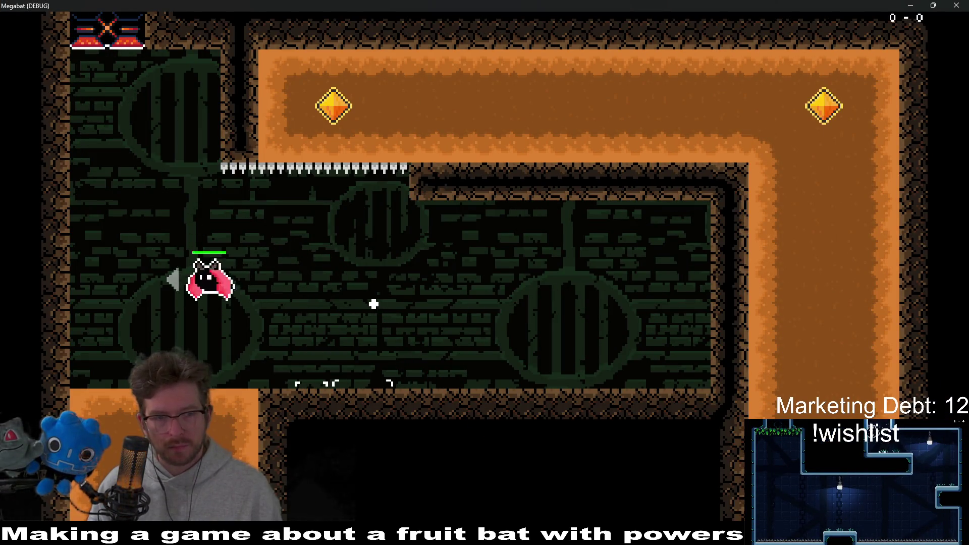
pyautogui.click(373, 304)
pyautogui.press('Down')
pyautogui.press('Right')
pyautogui.press('Up')
pyautogui.press('Left')
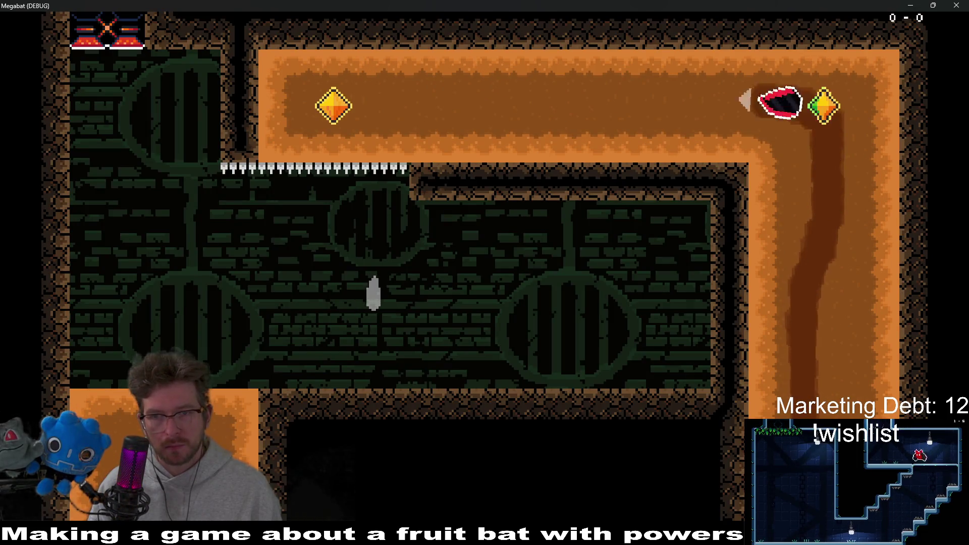
pyautogui.press('Down')
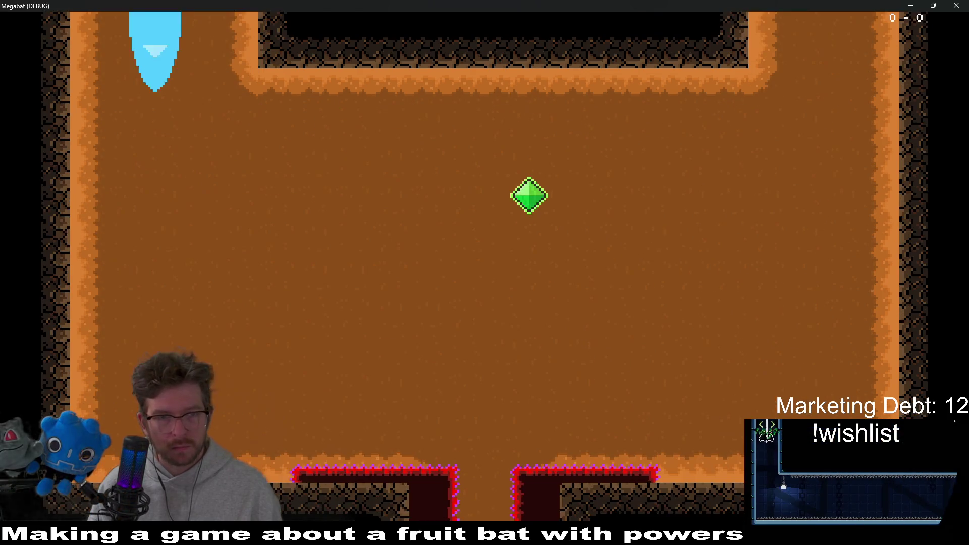
pyautogui.press('Right')
pyautogui.press('Down')
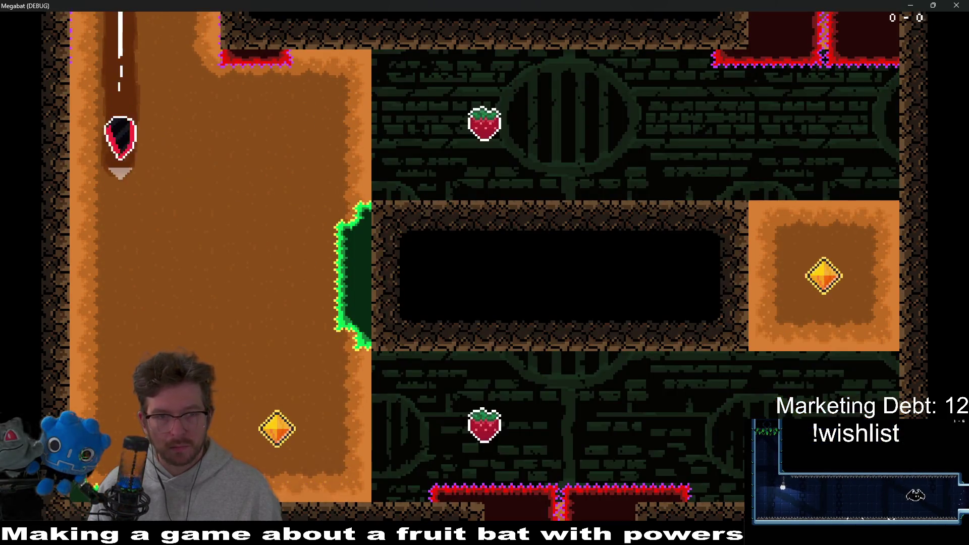
pyautogui.press('Right')
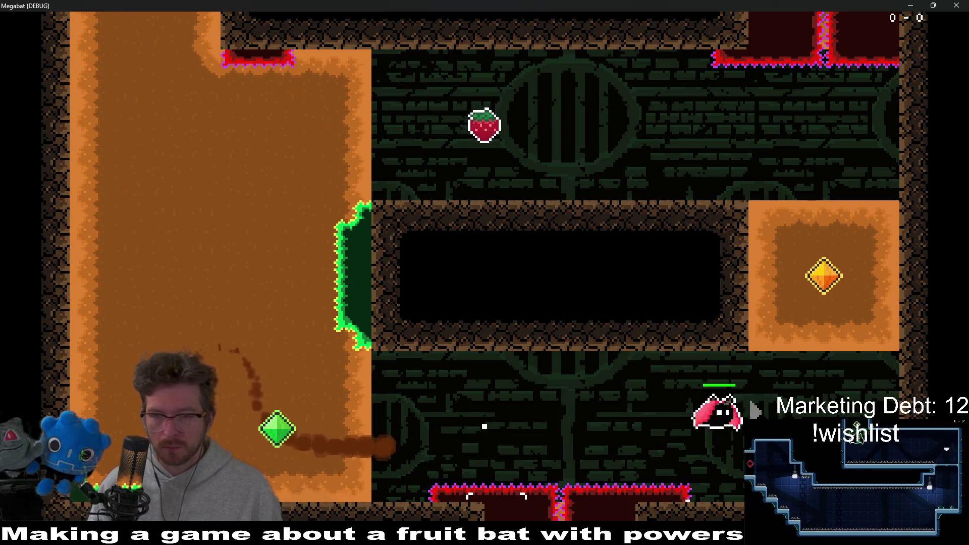
# Dig through the orange block, grab the strawberry above it and fly toward the next room.
pyautogui.press('Up')
pyautogui.press('Left')
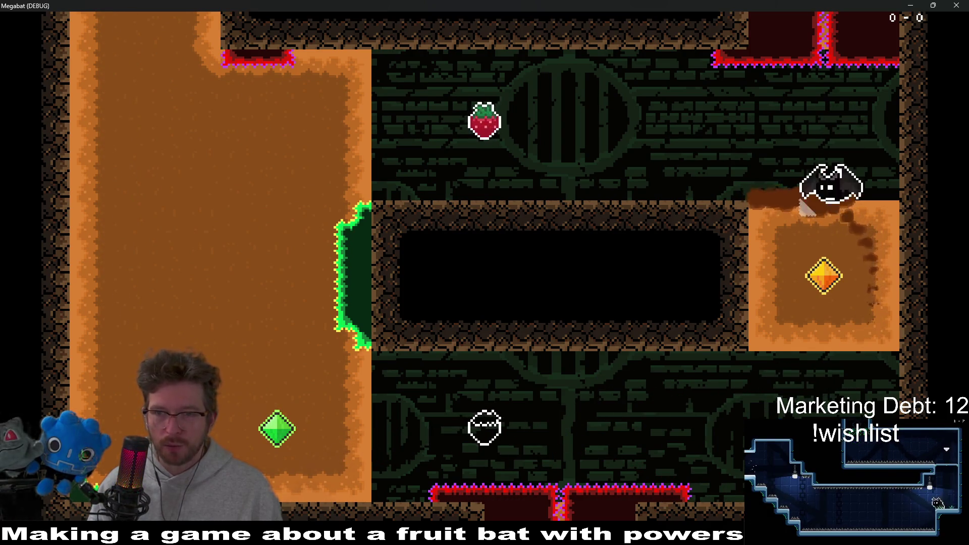
pyautogui.press('Right')
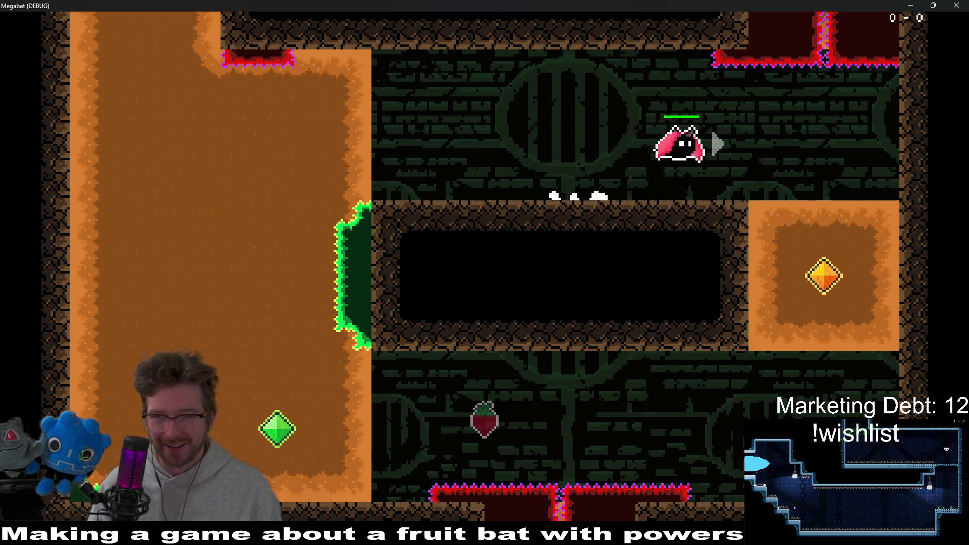
pyautogui.press('Down')
pyautogui.press('Left')
pyautogui.press('Up')
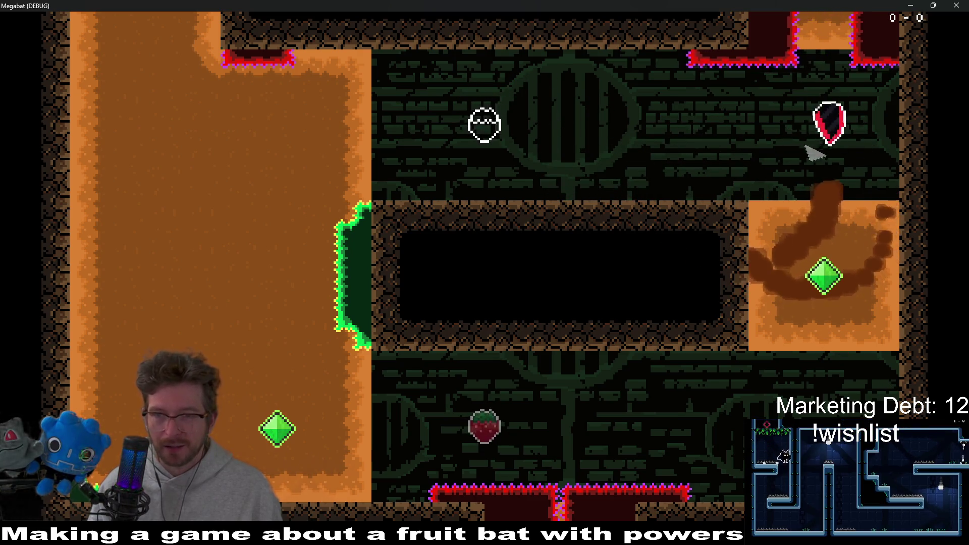
pyautogui.press('Left')
pyautogui.press('Right')
pyautogui.press('Up')
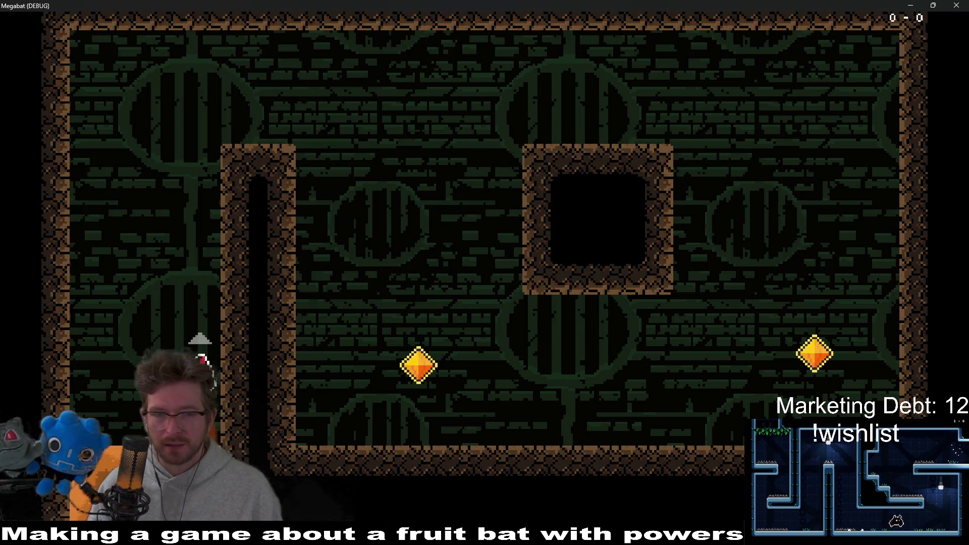
# Cross the new room collecting the left gem, drop down the left shaft, then close the game.
pyautogui.press('Up')
pyautogui.press('Right')
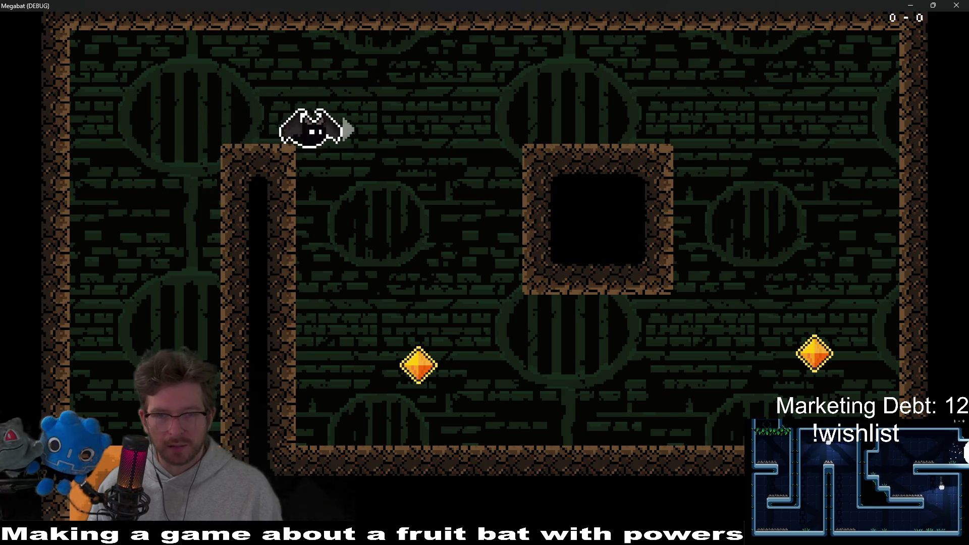
pyautogui.press('Down')
pyautogui.press('Right')
pyautogui.press('Up')
pyautogui.press('Left')
pyautogui.press('Up')
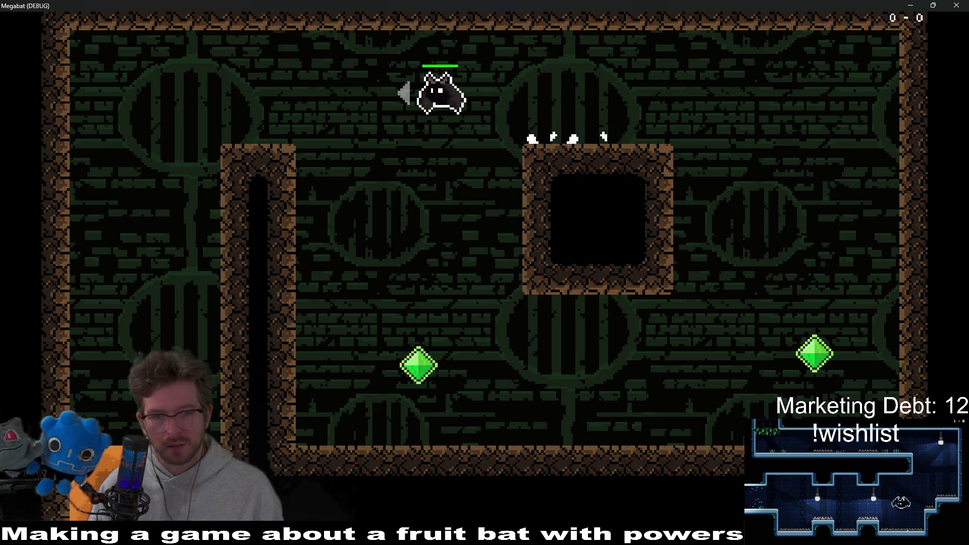
pyautogui.press('Left')
pyautogui.press('Left')
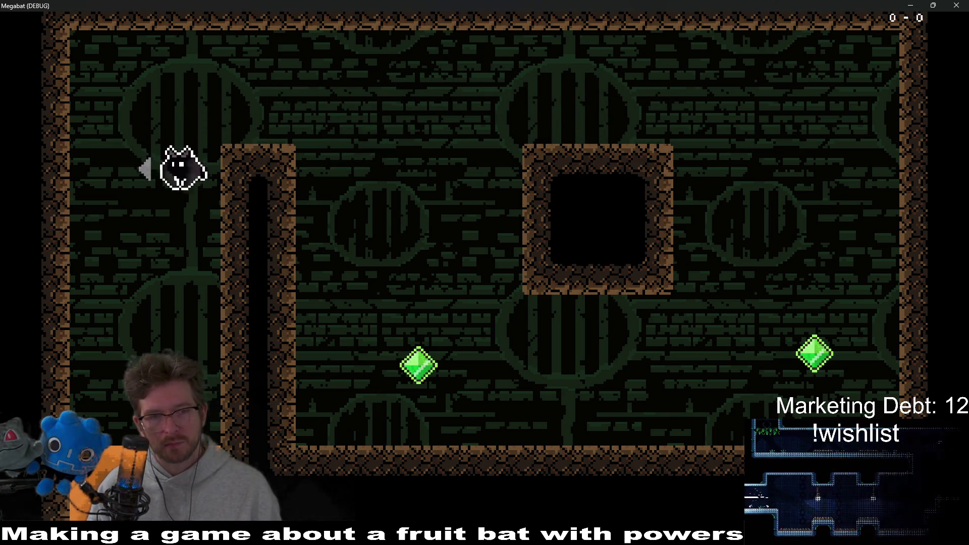
pyautogui.press('Right')
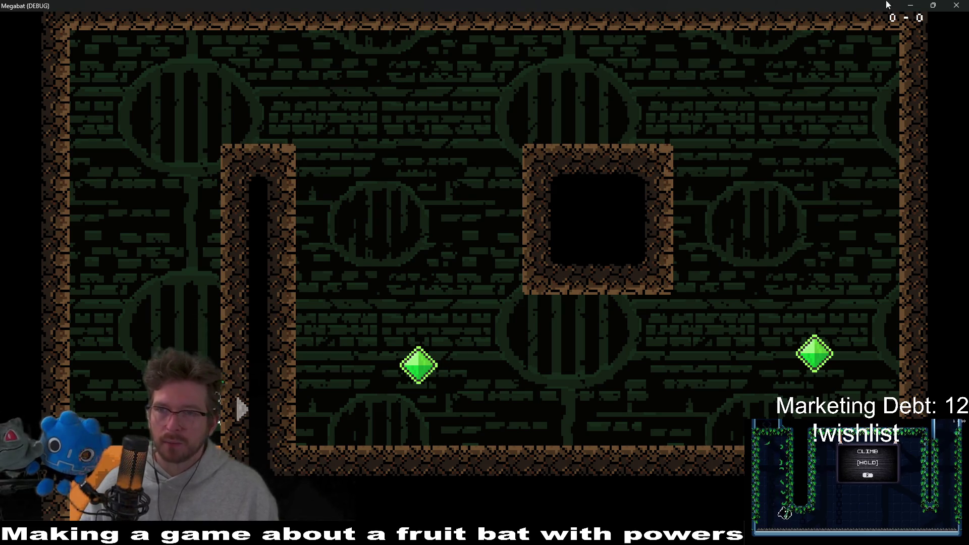
pyautogui.click(958, 5)
pyautogui.scroll(-3, 105, 214)
pyautogui.scroll(-3, 105, 214)
pyautogui.scroll(-3, 92, 244)
# Duplicate Fruit3 into Fruit4 and Fruit5 pickups for the rooms and save Level_3_7.
pyautogui.click(45, 262)
pyautogui.scroll(-2, 509, 179)
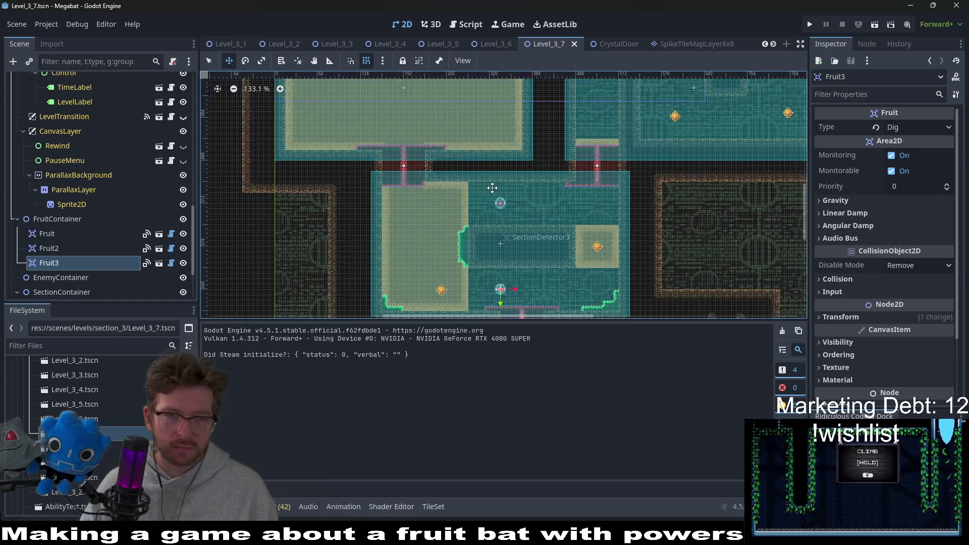
pyautogui.scroll(-2, 509, 178)
pyautogui.hotkey('ctrl', 'd')
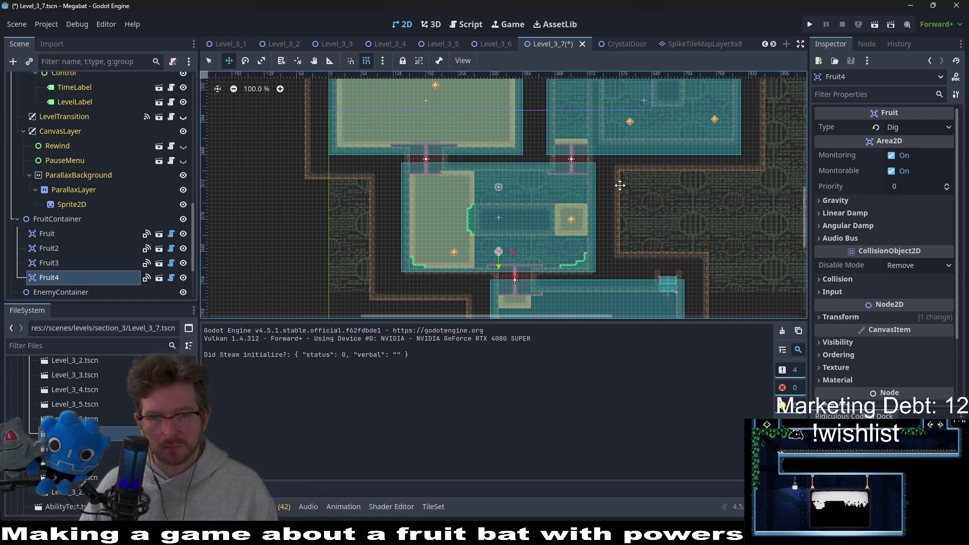
pyautogui.hscroll(2, 472, 294)
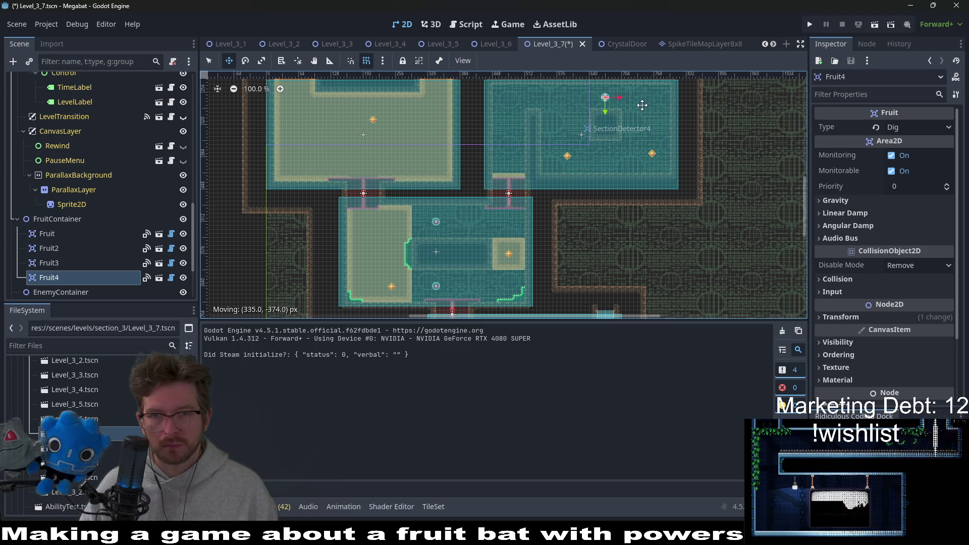
pyautogui.scroll(-3, 552, 210)
pyautogui.scroll(-1, 541, 210)
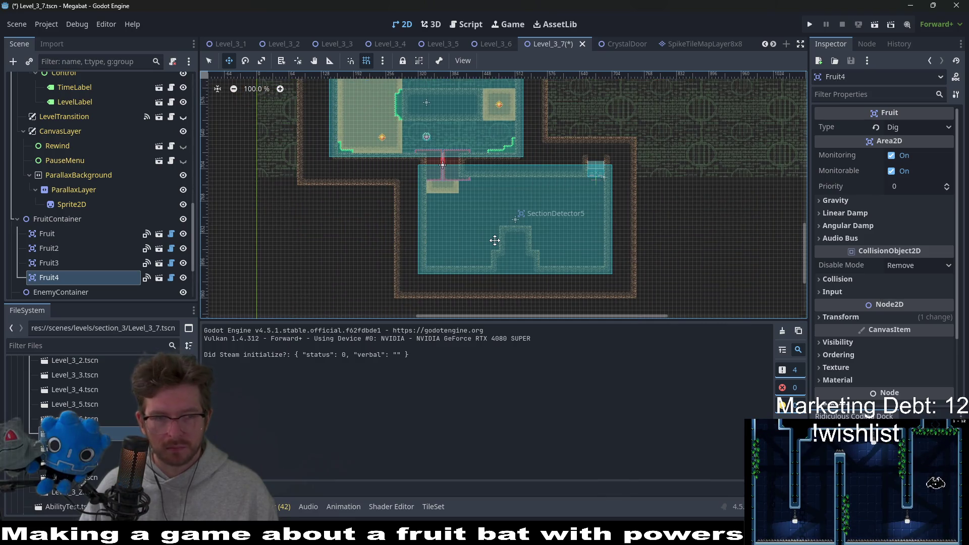
pyautogui.hotkey('ctrl', 'd')
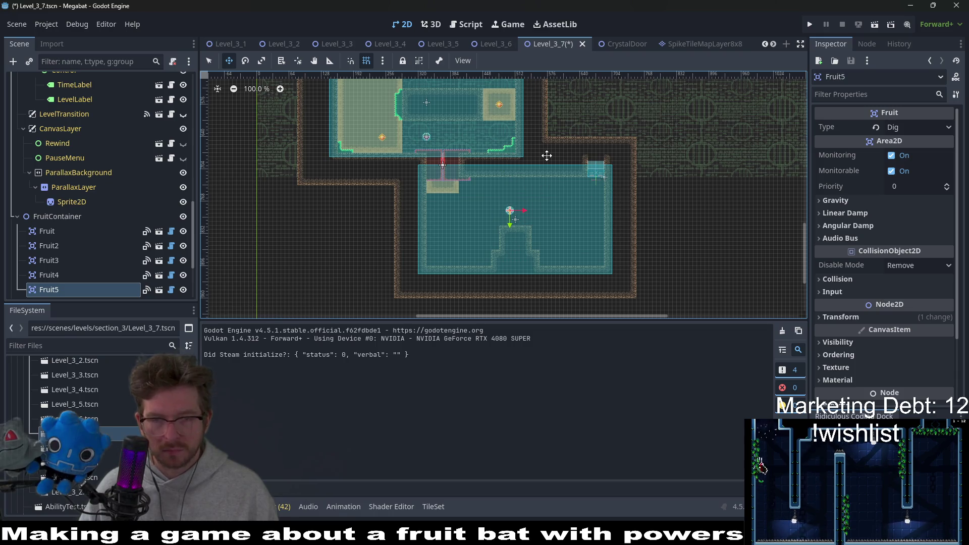
pyautogui.hotkey('ctrl', 's')
pyautogui.scroll(3, 547, 155)
pyautogui.scroll(3, 530, 159)
pyautogui.scroll(3, 493, 169)
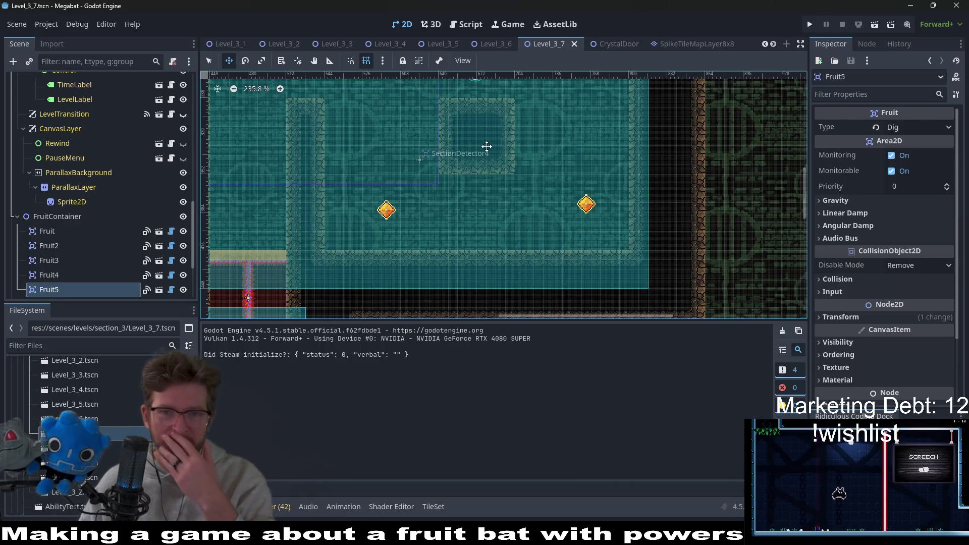
pyautogui.scroll(-2, 486, 147)
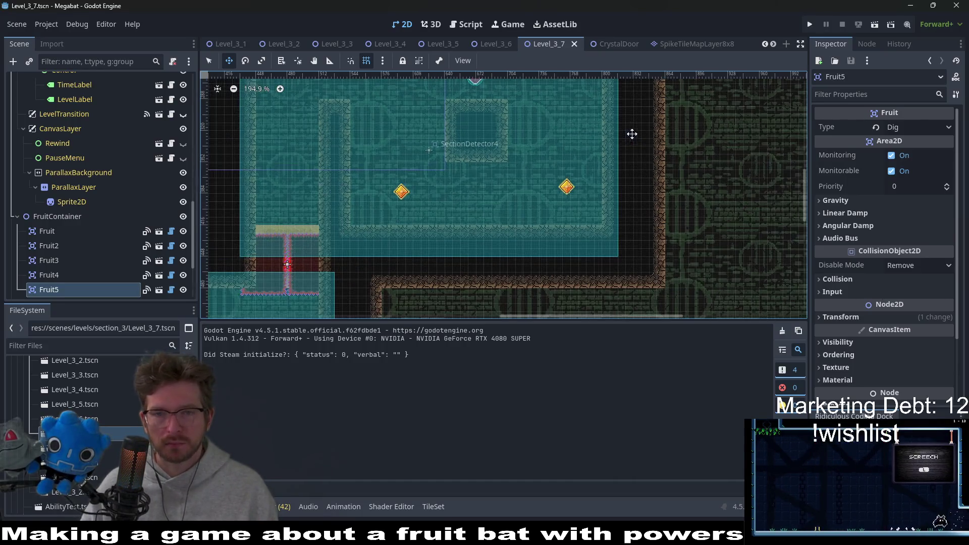
pyautogui.scroll(-3, 533, 199)
pyautogui.scroll(3, 533, 201)
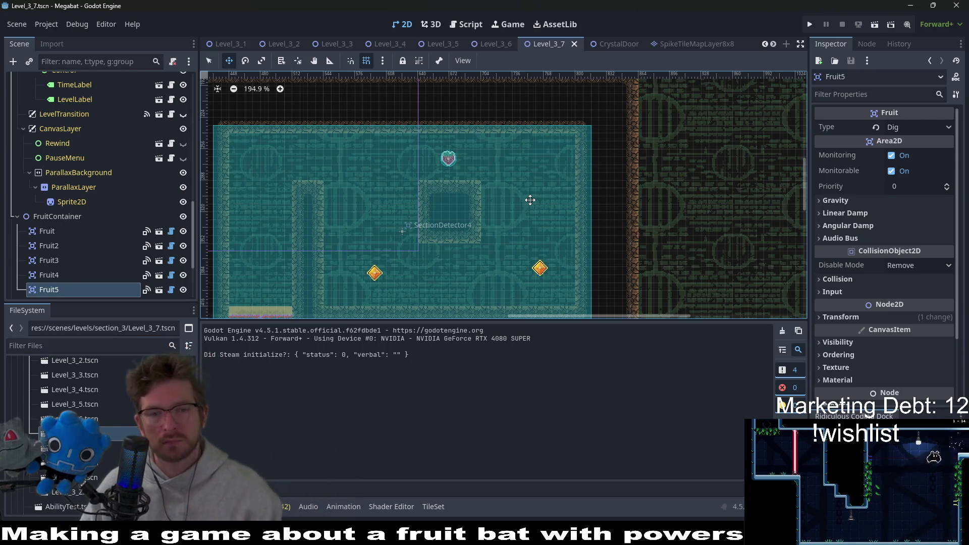
pyautogui.scroll(-1, 529, 199)
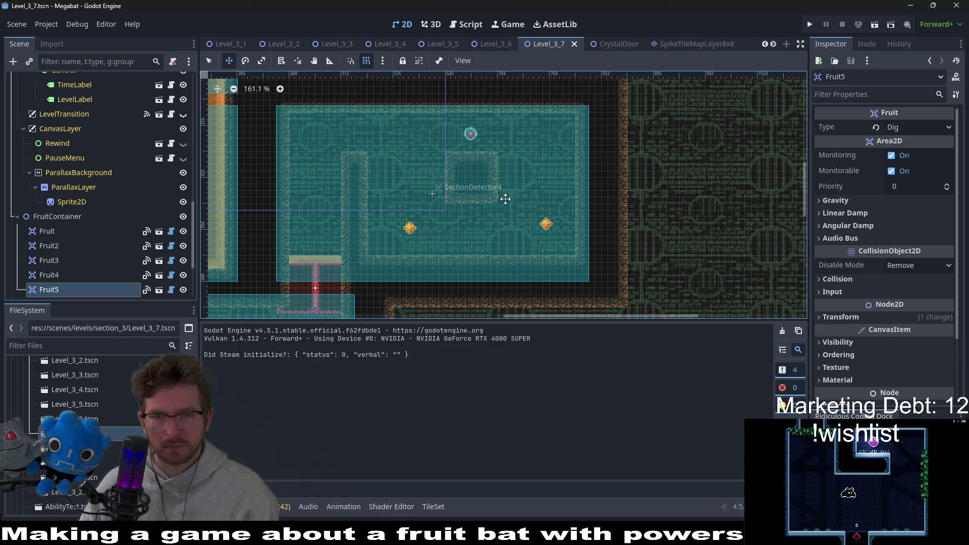
pyautogui.scroll(-1, 505, 199)
pyautogui.scroll(2, 496, 212)
pyautogui.scroll(2, 487, 225)
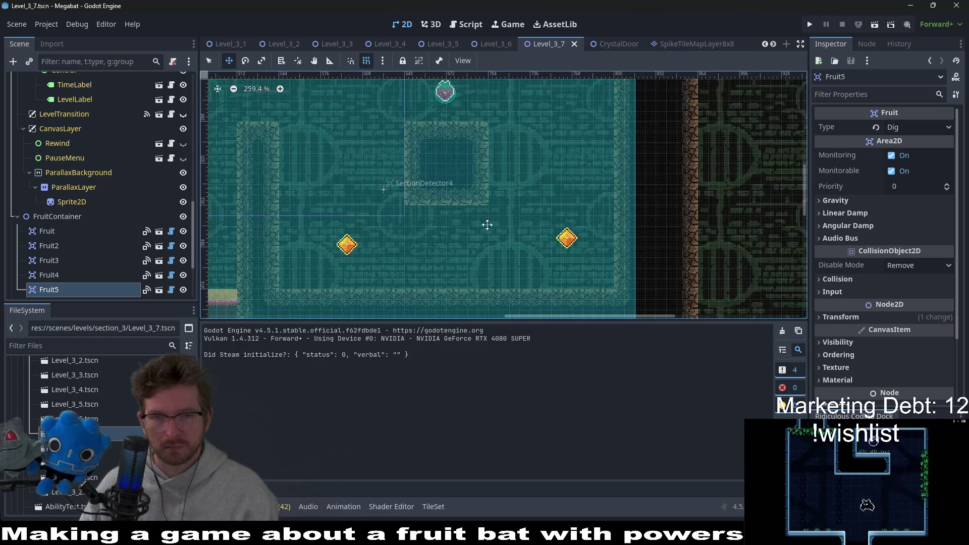
pyautogui.scroll(-2, 531, 251)
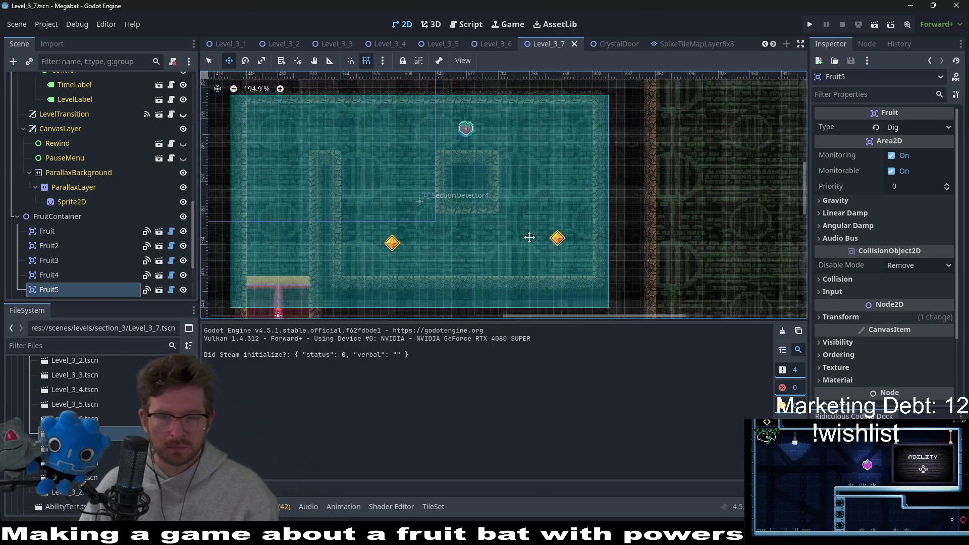
pyautogui.scroll(-1, 528, 241)
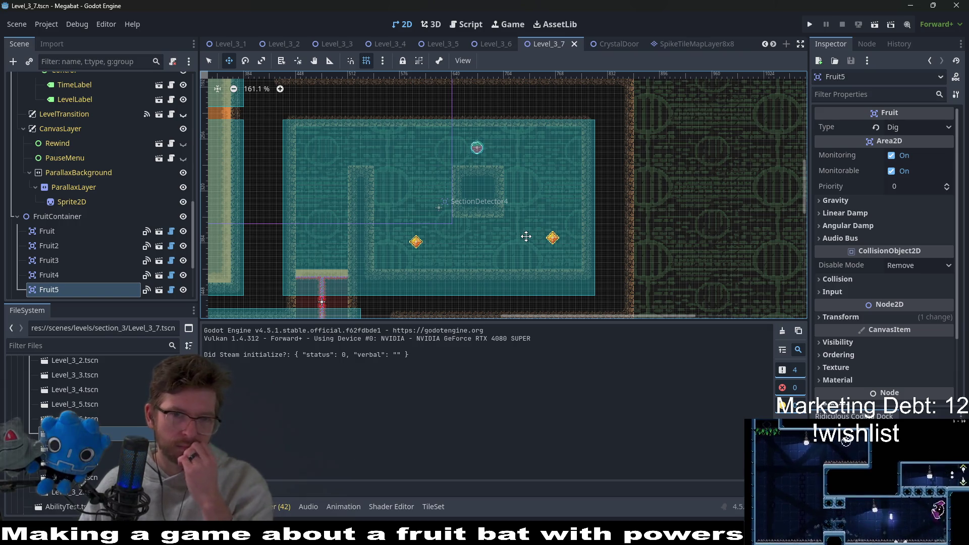
pyautogui.scroll(-2, 526, 236)
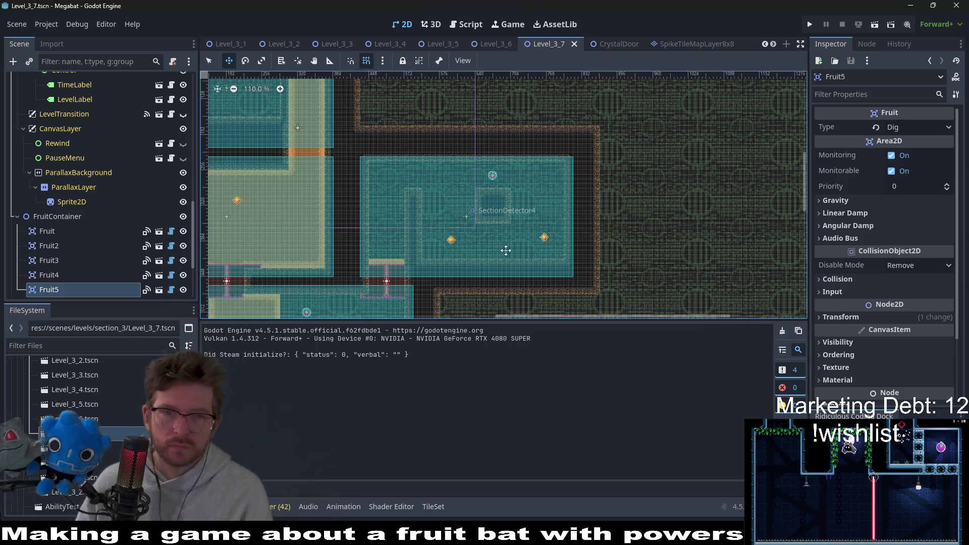
pyautogui.scroll(-3, 524, 228)
pyautogui.hscroll(-3, 524, 215)
pyautogui.scroll(-1, 555, 180)
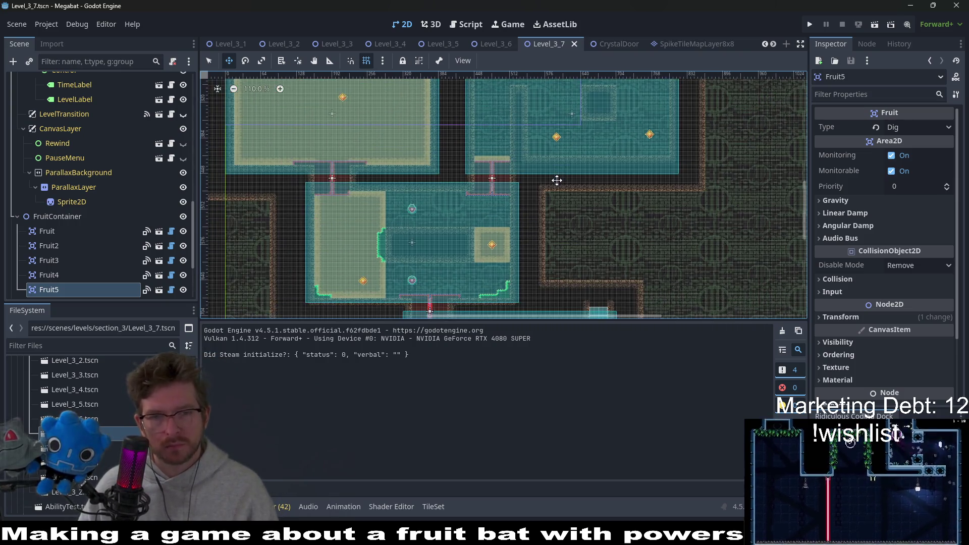
pyautogui.scroll(-1, 557, 181)
pyautogui.scroll(-1, 556, 181)
pyautogui.scroll(-1, 557, 181)
pyautogui.scroll(1, 541, 227)
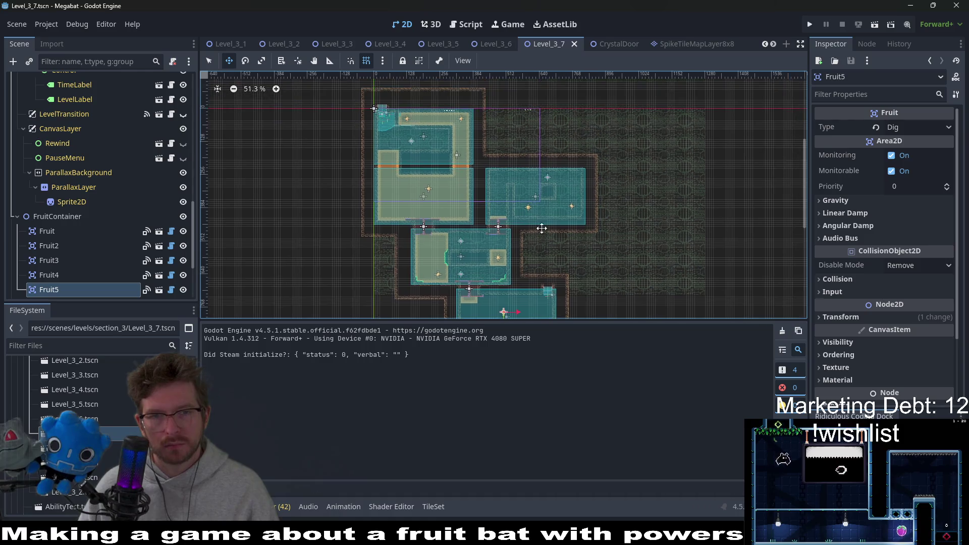
pyautogui.scroll(2, 521, 247)
pyautogui.scroll(-1, 522, 243)
pyautogui.scroll(-3, 541, 243)
pyautogui.hscroll(-2, 541, 243)
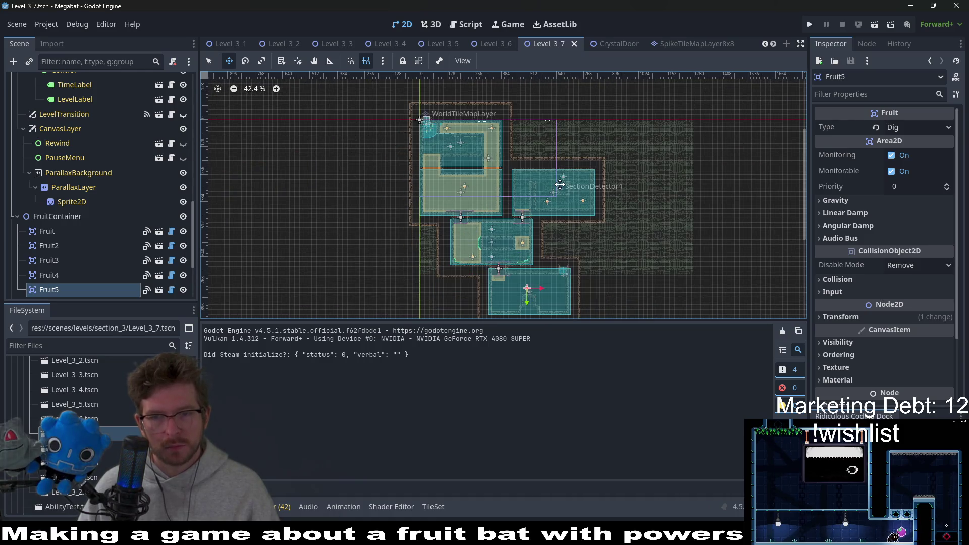
pyautogui.scroll(4, 561, 243)
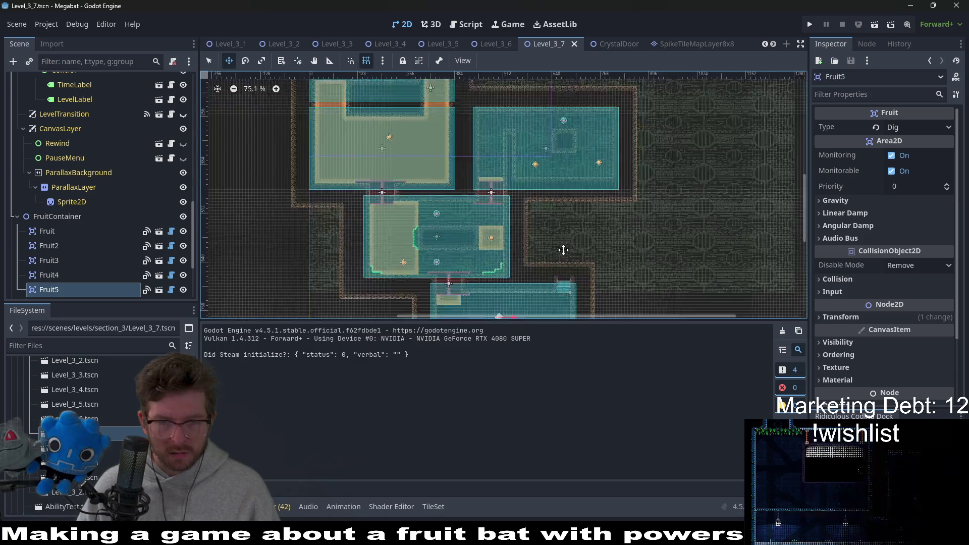
pyautogui.scroll(3, 563, 246)
pyautogui.moveTo(522, 149); pyautogui.dragTo(519, 201)
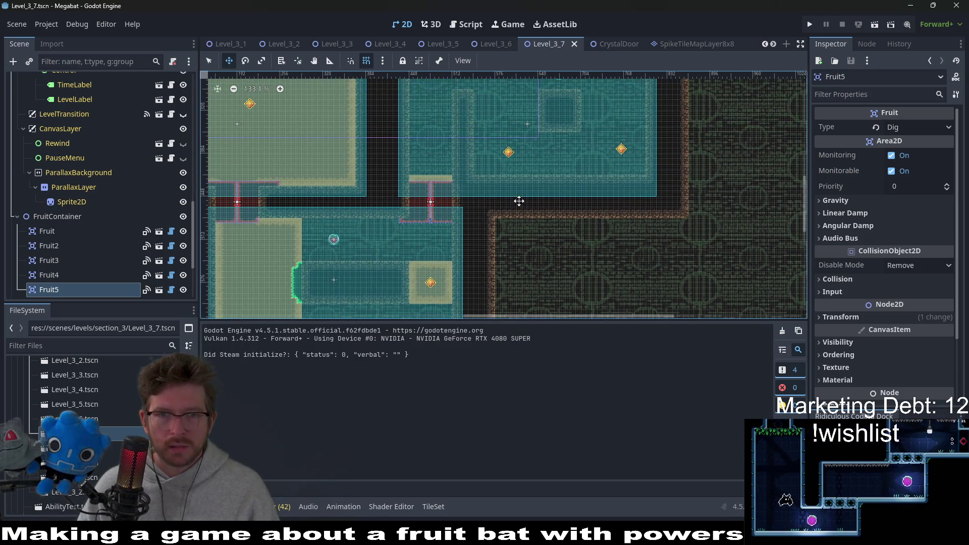
pyautogui.scroll(-3, 586, 190)
pyautogui.hscroll(-4, 667, 217)
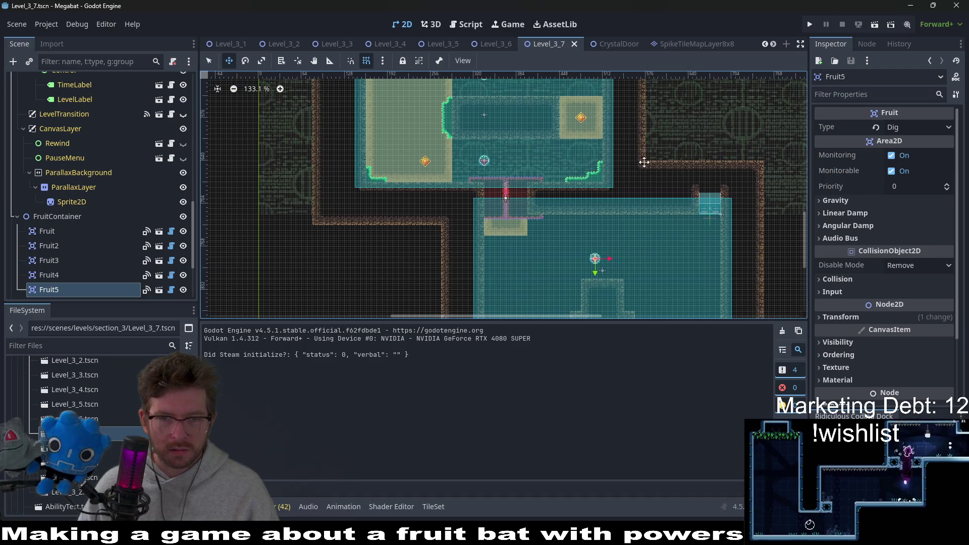
pyautogui.moveTo(667, 217)
pyautogui.mouseDown()
pyautogui.moveTo(662, 159)
pyautogui.moveTo(587, 220)
pyautogui.mouseUp()
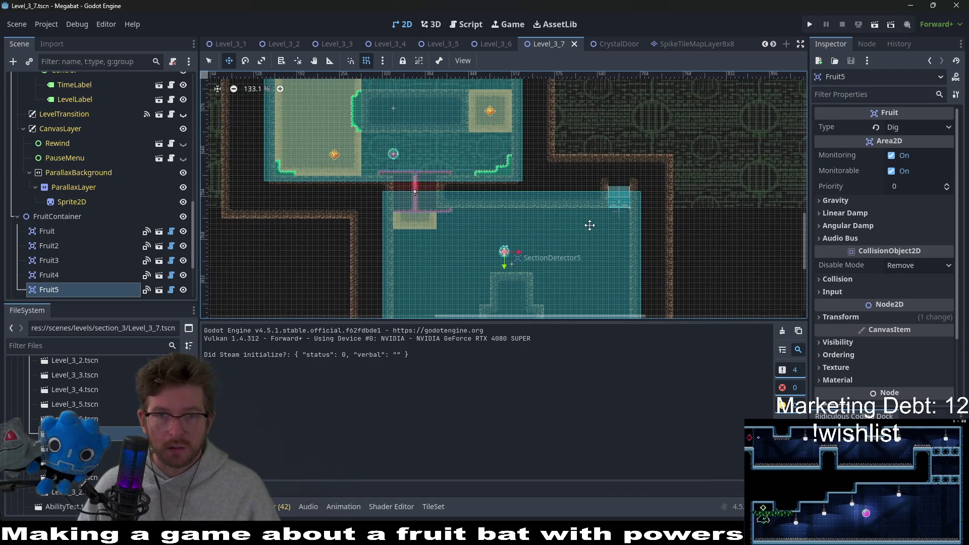
pyautogui.hotkey('ctrl', 's')
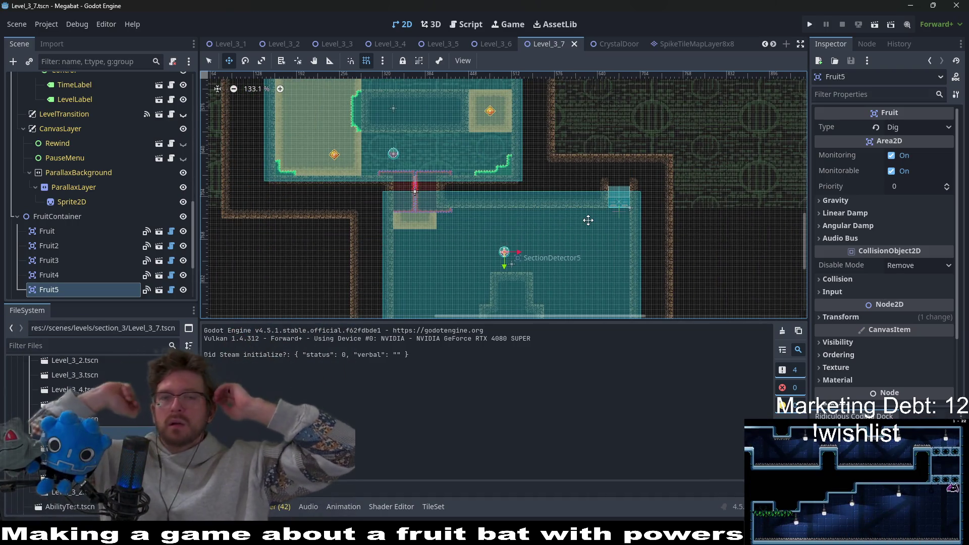